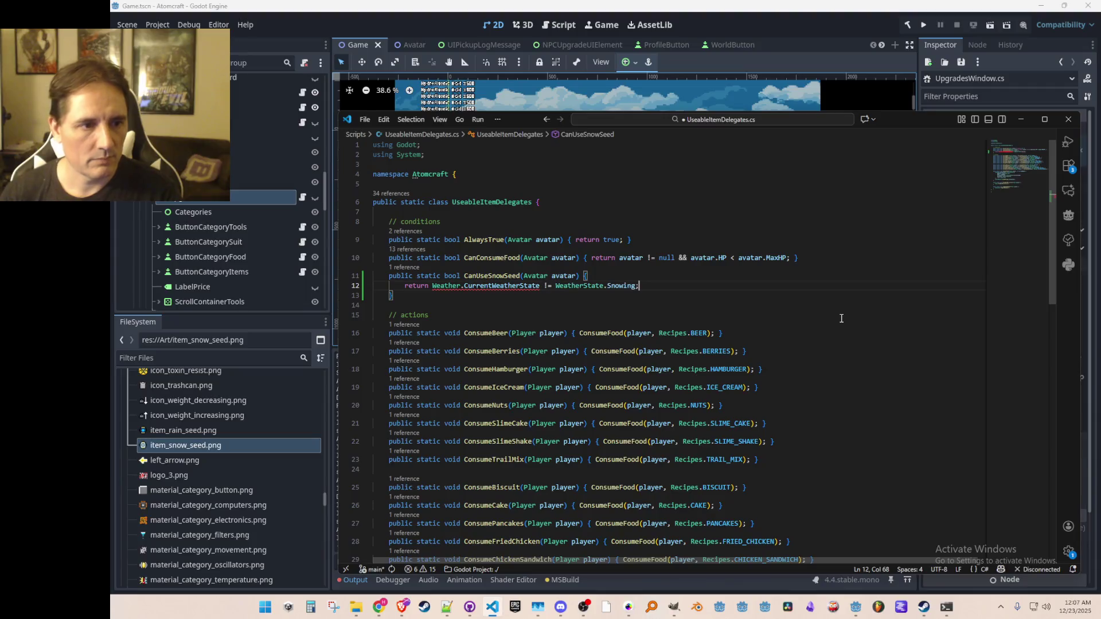
- Make CanUseSnowSeed check against WeatherState.Snowstorm and collapse it onto one line
key("ctrl+shift+Left")
key("Left")
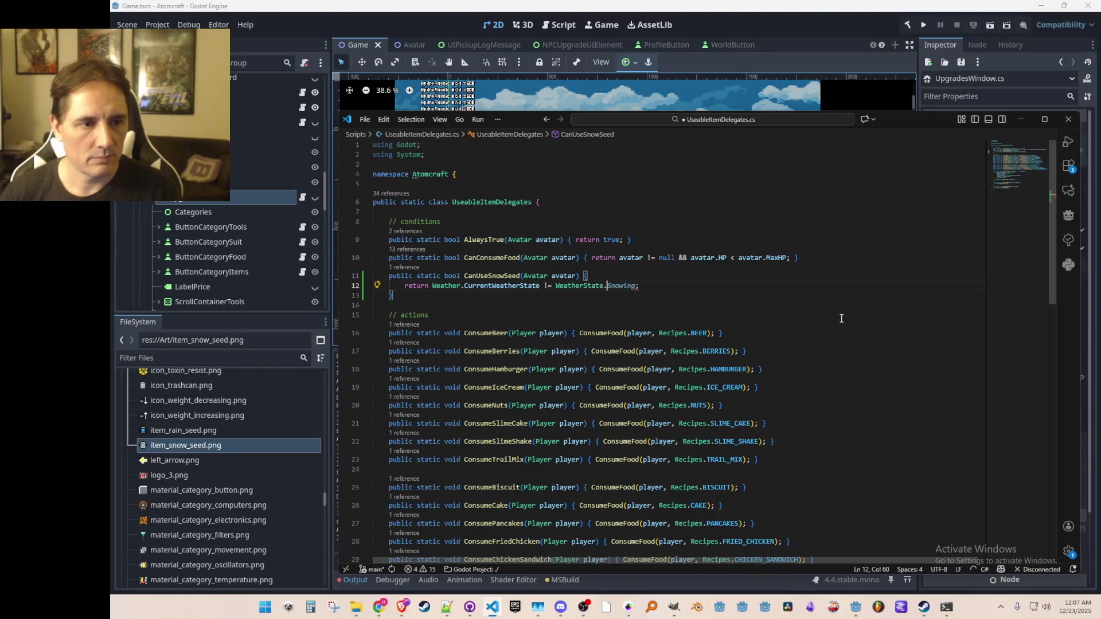
type("Sn")
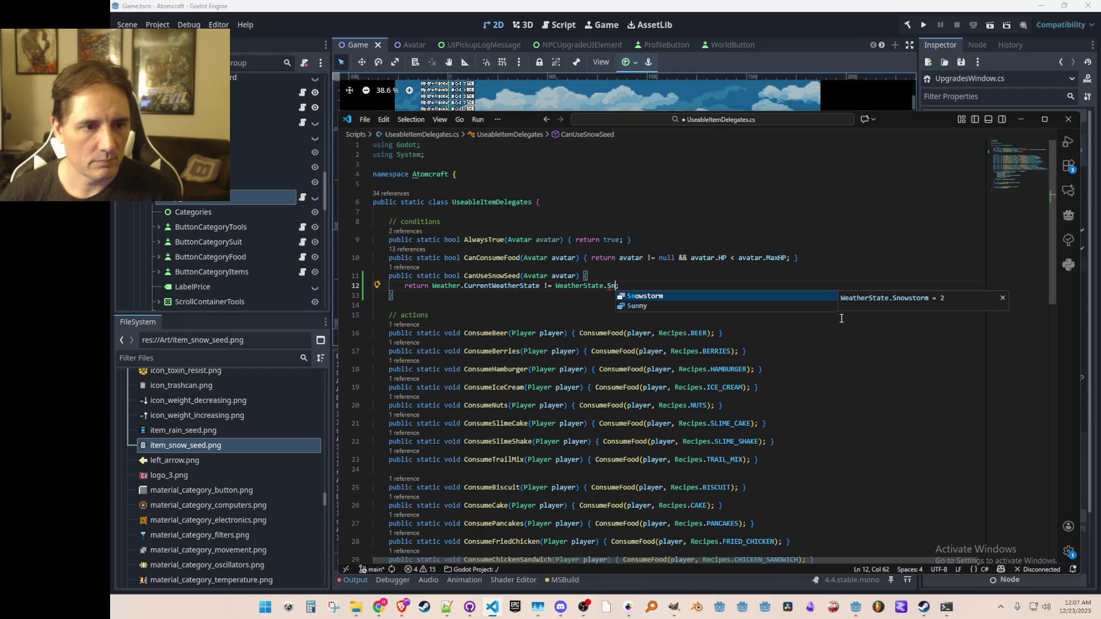
key("Tab")
key("Home")
key("BackSpace")
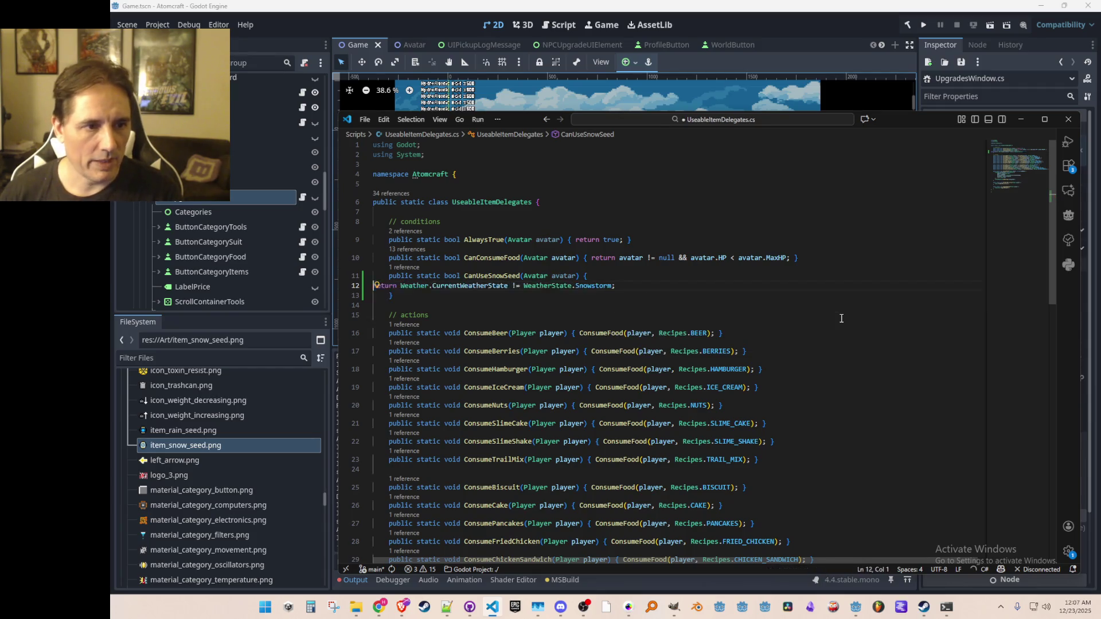
key("Down")
key("End")
key("Home")
key("BackSpace")
key("Home")
- Duplicate that line as CanUseRainSeed, checking weather against WeatherState.Rainstorm
key("shift+Down")
key("shift+Up")
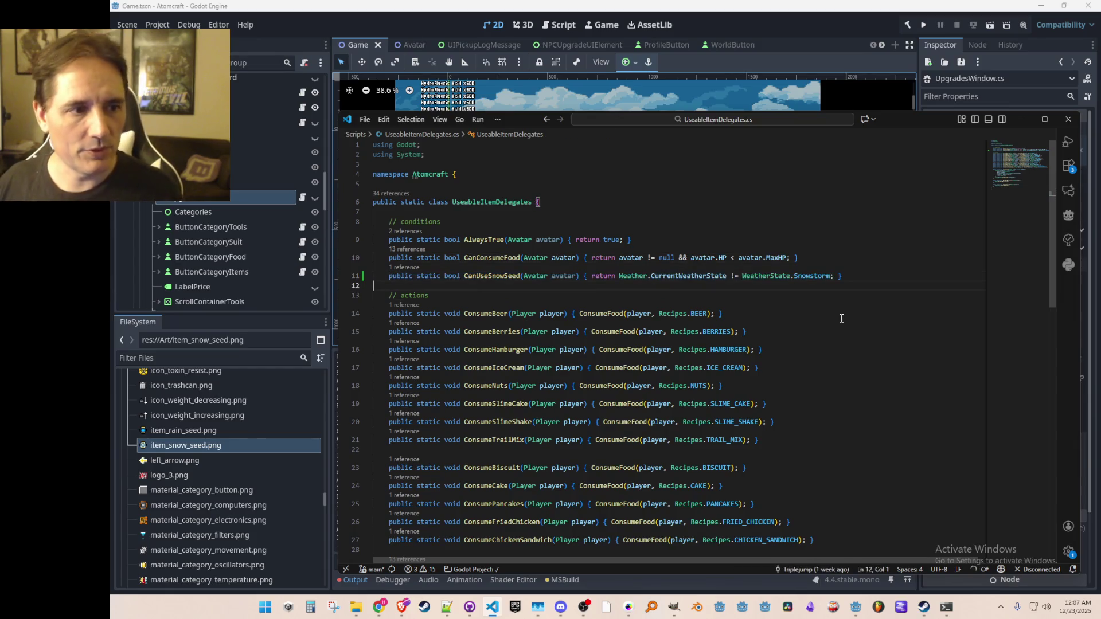
key("shift+alt+Up")
key("ctrl+Right")
key("ctrl+Right")
key("ctrl+Right")
key("BackSpace")
key("BackSpace")
key("BackSpace")
type("Rain")
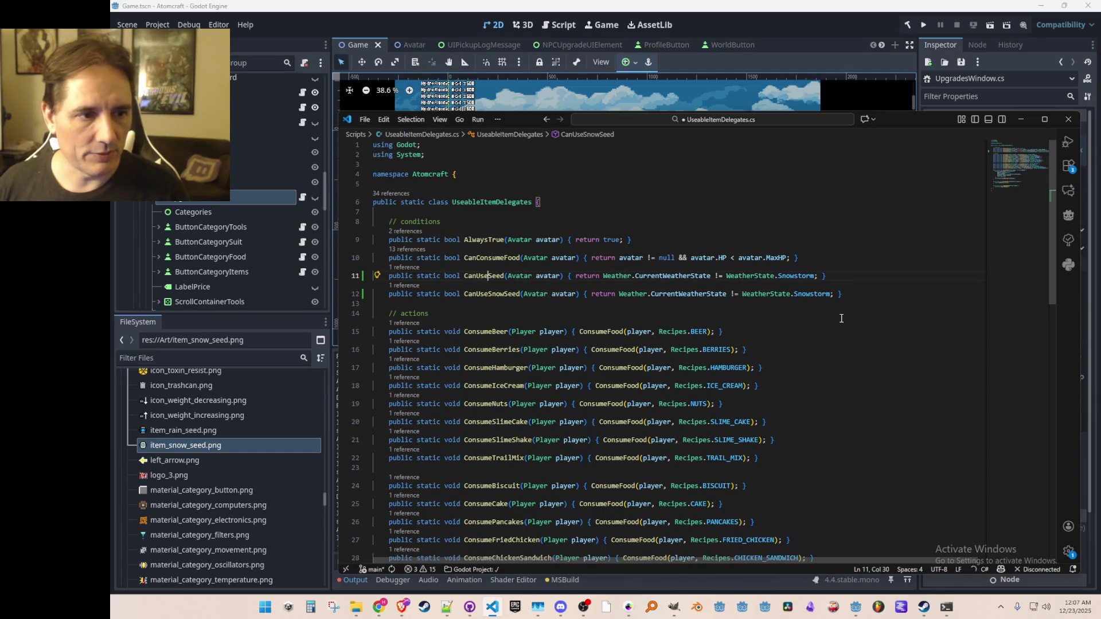
key("End")
key("Left")
key("Left")
key("Left")
key("ctrl+BackSpace")
type("Rain")
key("Tab")
key("End")
key("Down")
key("Home")
key("Home")
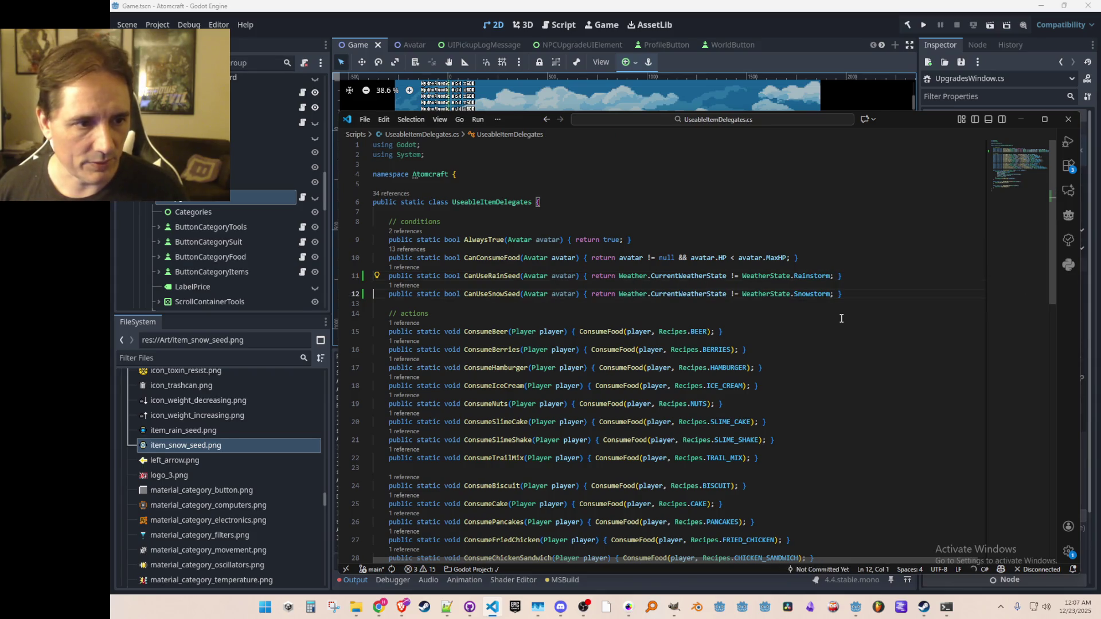
scroll(841, 319, "down", 10)
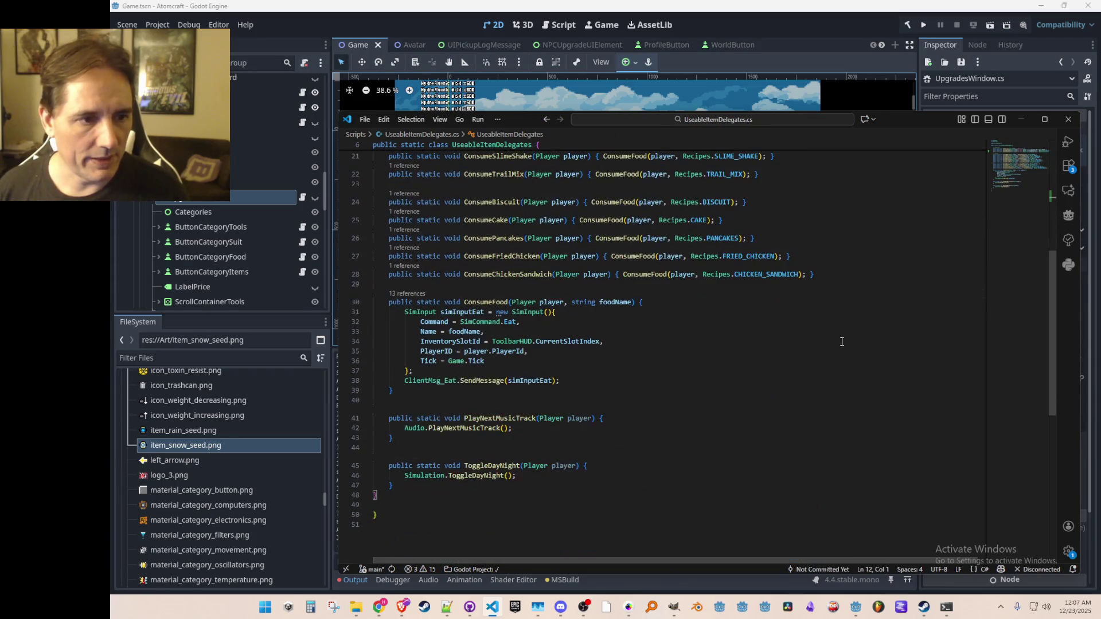
- Copy the ConsumeChickenSandwich method line and paste it below the ConsumeFood method
left_click(899, 277)
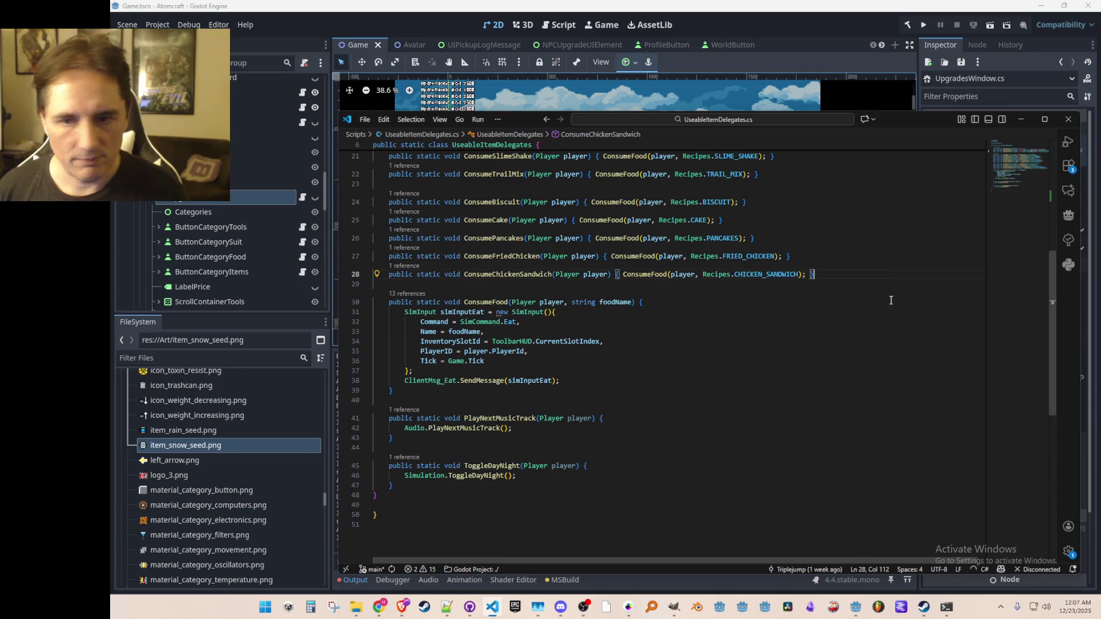
scroll(788, 351, "down", 1)
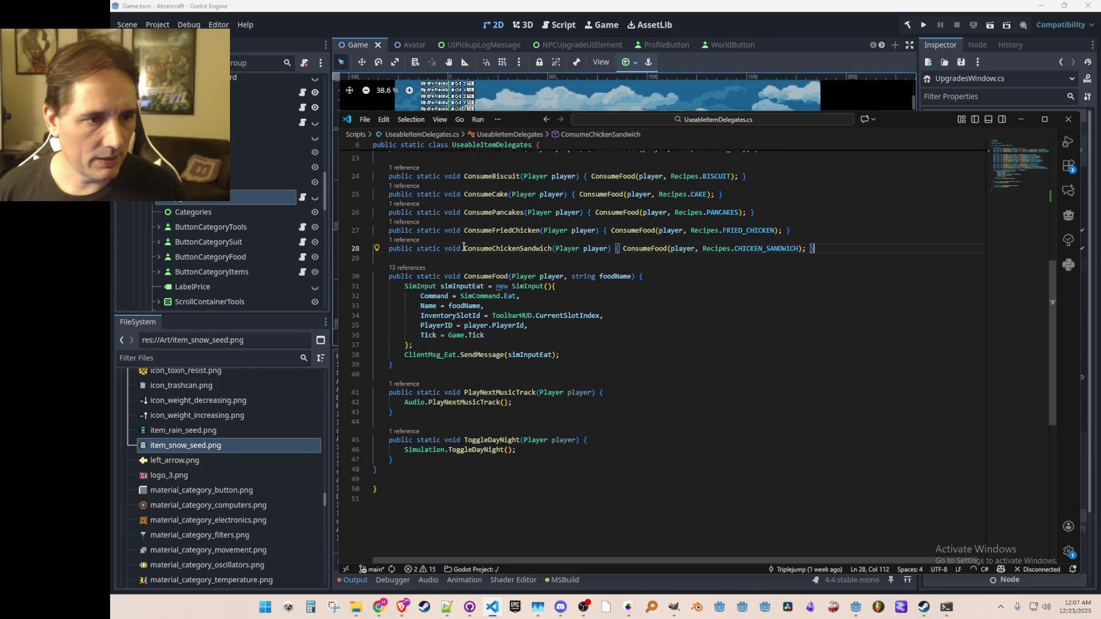
key("ctrl+l")
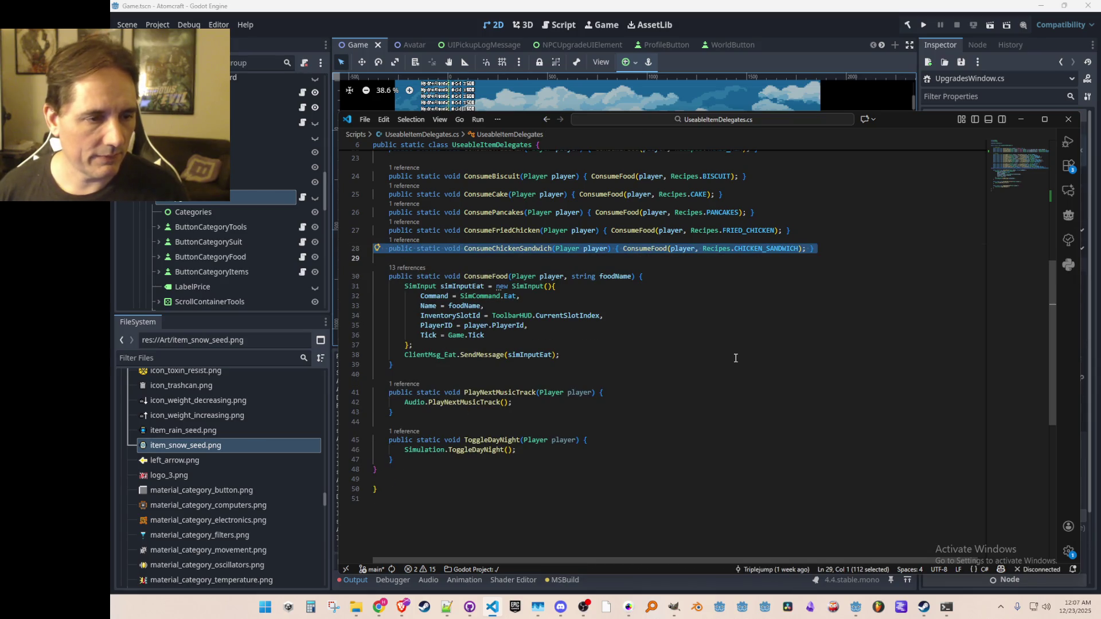
key("ctrl+x")
key("ctrl+z")
key("Down")
key("Down")
key("Down")
key("Return")
key("Return")
key("ctrl+v")
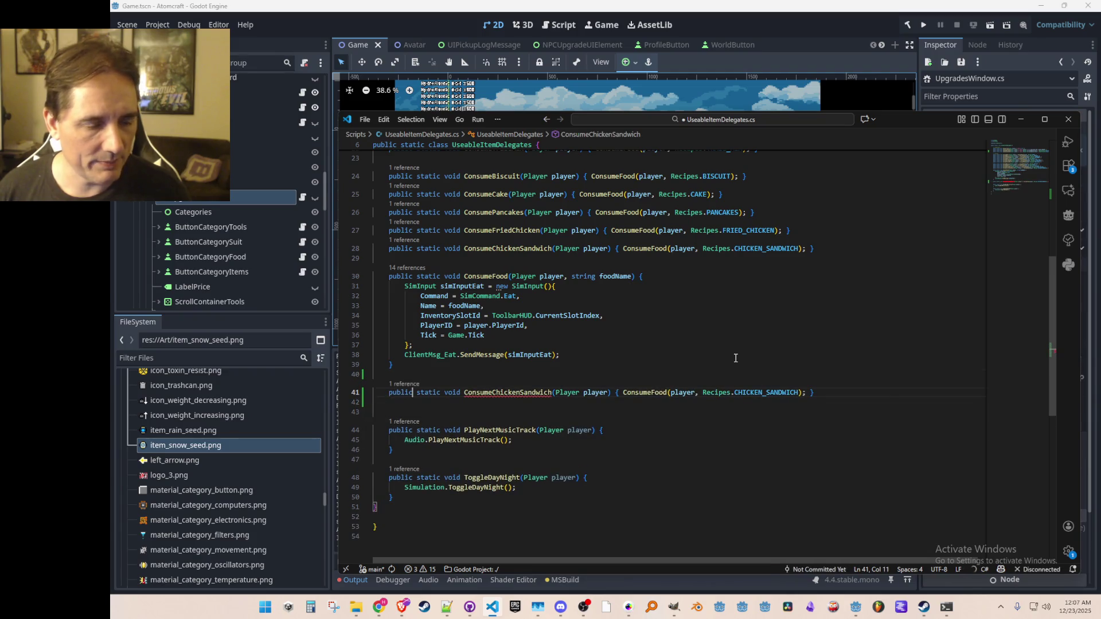
- Rename the pasted method to ConsumeRainSeed and delete its body, leaving empty braces
key("ctrl+shift+Right")
type("ConsumeChi")
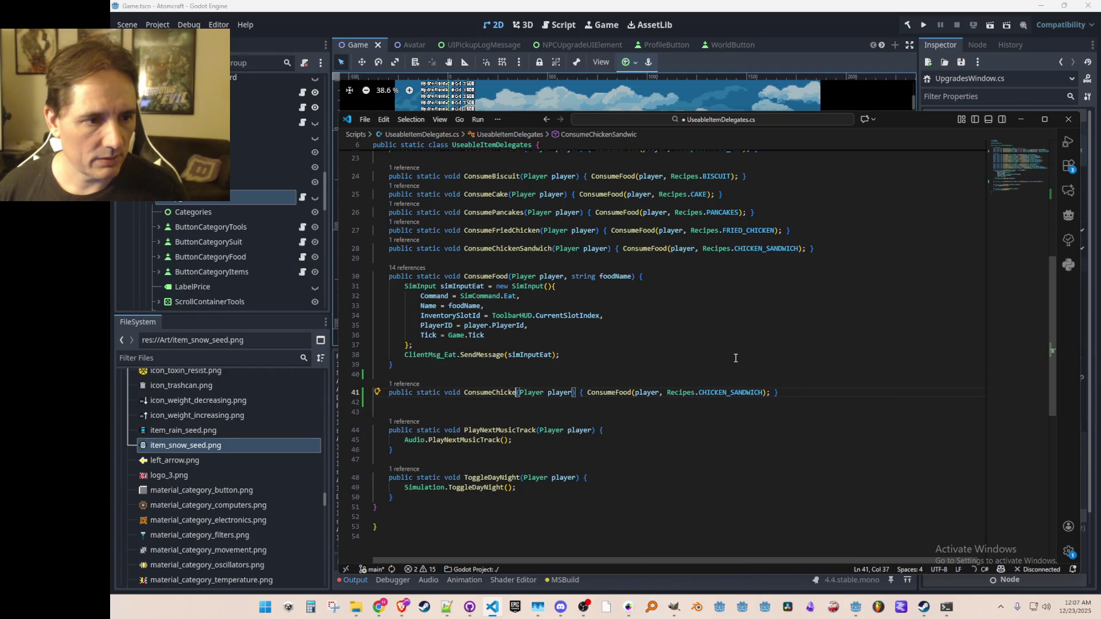
key("BackSpace")
key("BackSpace")
key("BackSpace")
type("RainSeed")
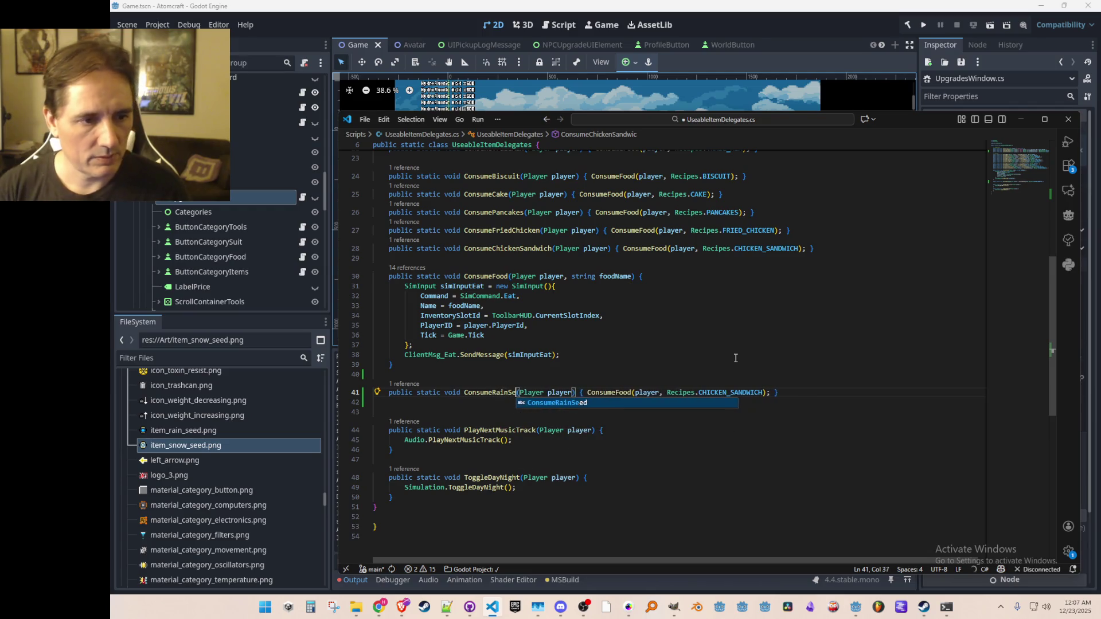
key("Escape")
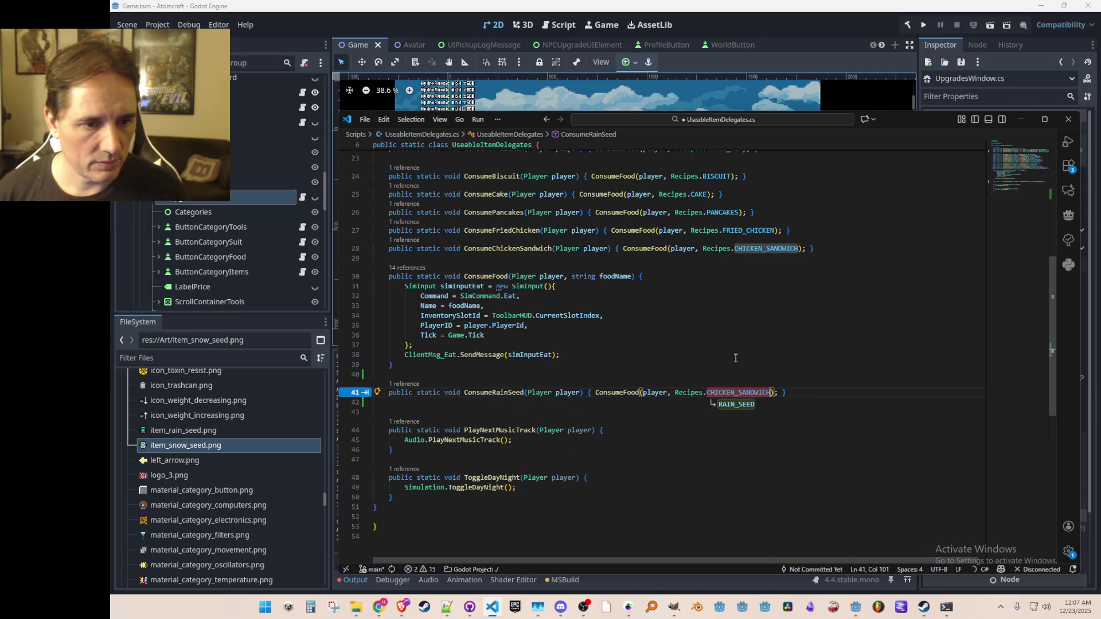
key("ctrl+Left")
key("shift+End")
key("shift+Left")
key("Delete")
key("Return")
key("ctrl+z")
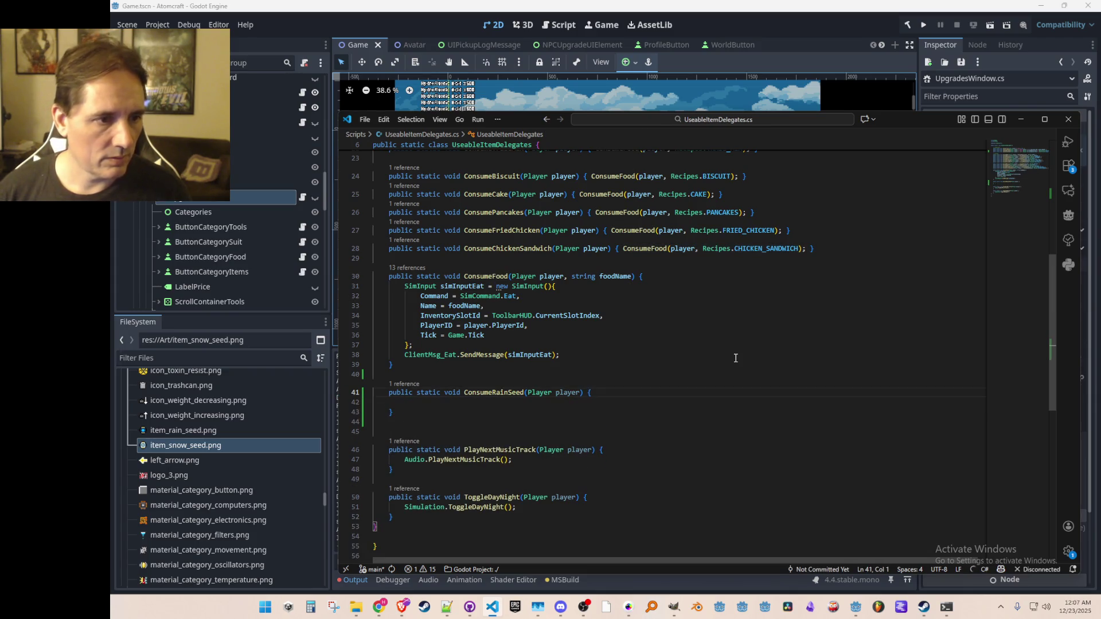
scroll(718, 340, "down", 2)
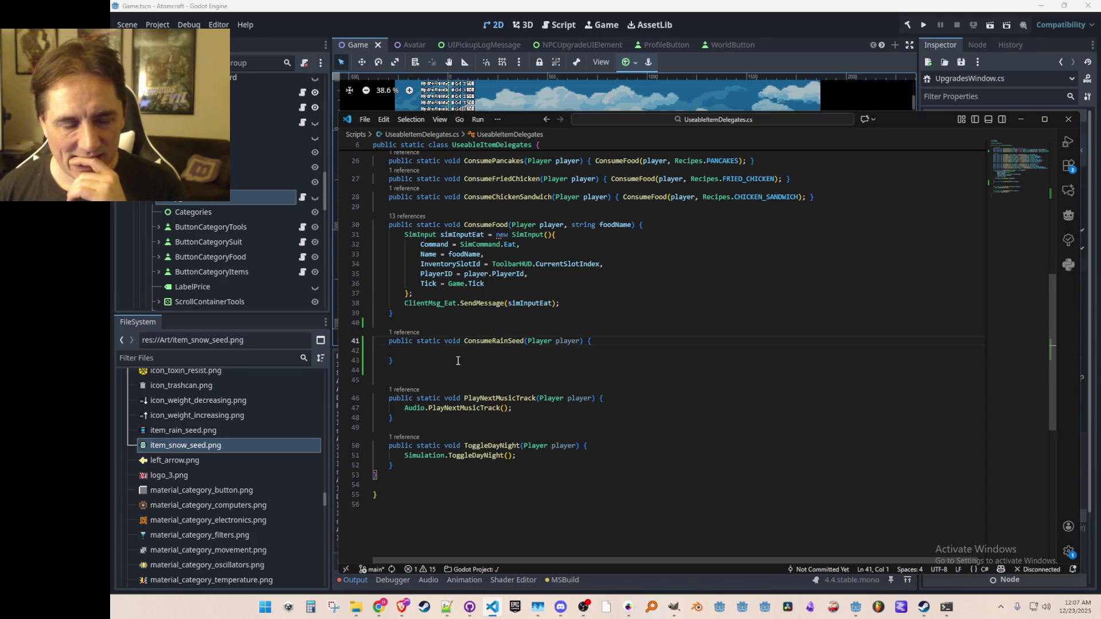
left_click(460, 347)
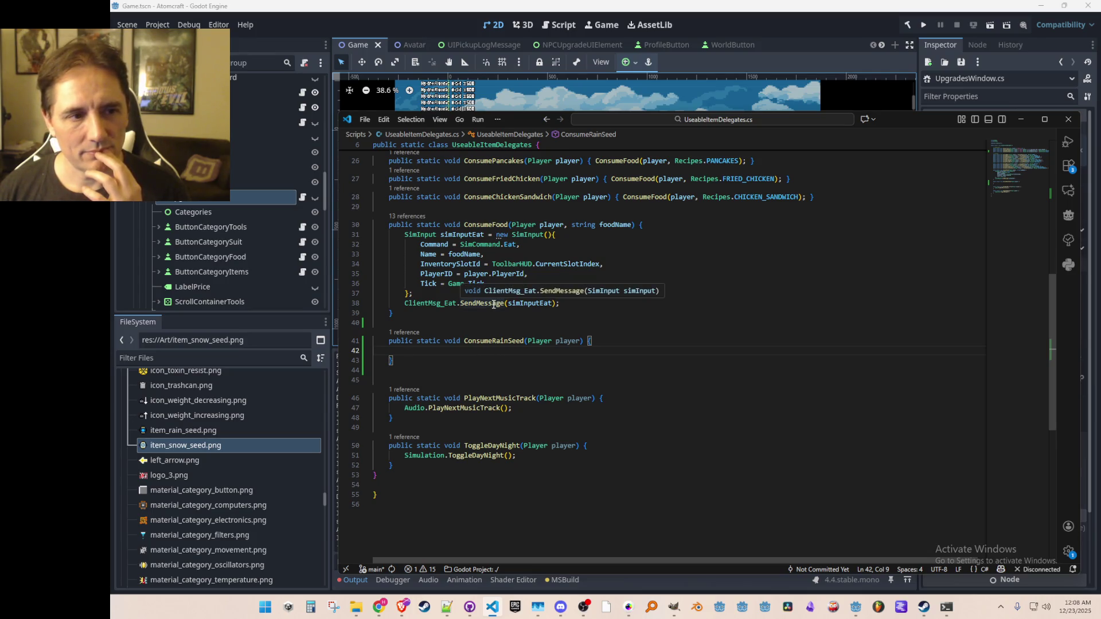
left_click(447, 304)
left_click(485, 307)
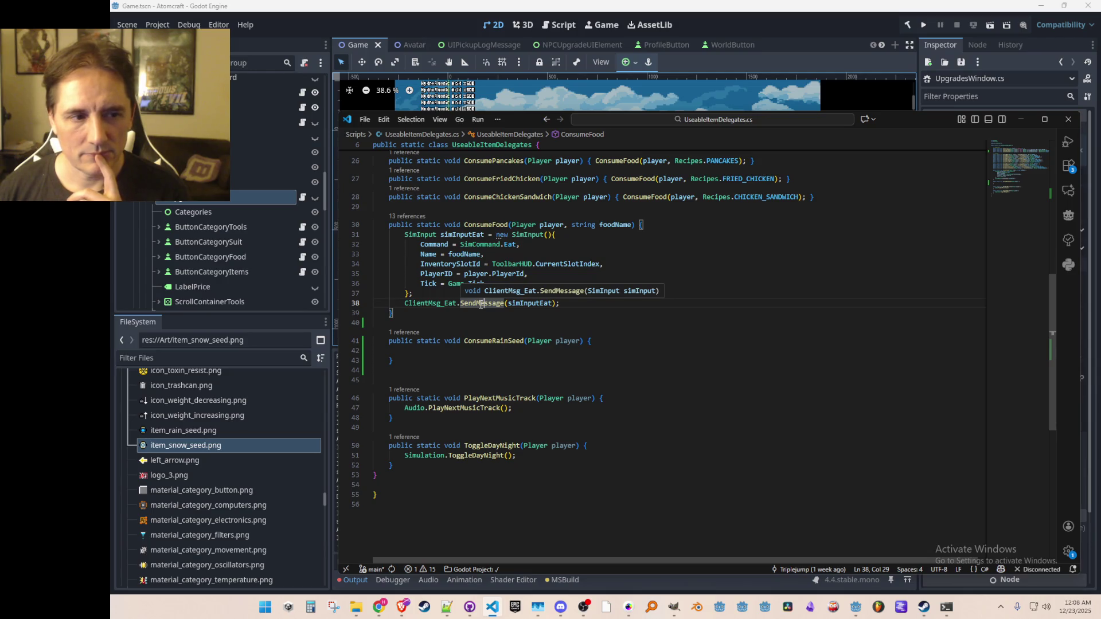
left_click(481, 305)
left_click(490, 351)
- Write '// TODO - implement using ClientMsg_UseItem network message' inside ConsumeRainSeed
type("// TODO - im")
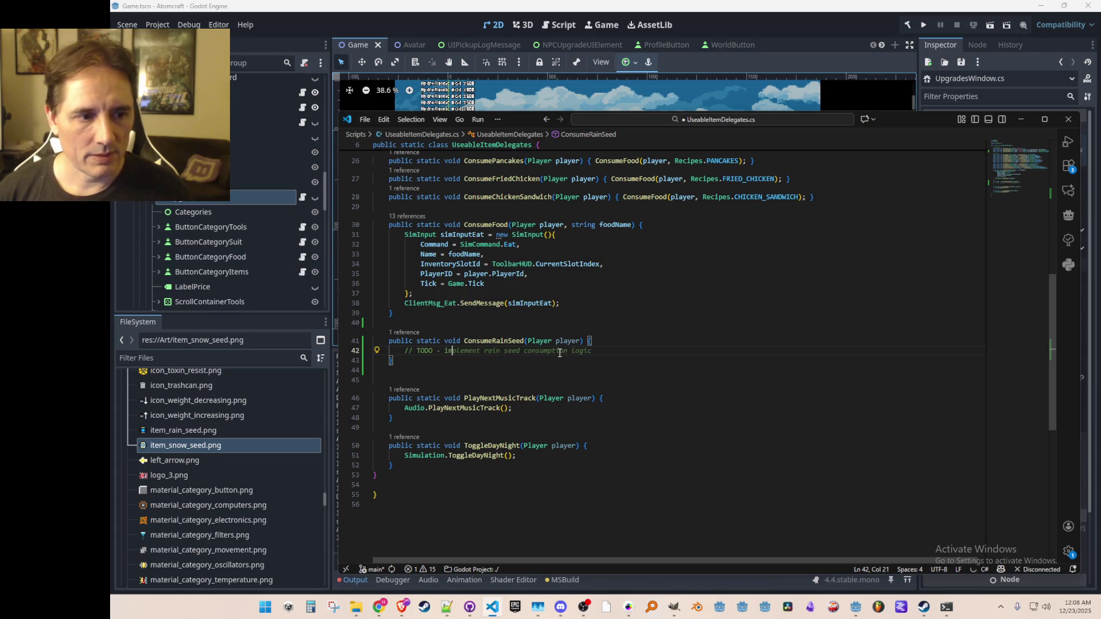
type("plement using ")
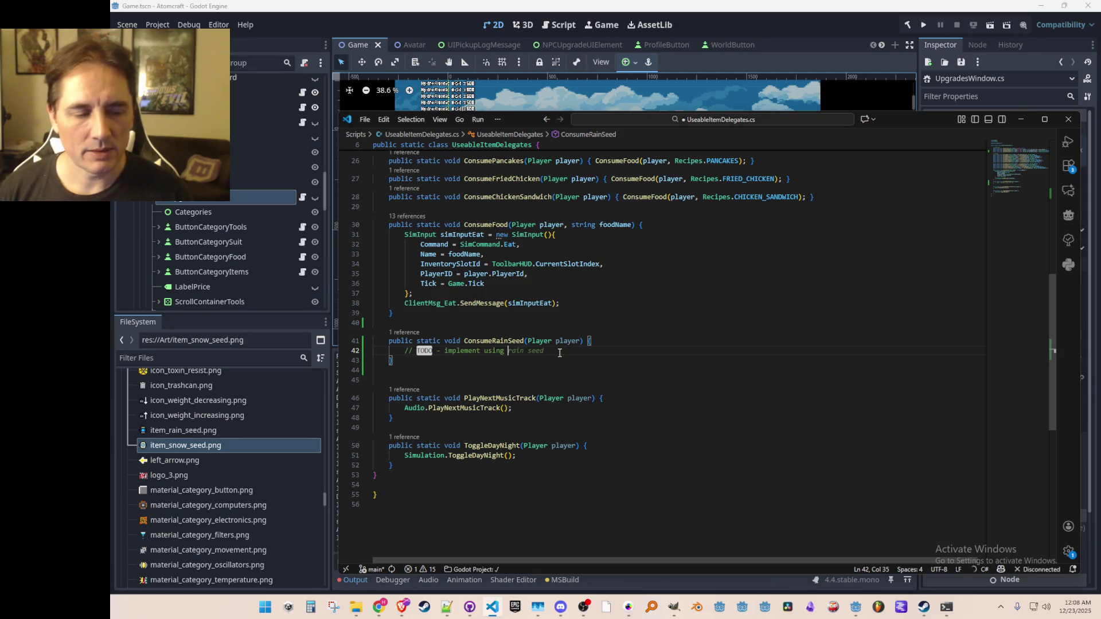
type("ClientMsg_")
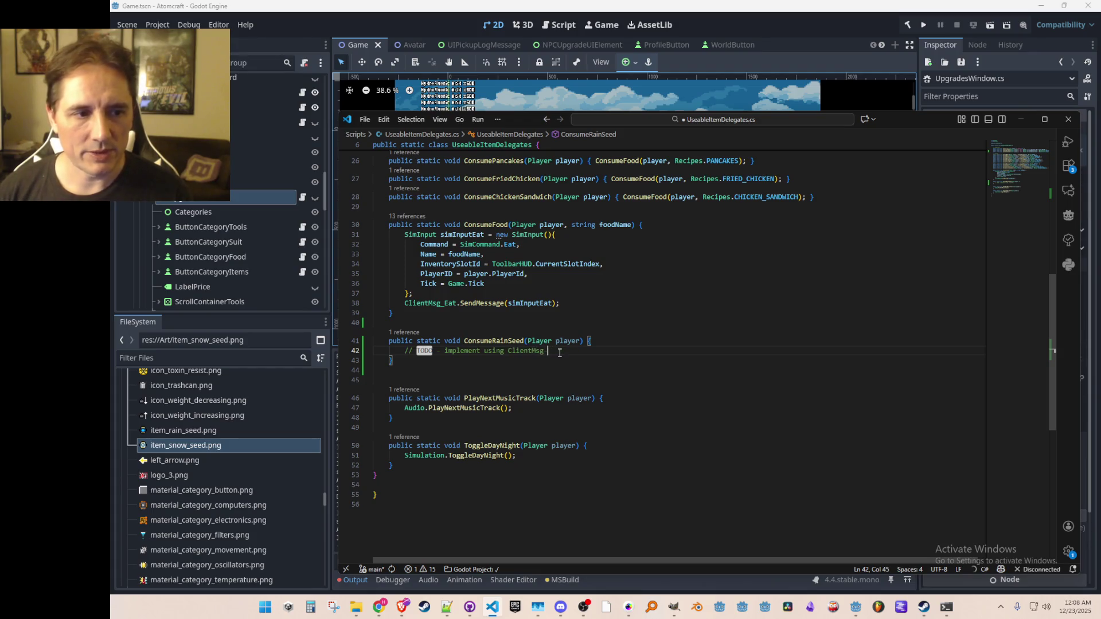
type("It")
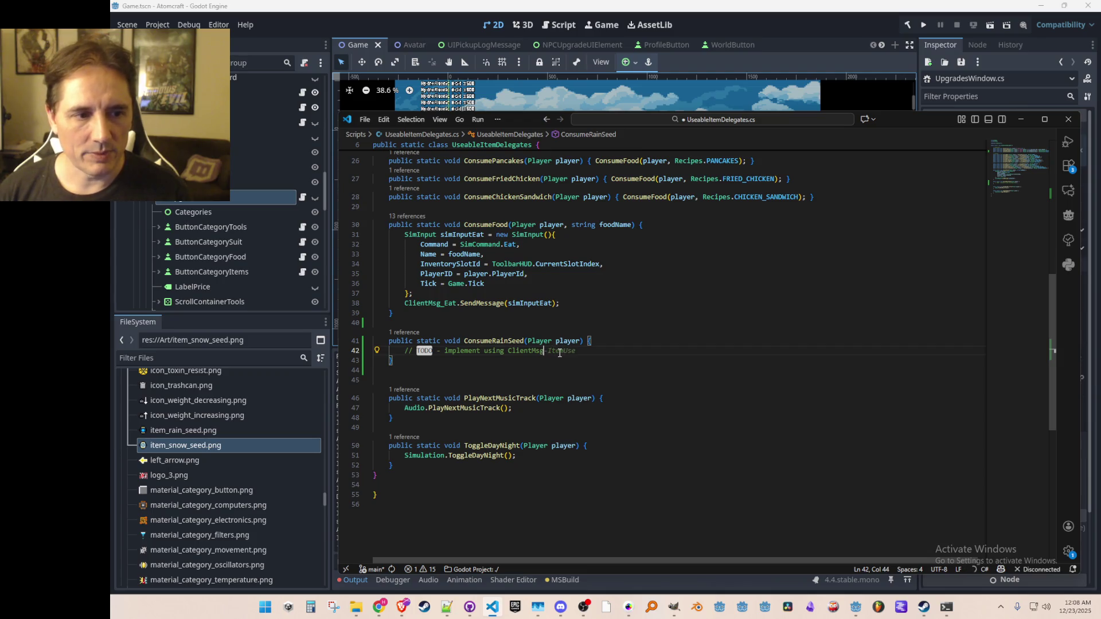
type("_")
type("Use")
type("Item network mes")
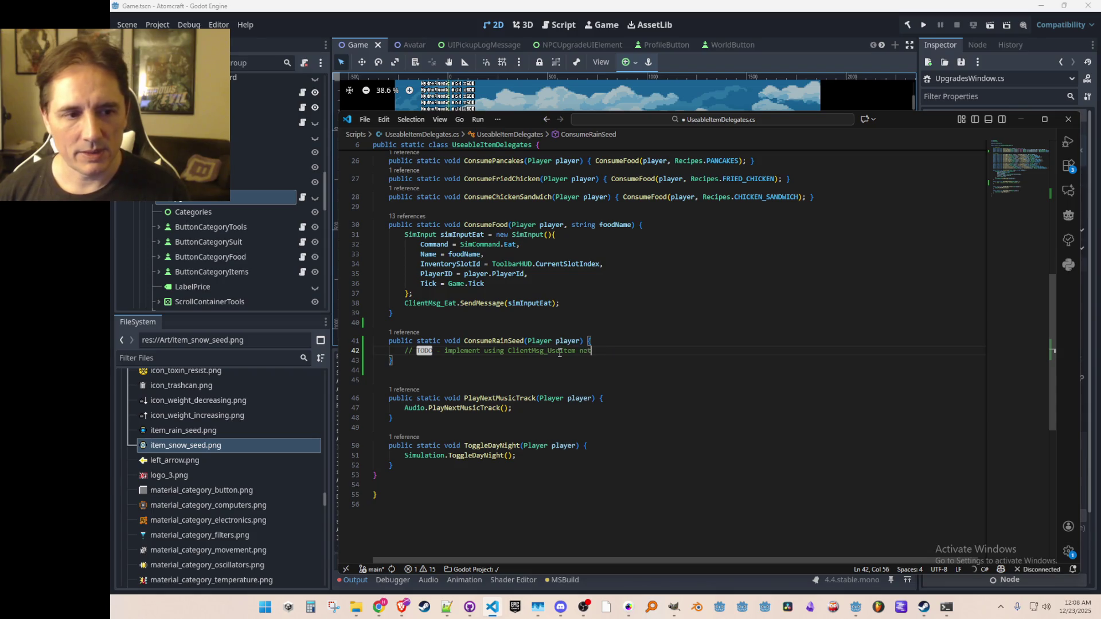
key("Return")
key("Return")
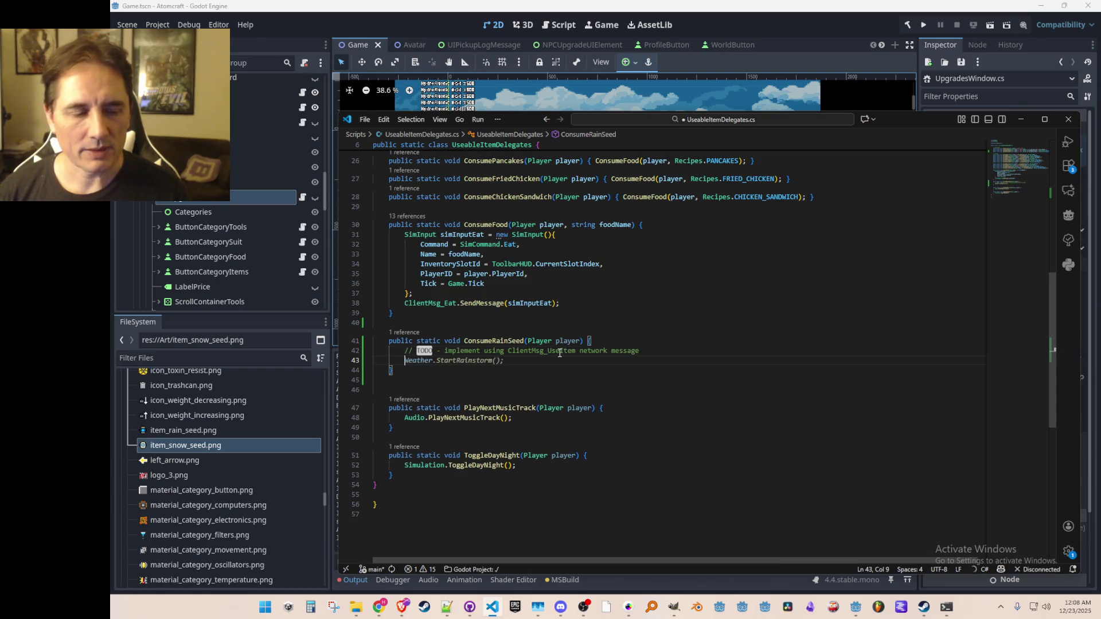
key("Escape")
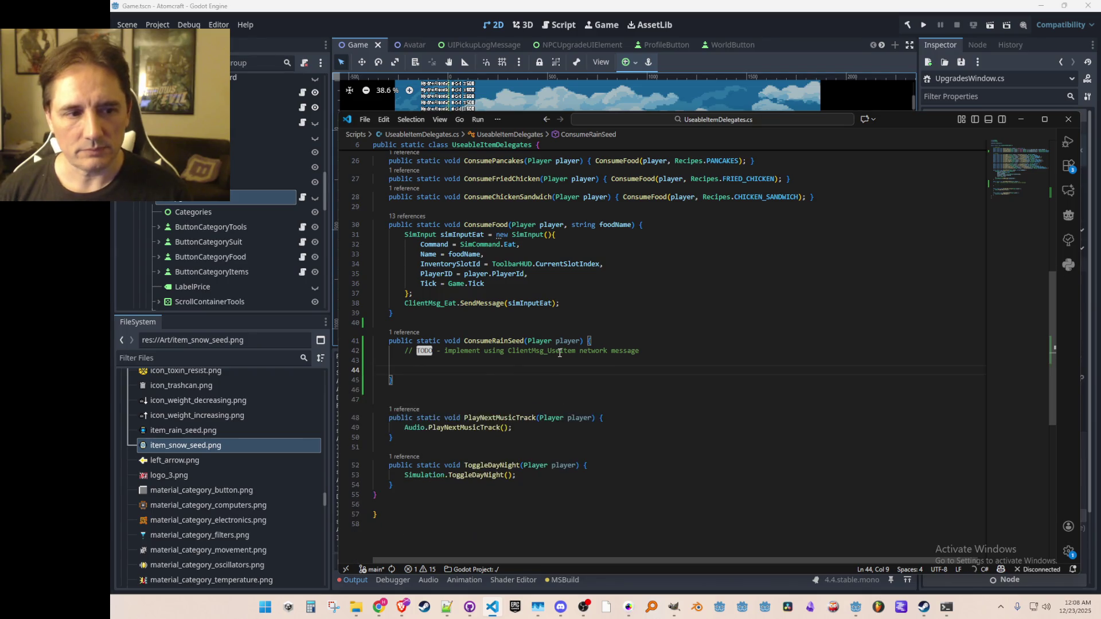
key("ctrl+p")
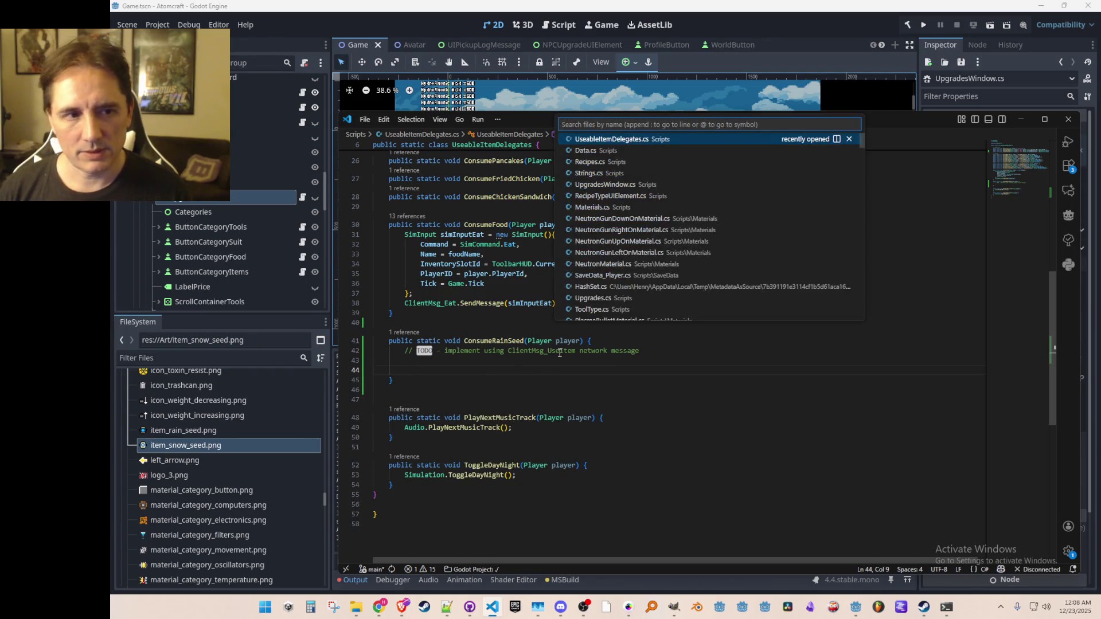
- Copy the Simulation.StartRainstorm() call from the "rain" case in Console.cs
type("Console")
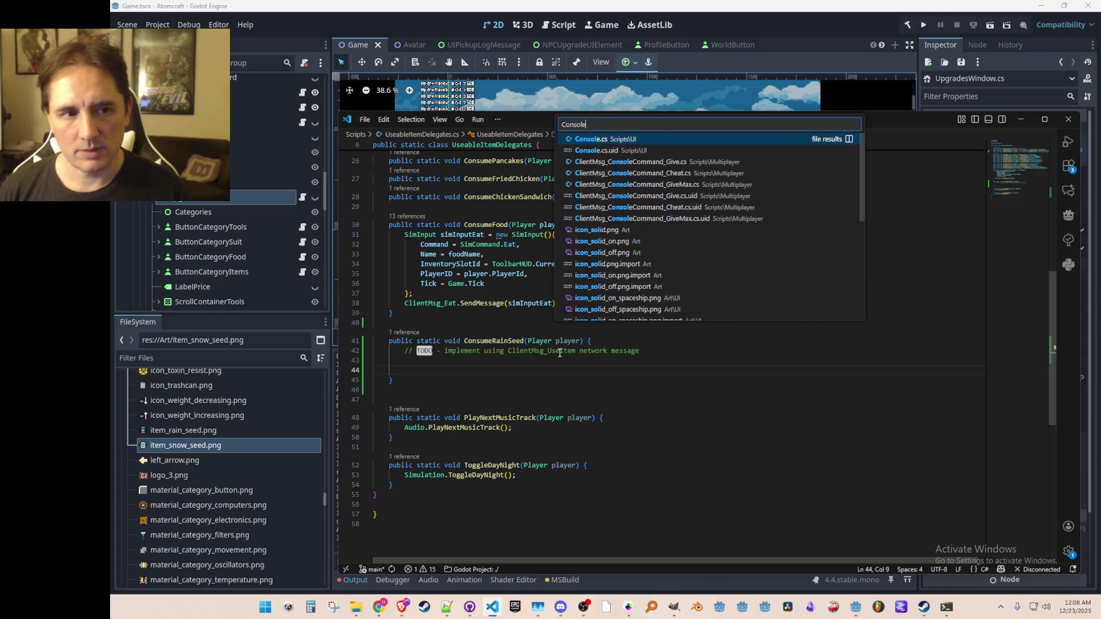
left_click(610, 143)
scroll(1028, 296, "down", 15)
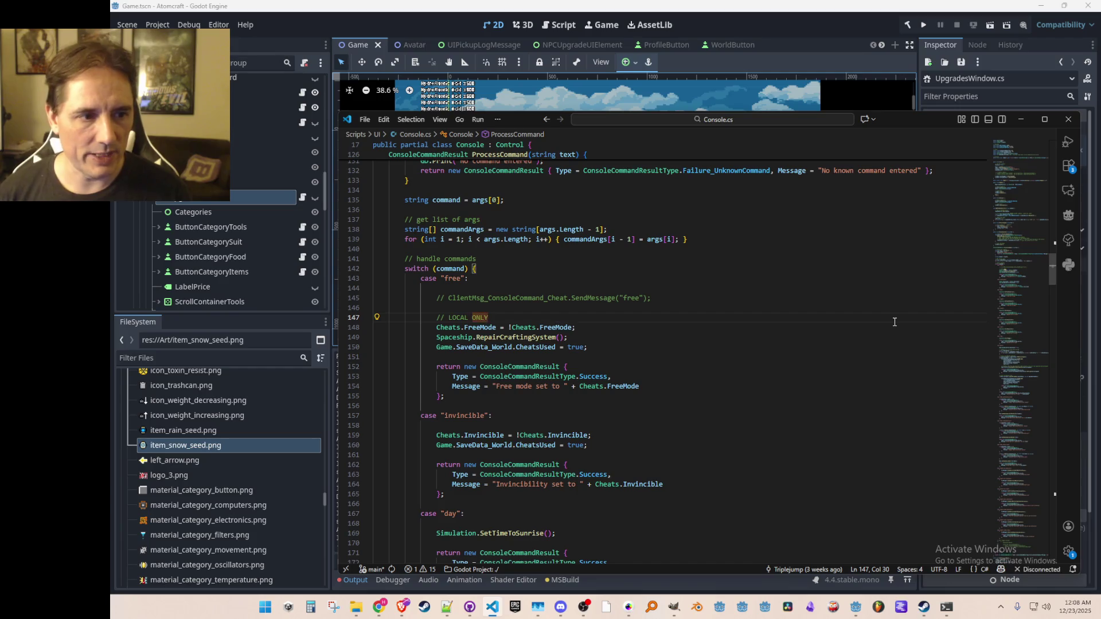
key("ctrl+f")
type("\"rain\"")
key("Escape")
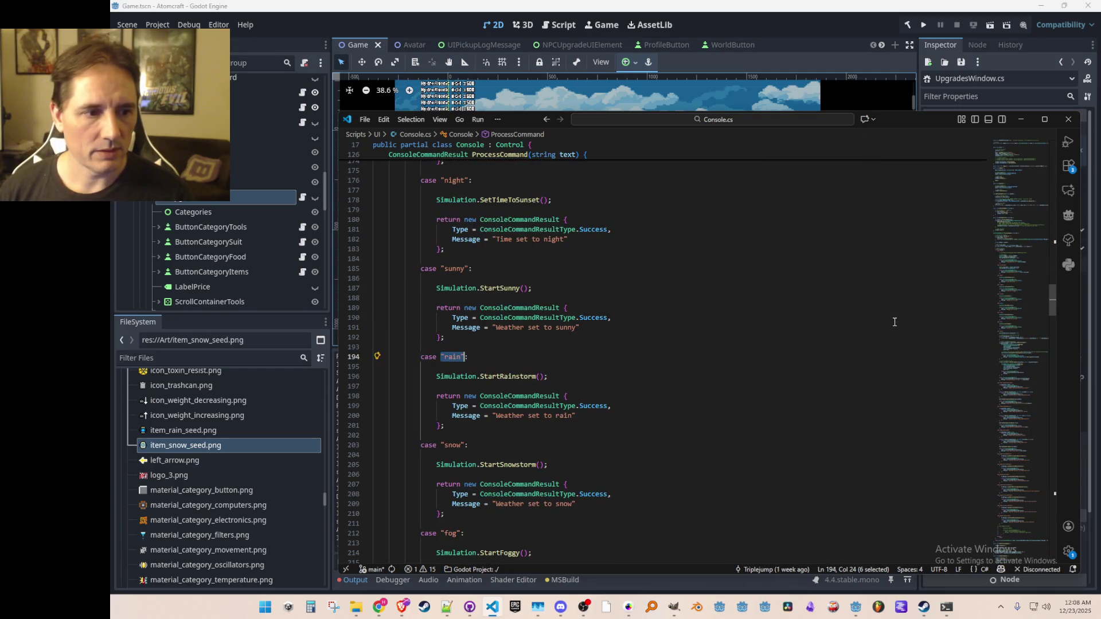
scroll(819, 317, "down", 4)
left_click(614, 252)
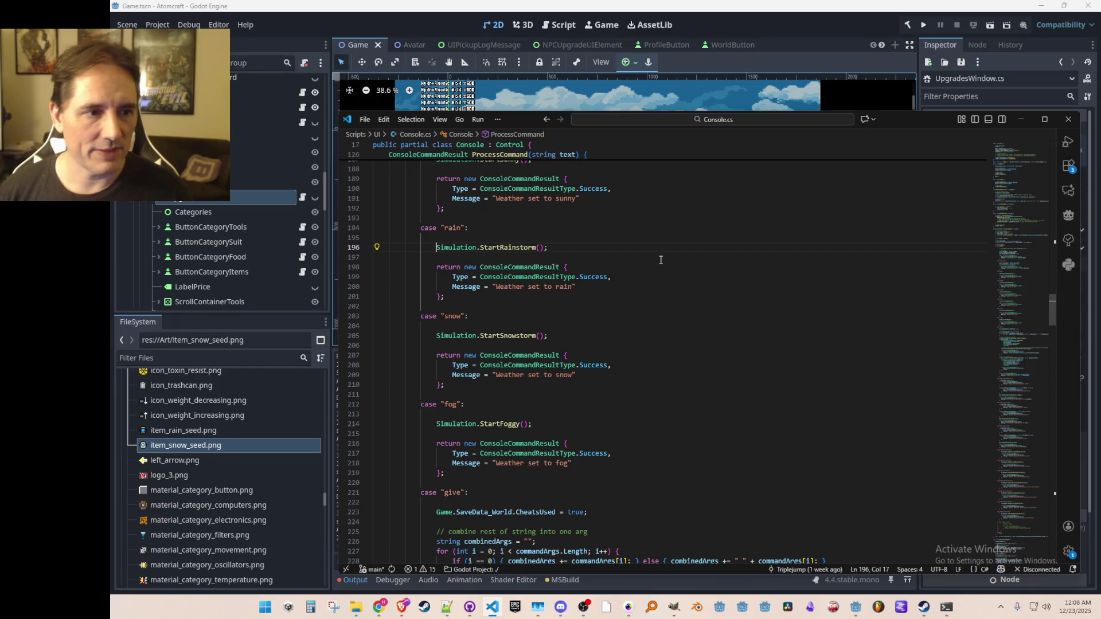
key("shift+End")
key("ctrl+c")
key("Up")
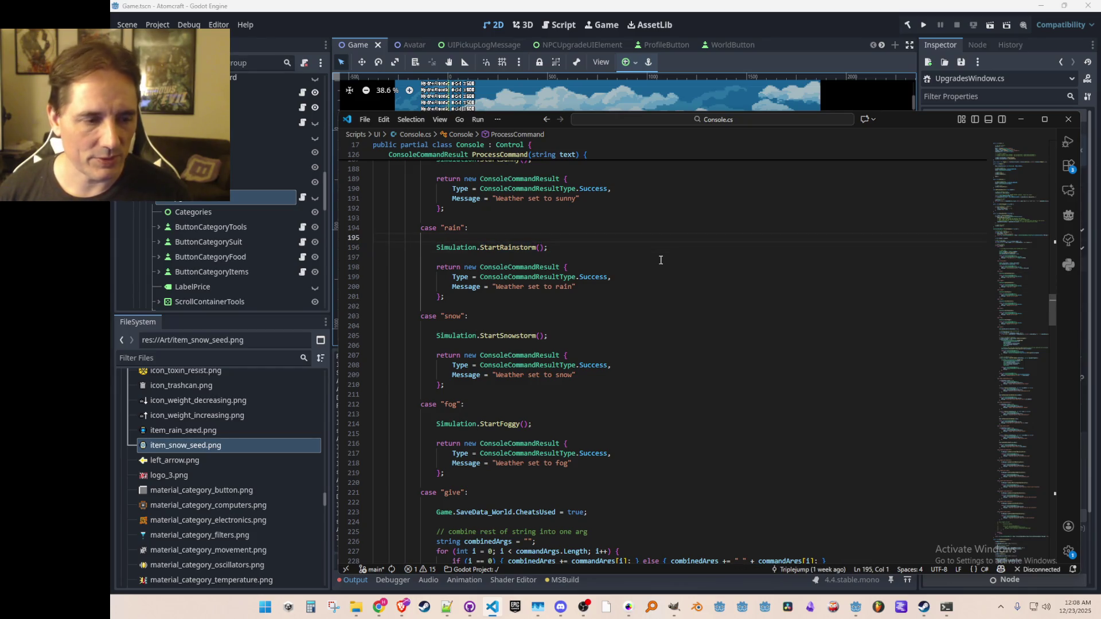
key("ctrl+Home")
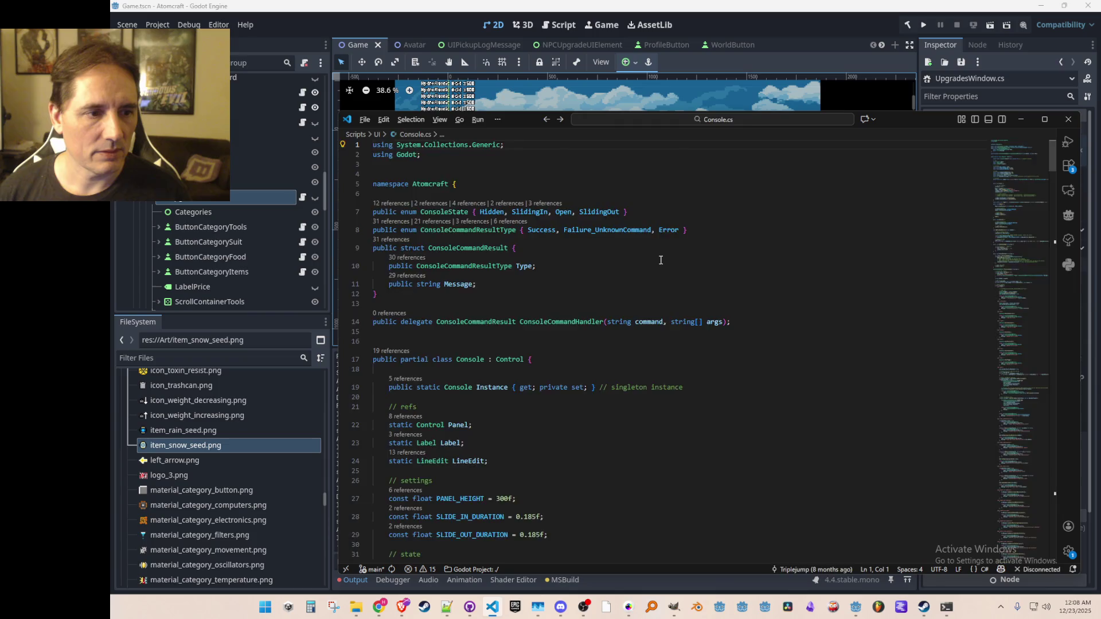
- Paste Simulation.StartRainstorm() into ConsumeRainSeed and save UseableItemDelegates.cs
key("ctrl+Tab")
key("ctrl+v")
key("ctrl+s")
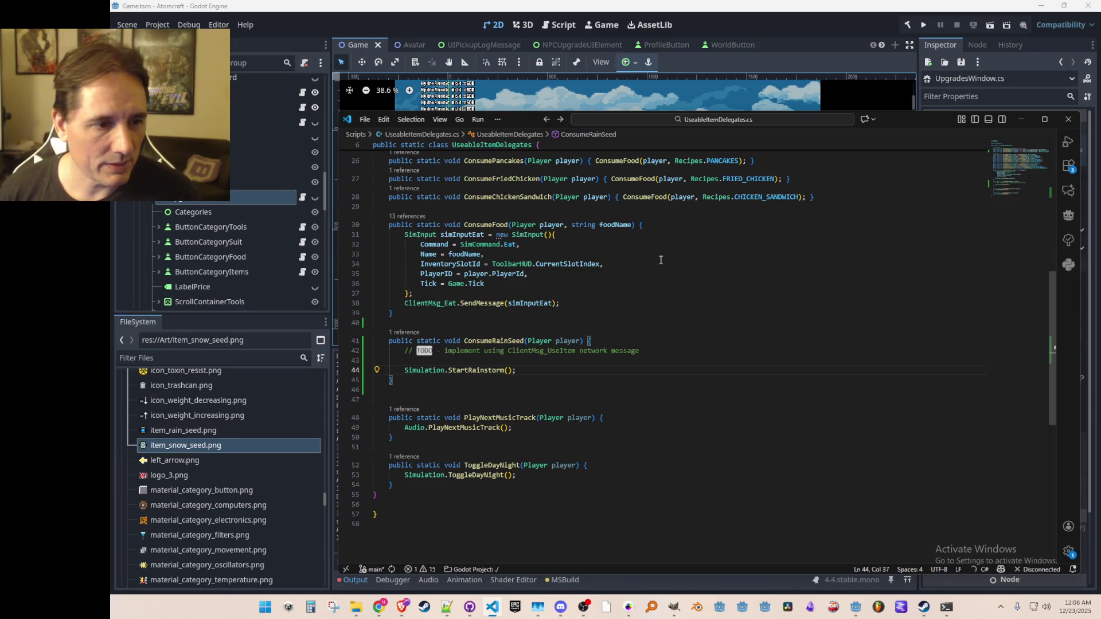
key("ctrl+p")
type("Simulation")
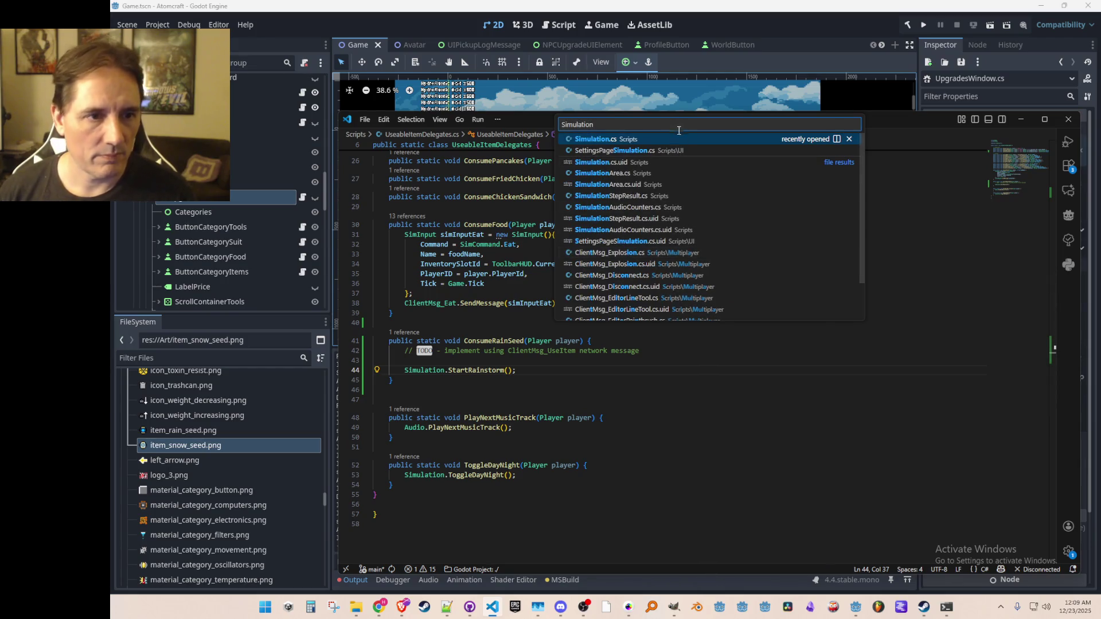
- Copy the consume-the-equipment comment and RemoveEquipment line from the .Eat: case in Simulation.cs
key("Return")
key("ctrl+f")
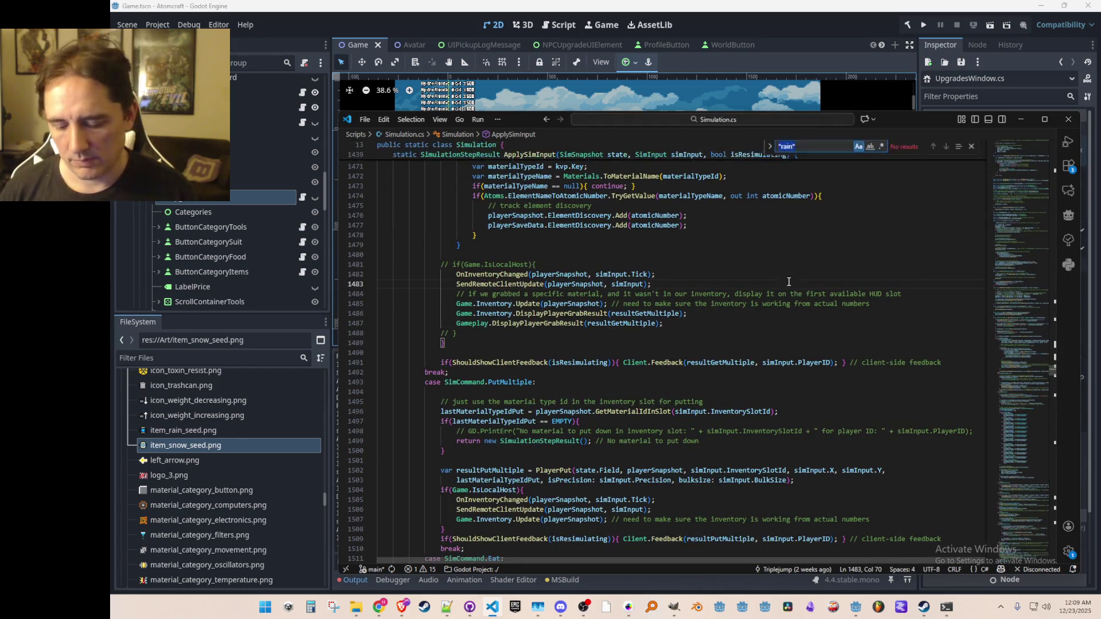
type(".Eat:")
key("Escape")
scroll(786, 287, "down", 4)
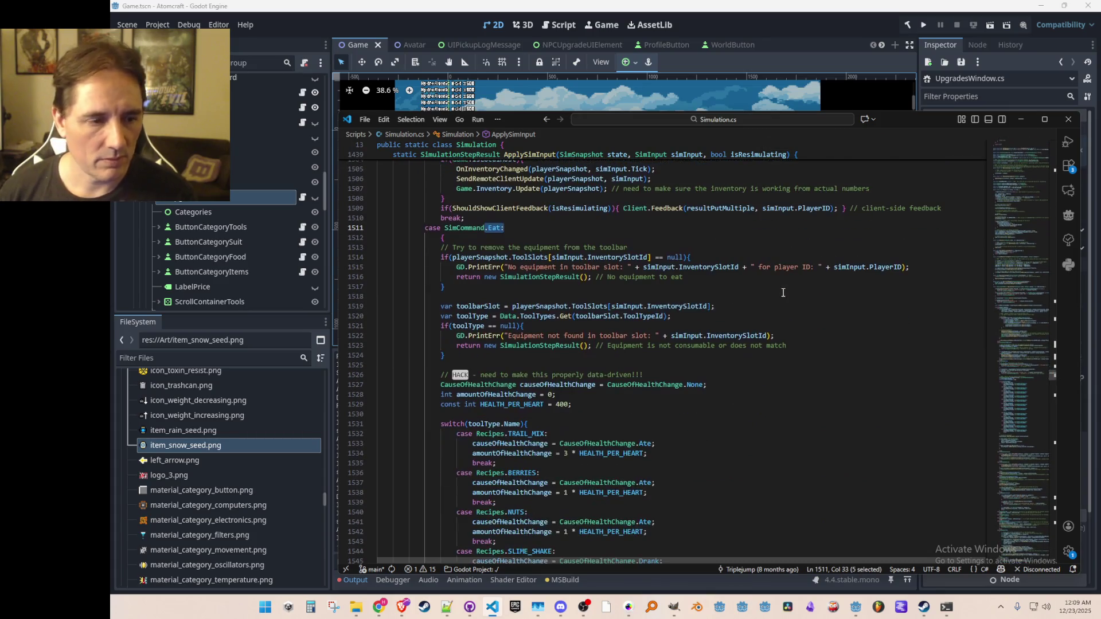
scroll(660, 330, "down", 2)
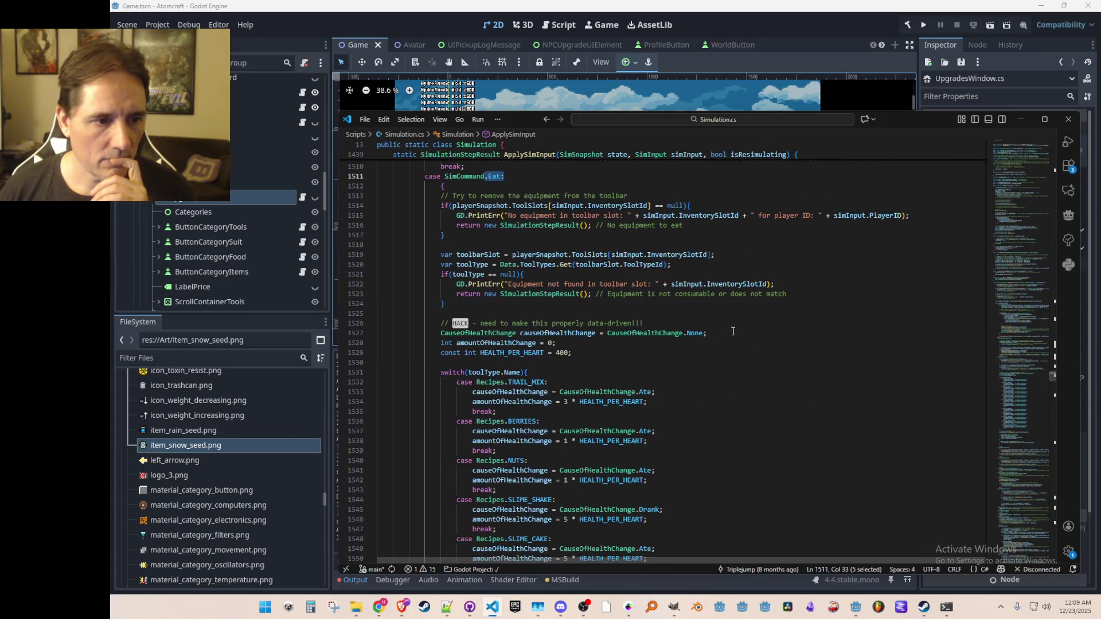
scroll(733, 331, "down", 15)
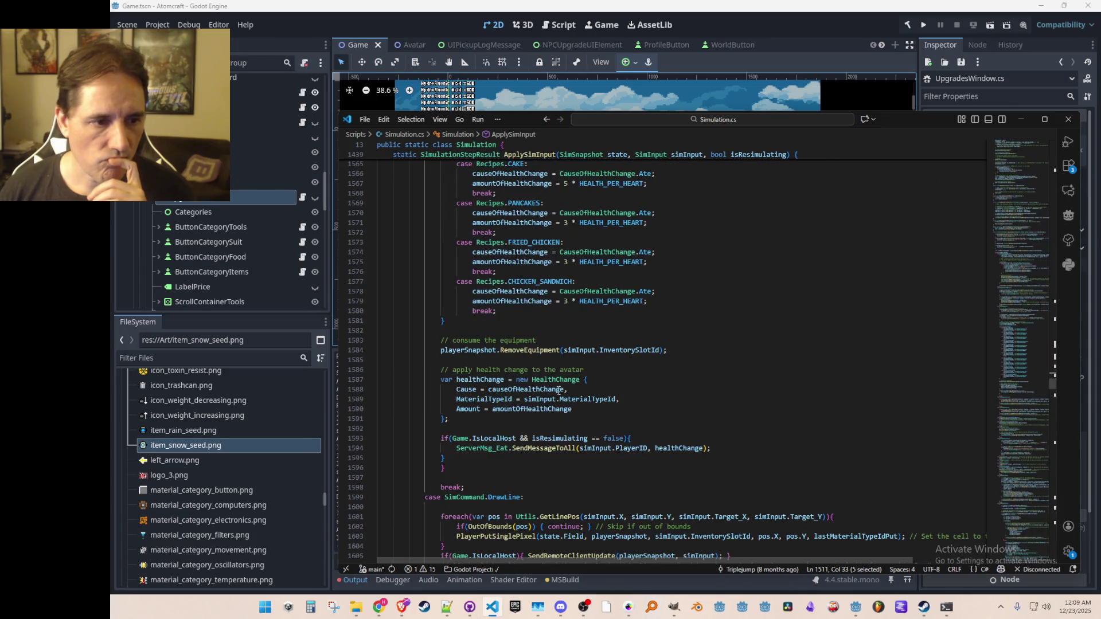
scroll(604, 357, "down", 1)
left_click(612, 325)
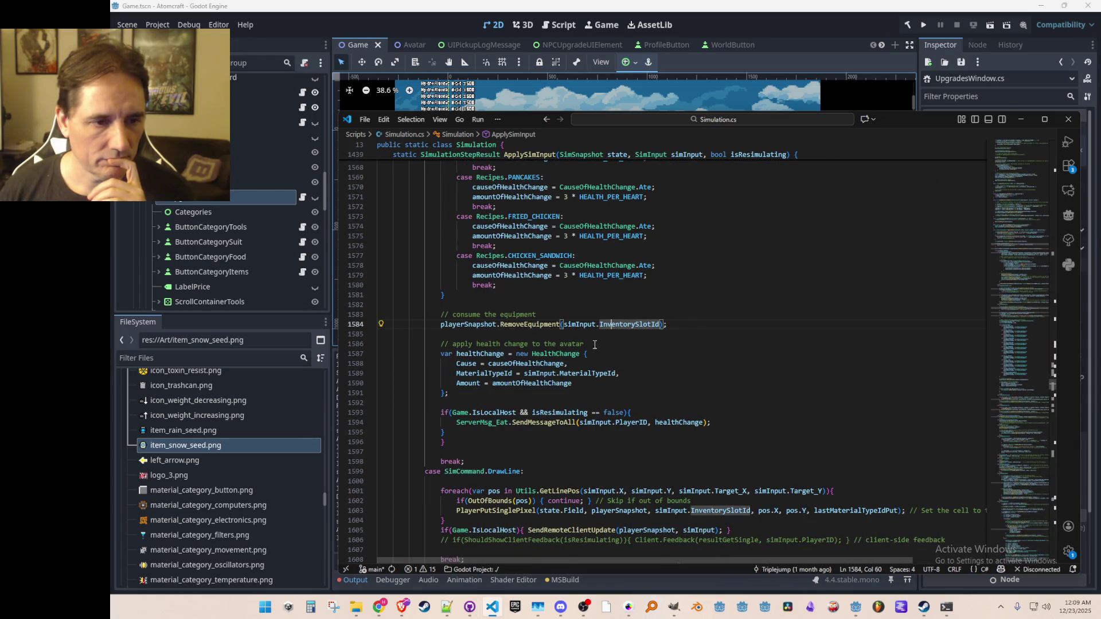
left_click(459, 324)
mouse_move(379, 315)
left_mouse_down()
mouse_move(380, 324)
mouse_move(654, 330)
left_mouse_up()
key("ctrl+c")
- Paste those lines into ConsumeRainSeed below the rainstorm call, aligning the comment's indentation
key("alt+Left")
key("alt+Left")
key("alt+Left")
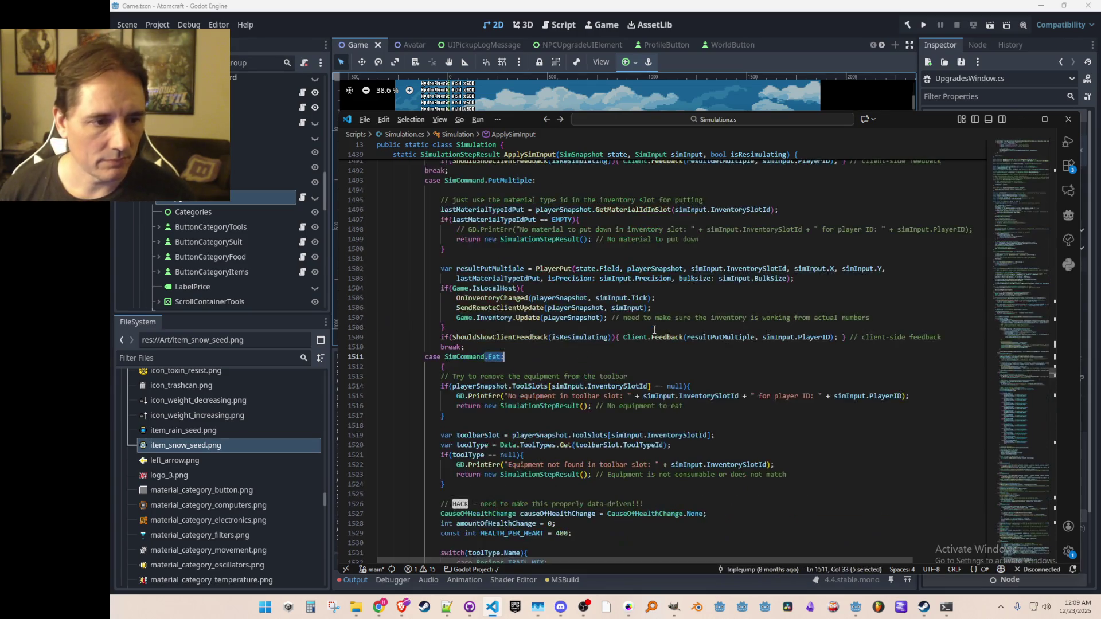
key("Return")
key("ctrl+v")
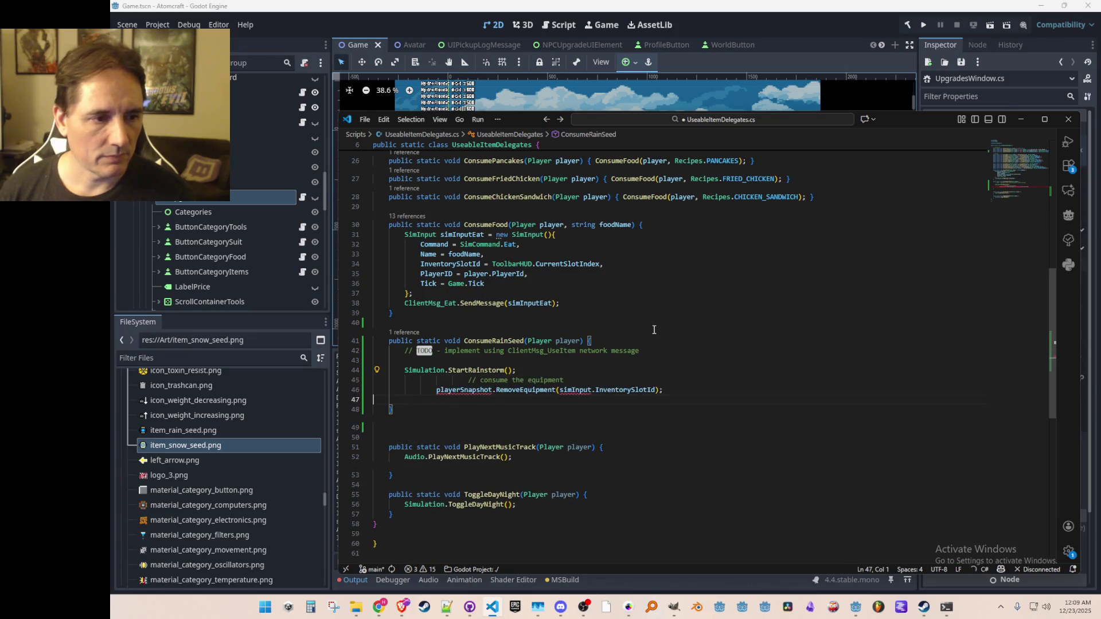
key("BackSpace")
key("Up")
key("shift+Tab")
key("shift+Tab")
key("shift+Tab")
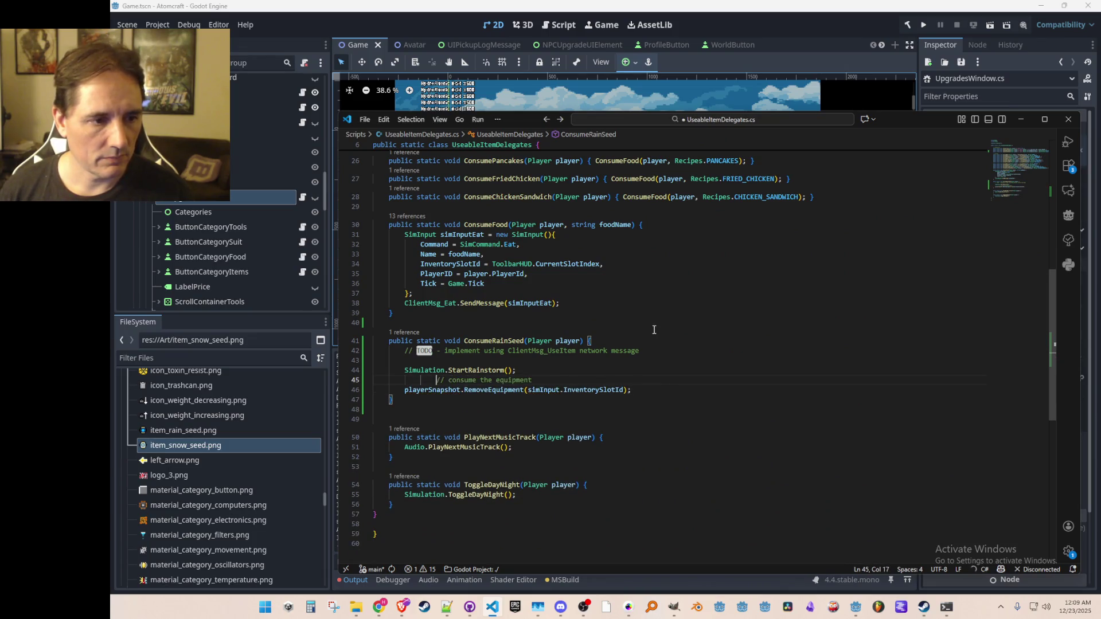
- Change the RemoveEquipment call to use Game.LocalPlayerSnapshot instead of playerSnapshot
key("Up")
key("Down")
key("End")
key("Return")
key("Return")
type("Simulation.SC")
key("BackSpace")
key("BackSpace")
type("CurrentState.")
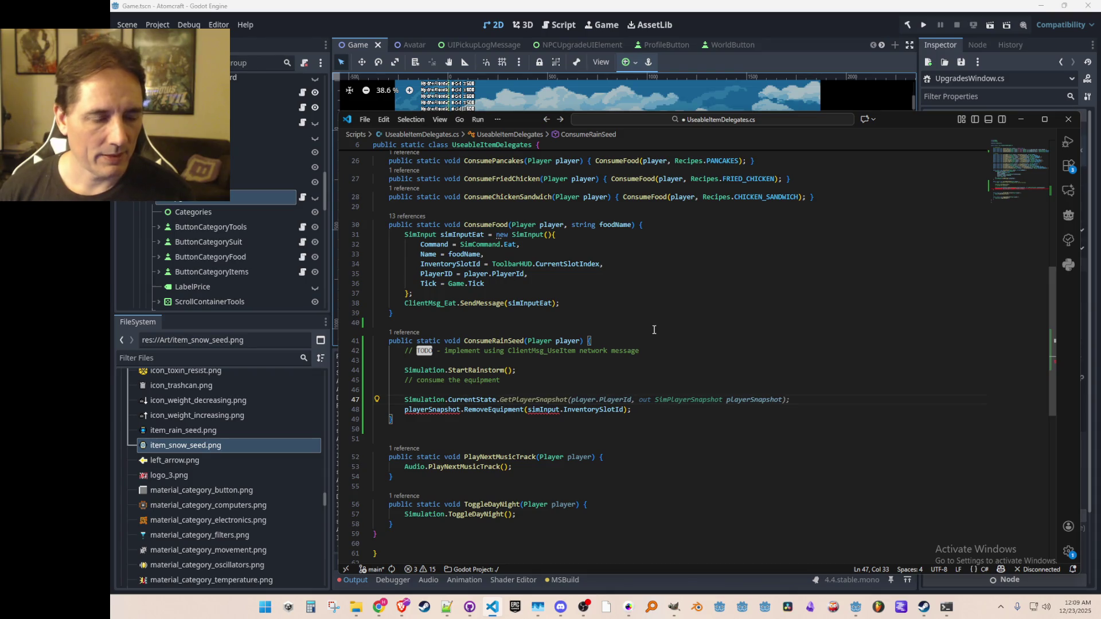
key("shift+Home")
type("Game.Player")
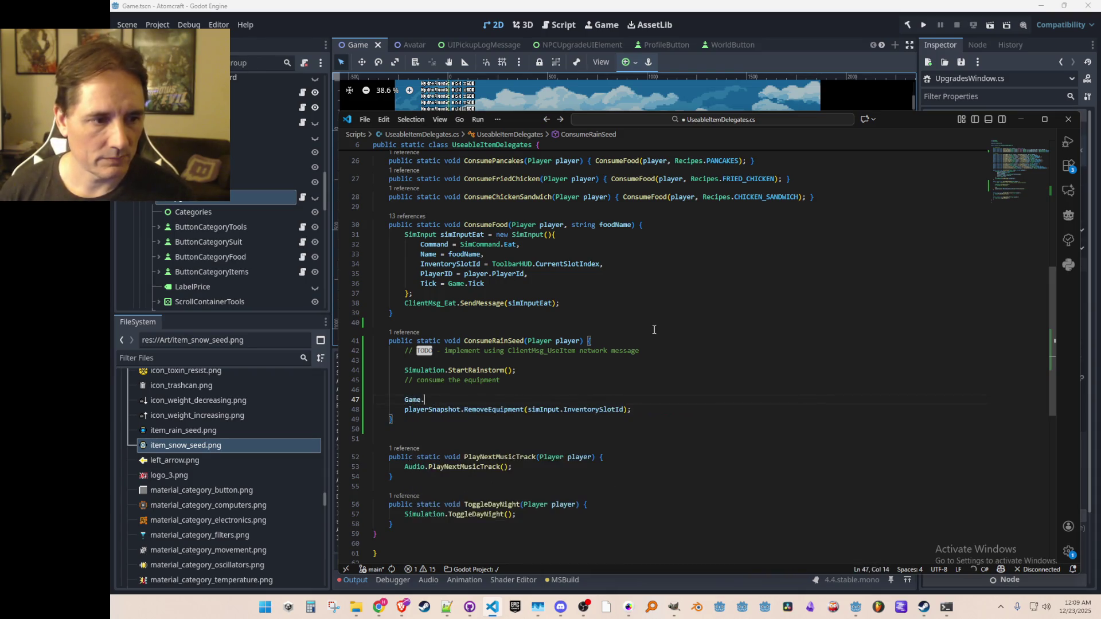
key("Down")
key("Down")
key("Tab")
key("ctrl+shift+Right")
key("Delete")
key("ctrl+s")
key("Escape")
- Replace the slot argument with Game.Inventory.CurrentInventorySlotId and save
key("End")
key("Left")
key("Left")
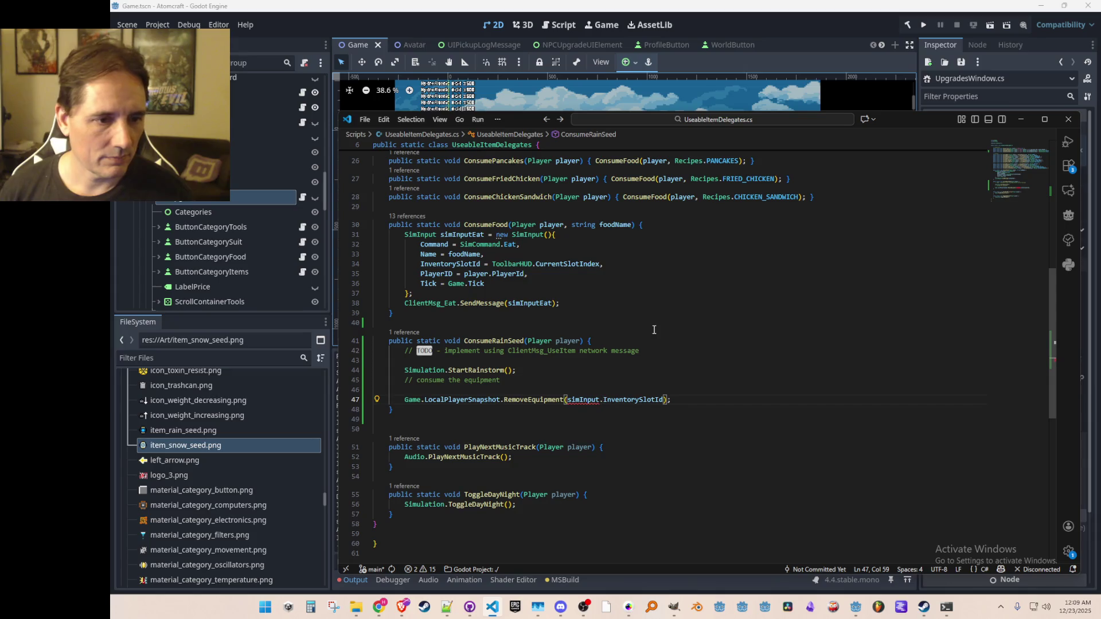
key("ctrl+shift+Right")
key("ctrl+shift+Right")
type("Inventory.")
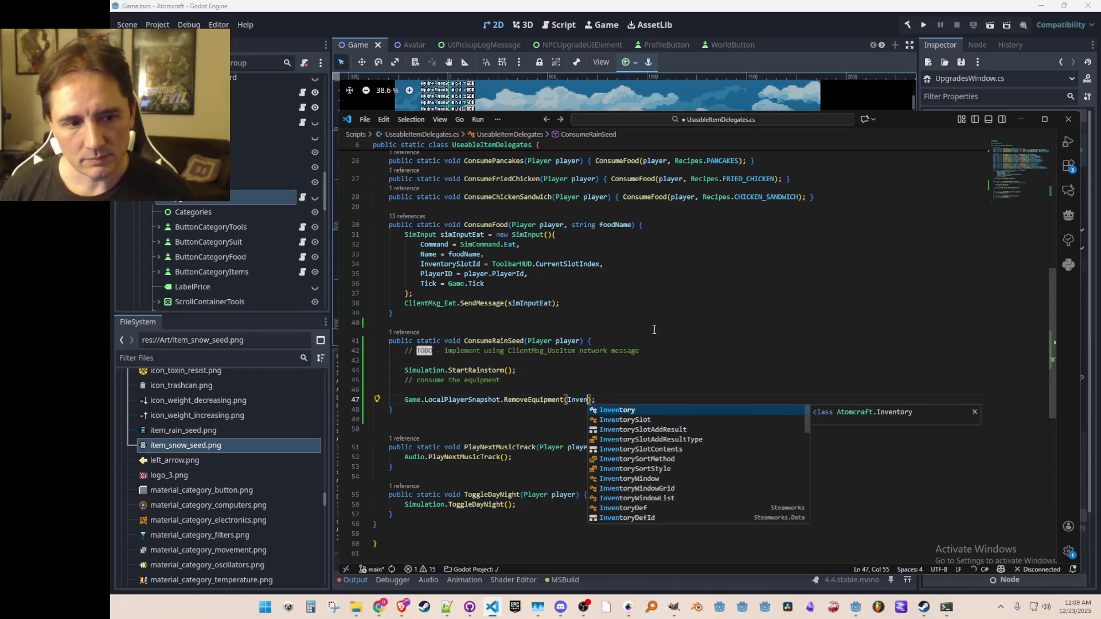
type("Cur")
key("BackSpace")
key("BackSpace")
key("BackSpace")
type("Game.Inve")
key("Tab")
type(".")
key("Tab")
key("ctrl+s")
- Move the blank line above the consume-the-equipment comment and save
key("Up")
key("alt+Up")
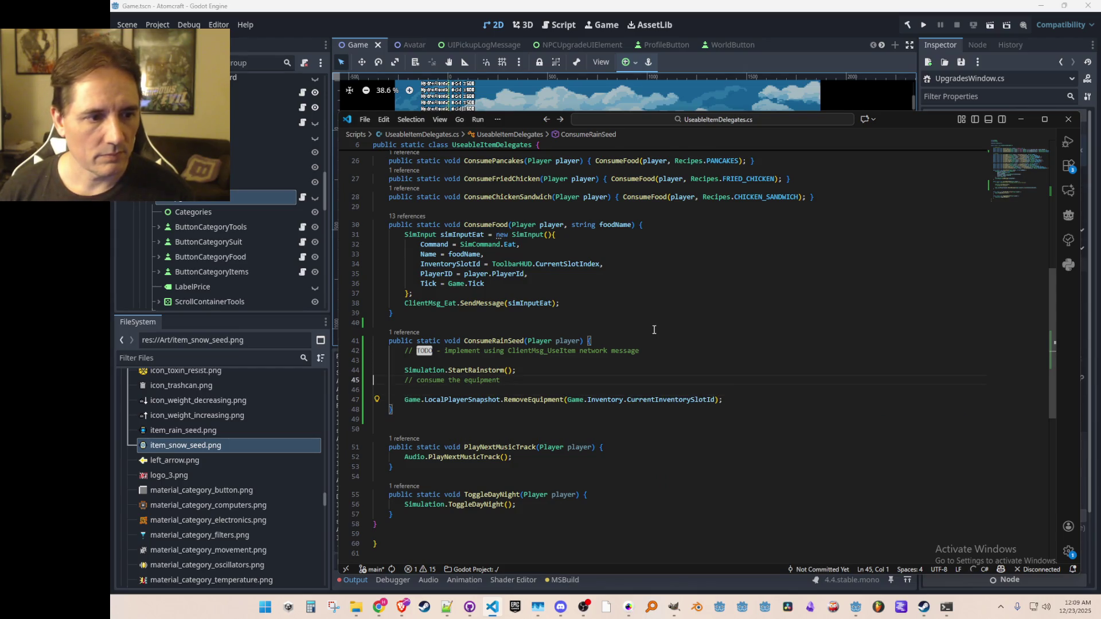
key("ctrl+s")
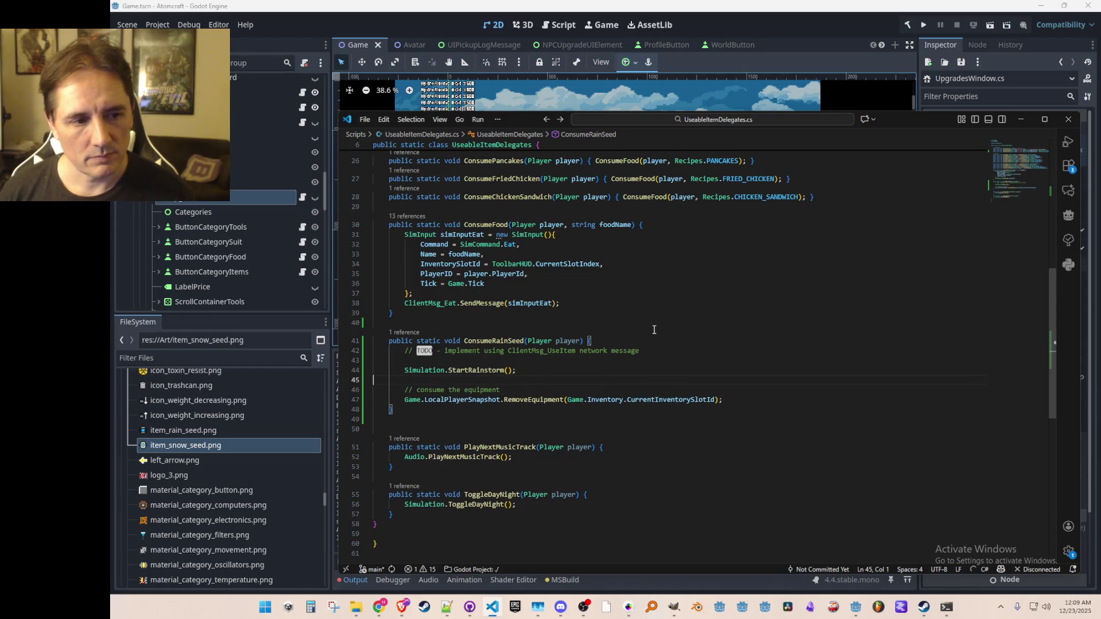
key("Down")
- Append 'in a multiplayer way' to the TODO comment and save
key("Up")
key("Up")
key("Up")
key("End")
key("alt+Down")
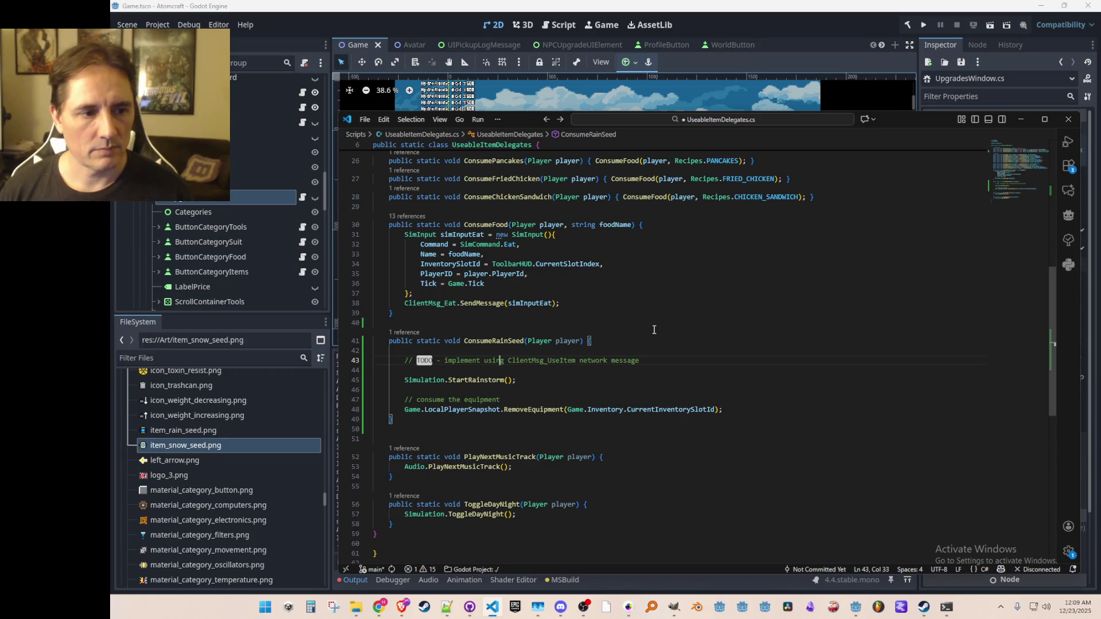
type("in a multipleyaer")
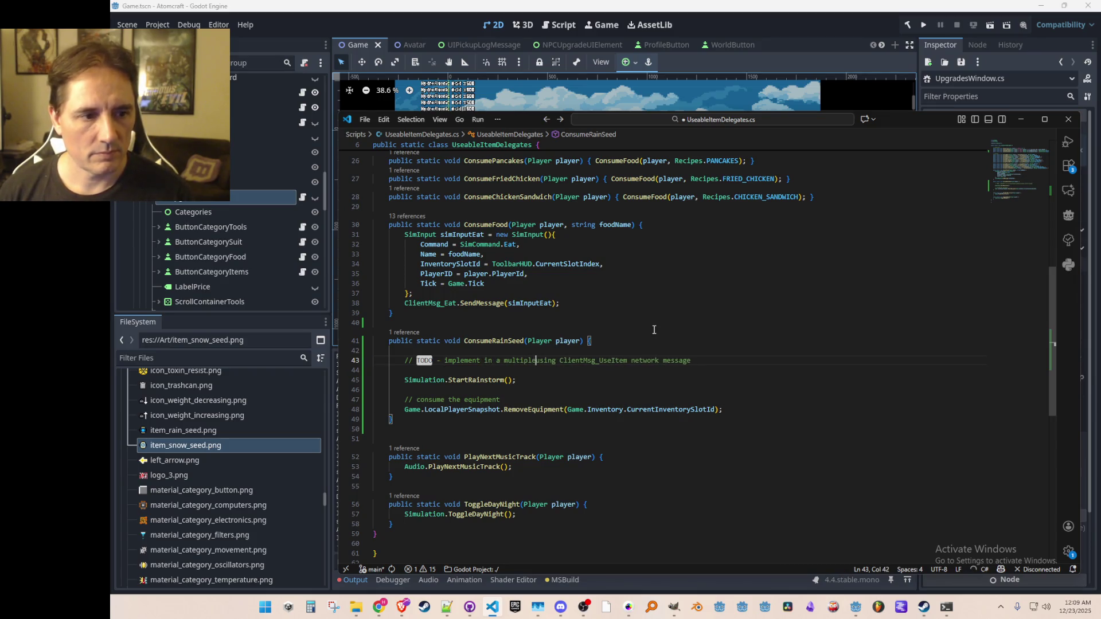
key("BackSpace")
key("BackSpace")
key("BackSpace")
type("ayer way")
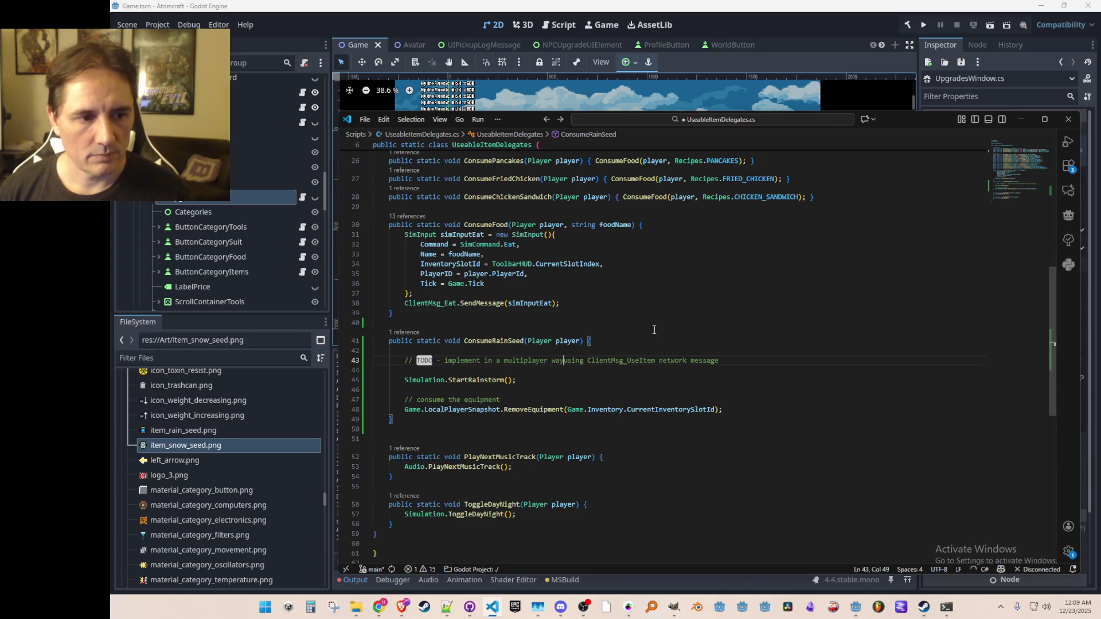
key("ctrl+s")
key("Up")
- Duplicate ConsumeRainSeed as ConsumeSnowSeed, making the copy call Simulation.StartSnowstorm()
scroll(677, 364, "down", 1)
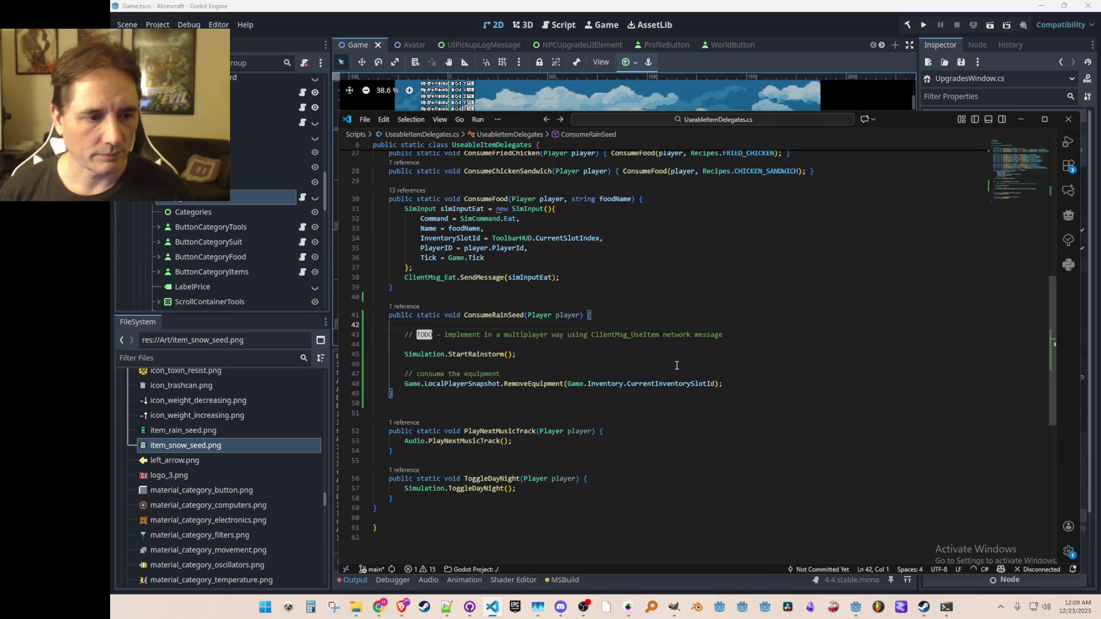
key("Down")
key("Down")
scroll(814, 352, "down", 1)
key("Up")
key("Up")
key("Up")
key("shift+Down")
key("shift+Down")
key("shift+Down")
key("ctrl+c")
key("Down")
key("Down")
key("ctrl+v")
key("Up")
key("Up")
key("Up")
key("ctrl+Right")
key("Tab")
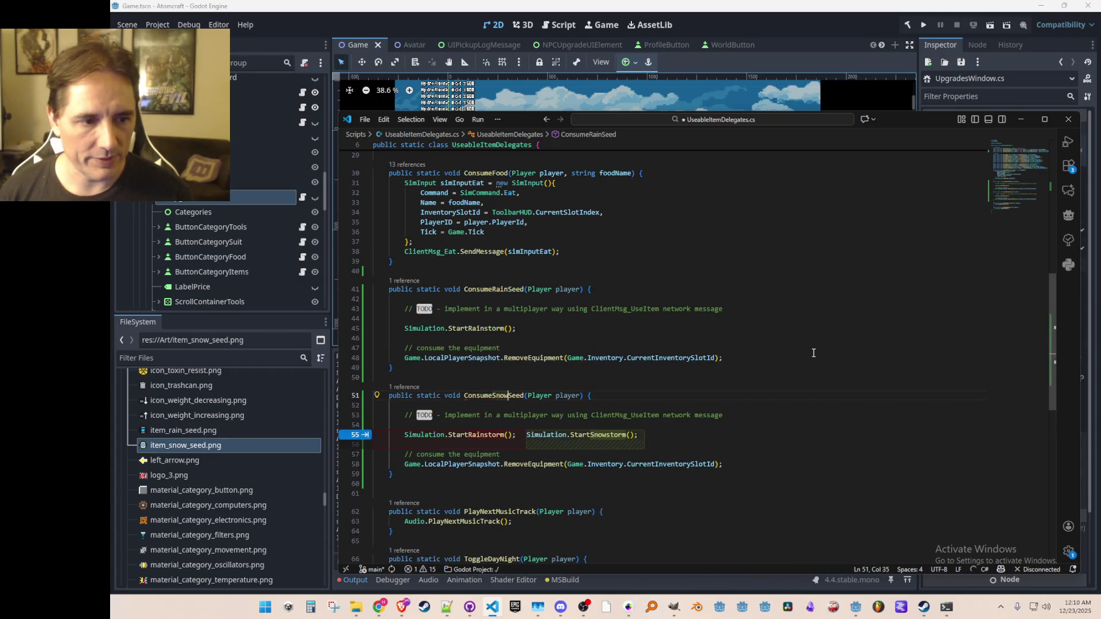
key("Tab")
- Remove the blank line after StartRainstorm and save UseableItemDelegates.cs
left_click(811, 327)
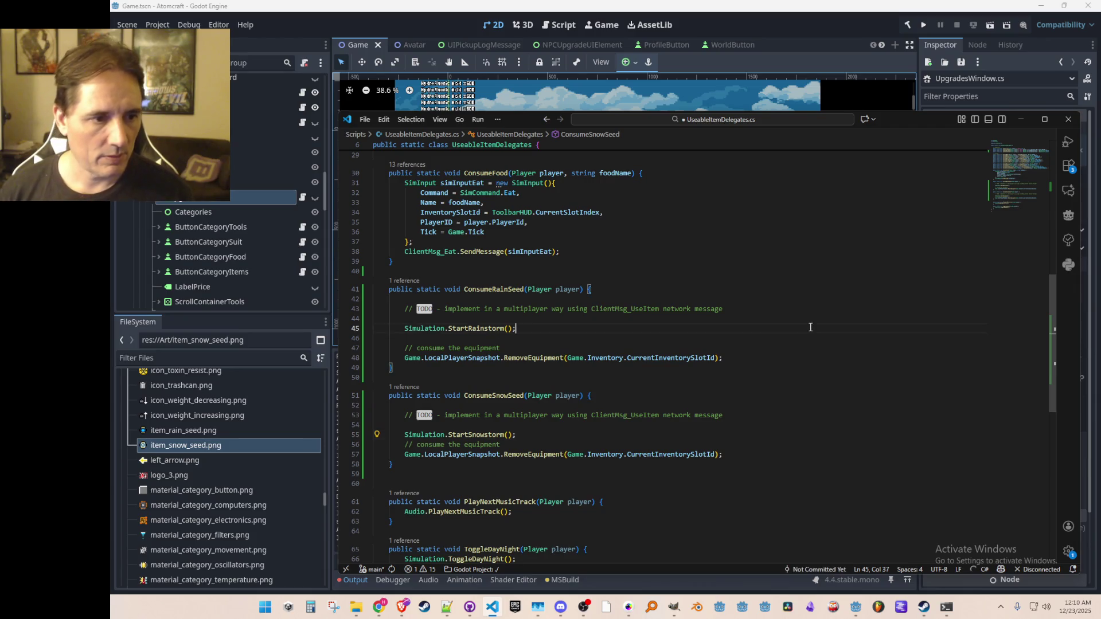
key("Delete")
key("Up")
key("ctrl+s")
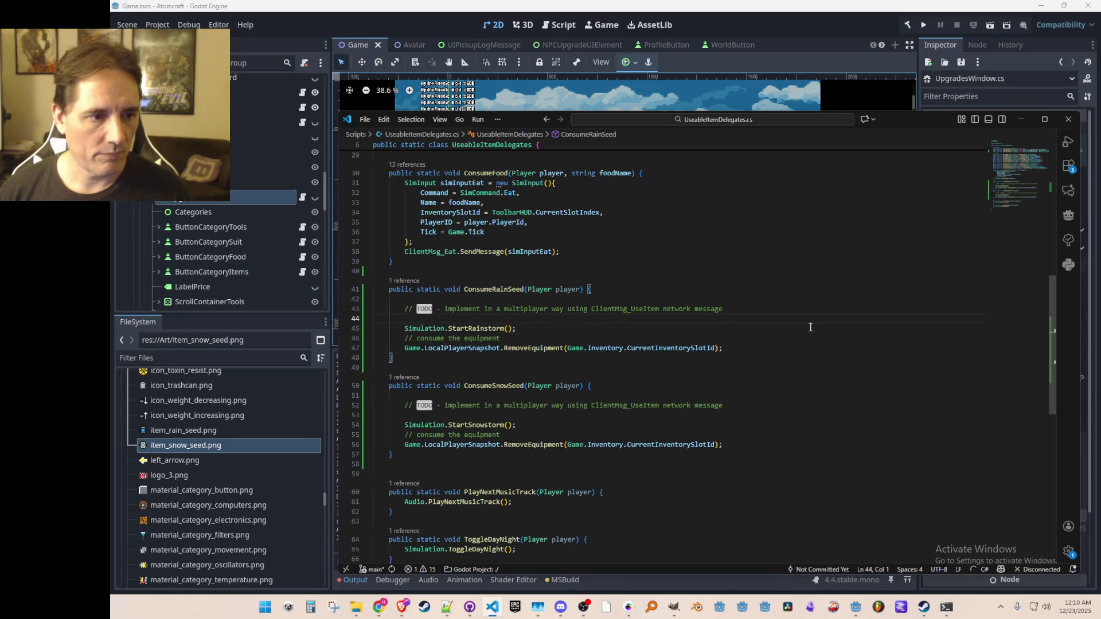
- Start an indented comment line above the SNOW_SEED entry in Data.cs
key("alt+Left")
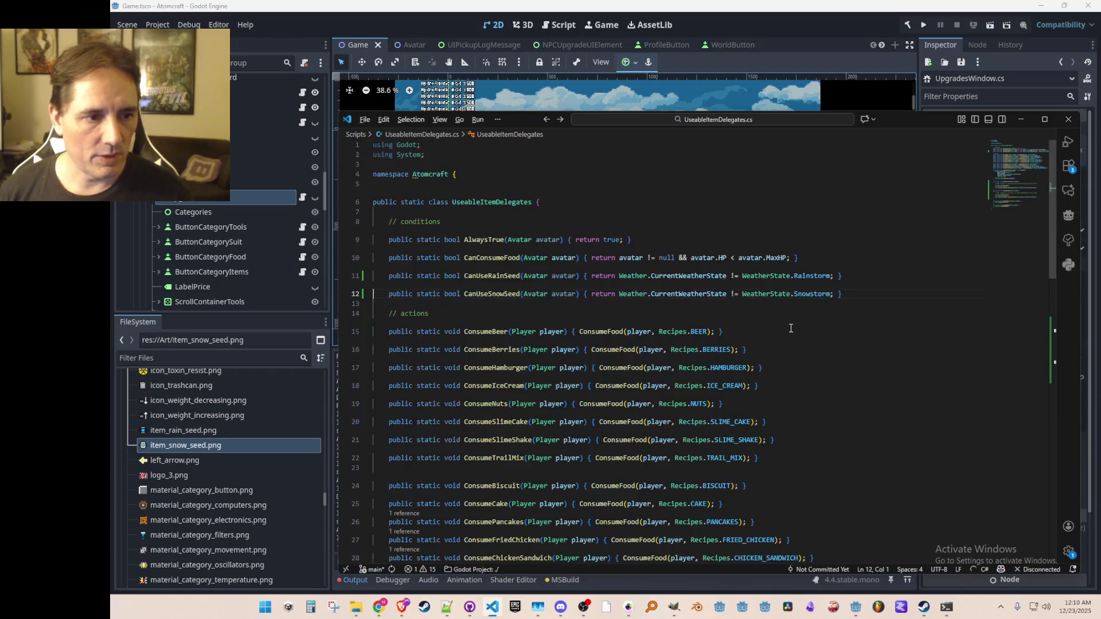
key("Down")
key("Down")
key("Down")
key("Return")
key("Tab")
type("/")
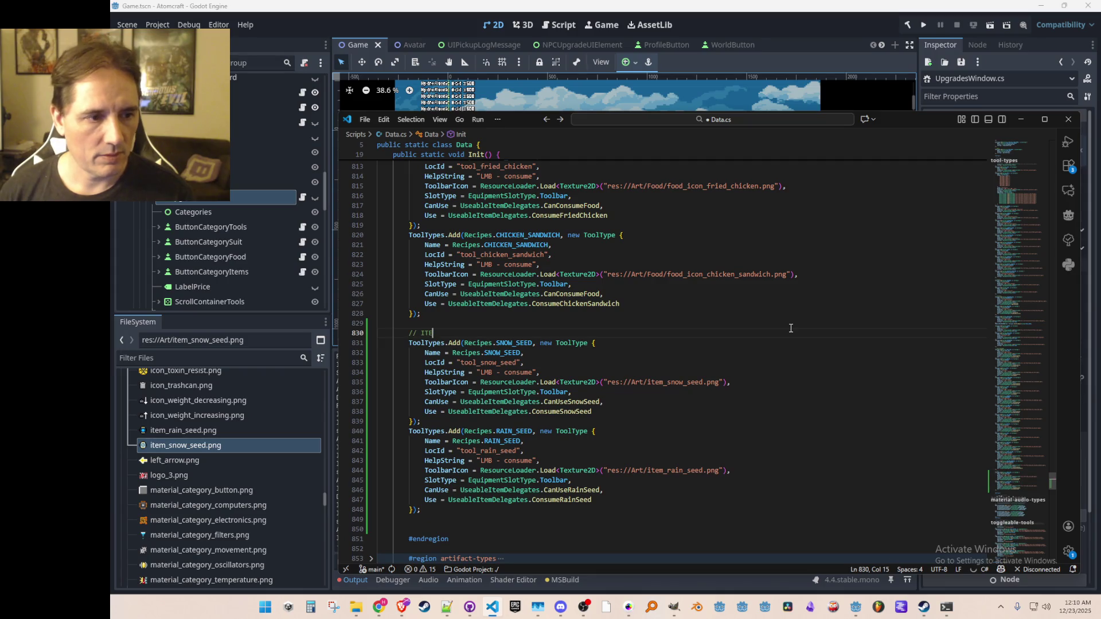
key("Up")
key("ctrl+s")
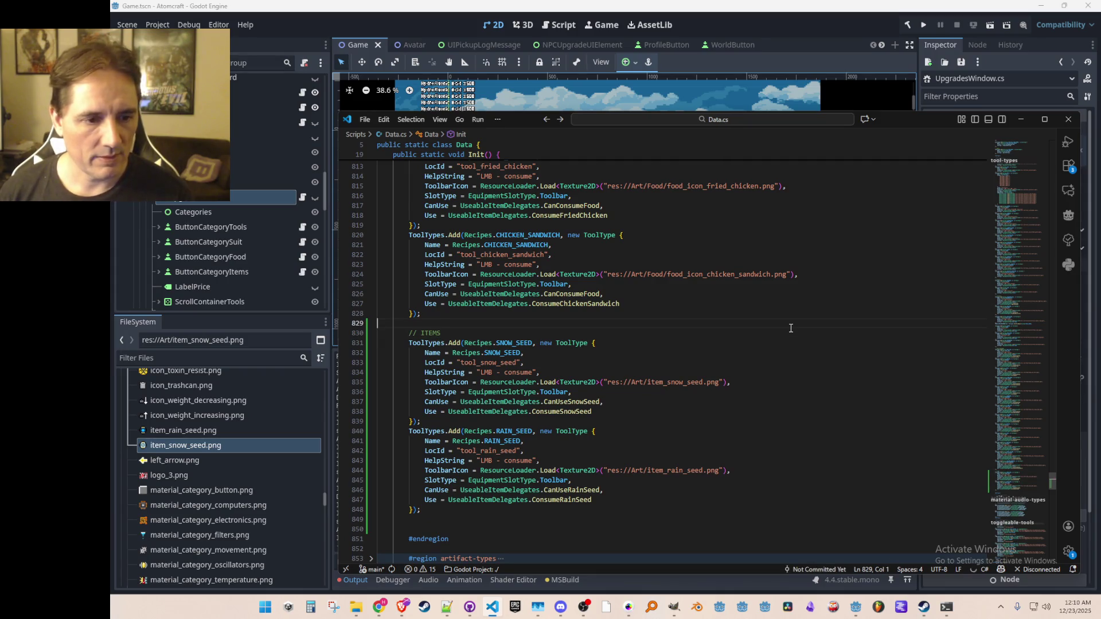
scroll(795, 326, "down", 1)
key("alt+Left")
key("alt+Left")
key("alt+Left")
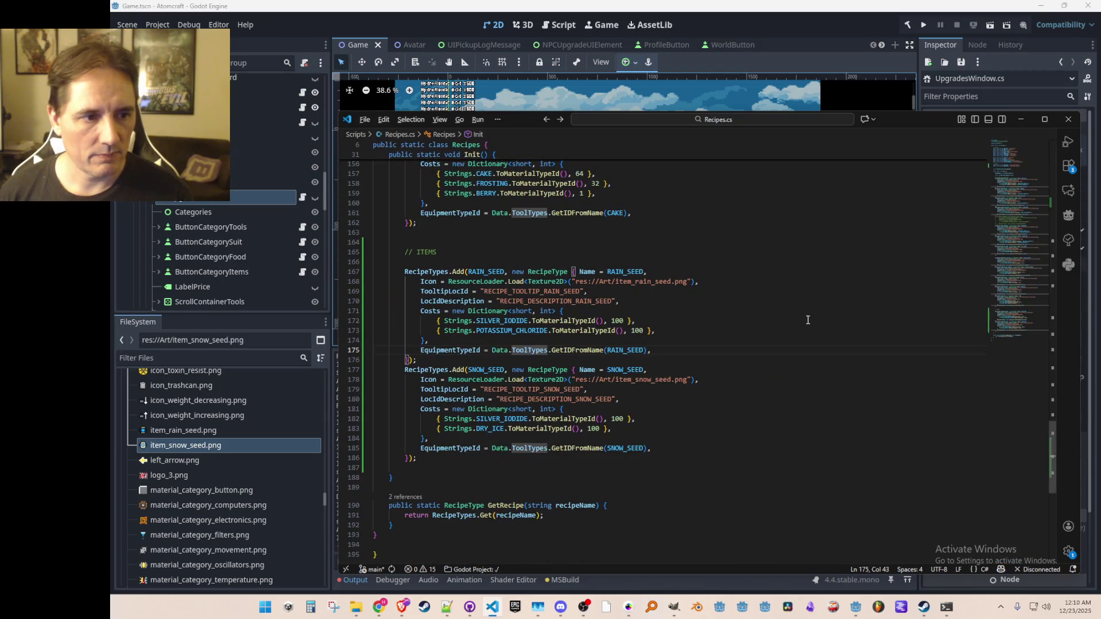
key("Home")
key("Home")
key("Up")
key("Up")
key("Up")
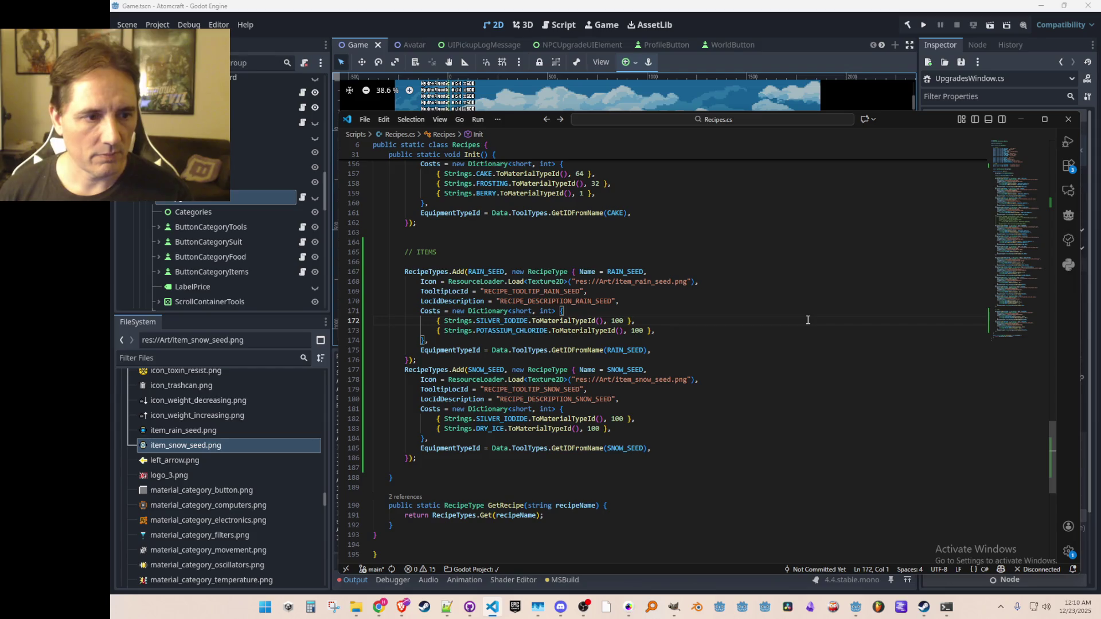
key("Up")
key("Up")
key("Up")
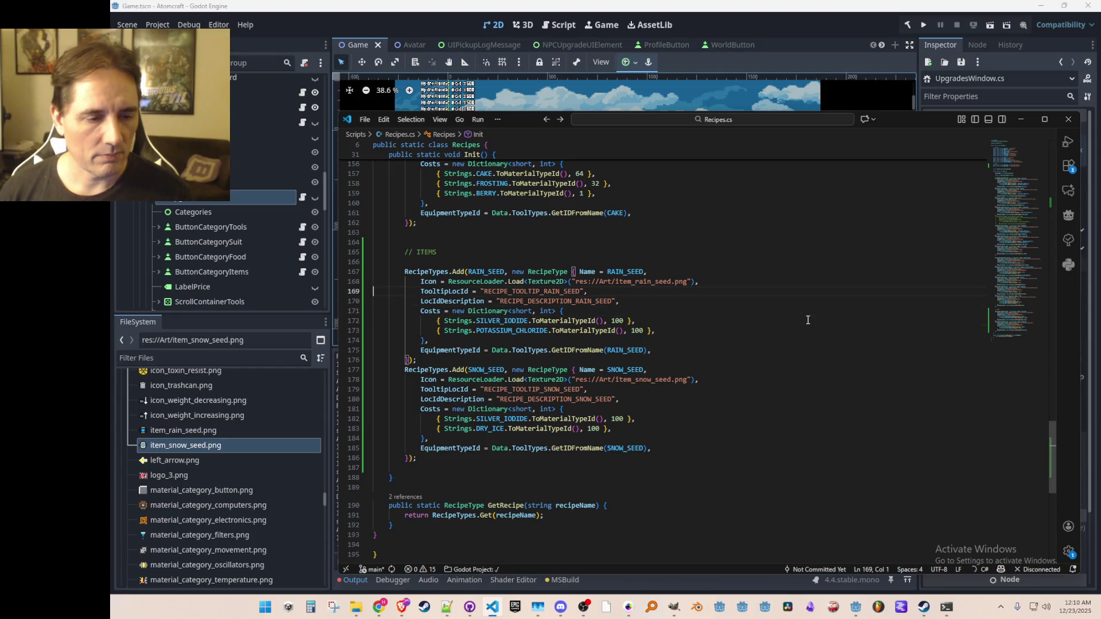
key("Down")
key("Down")
key("Down")
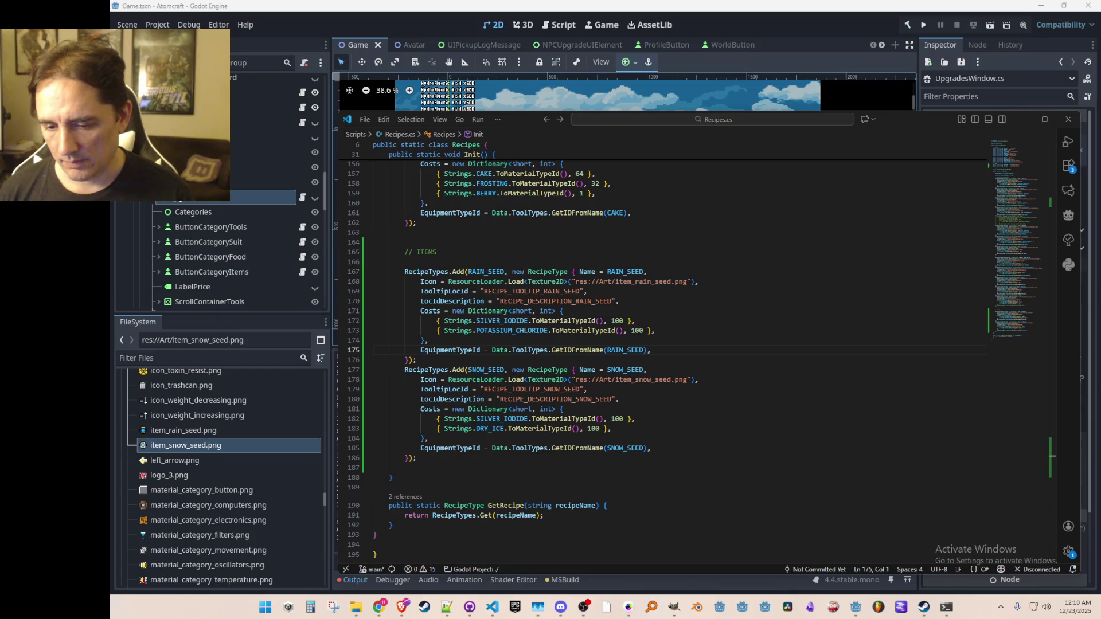
key("super+d")
key("super+d")
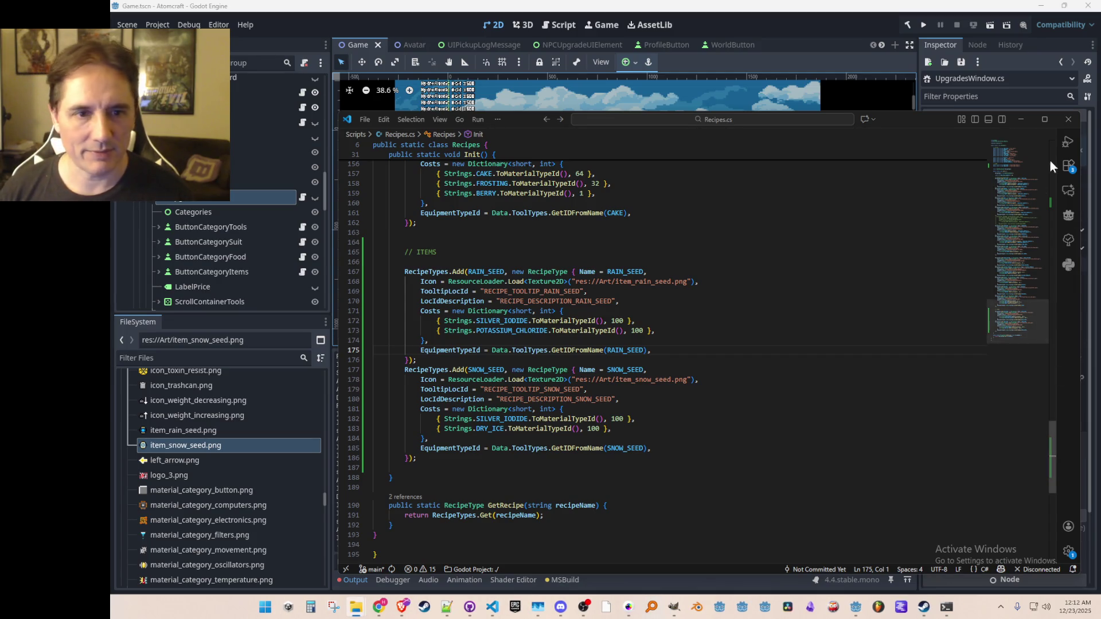
- Minimize Visual Studio Code to reveal the Godot editor showing Game.tscn
left_click(1021, 119)
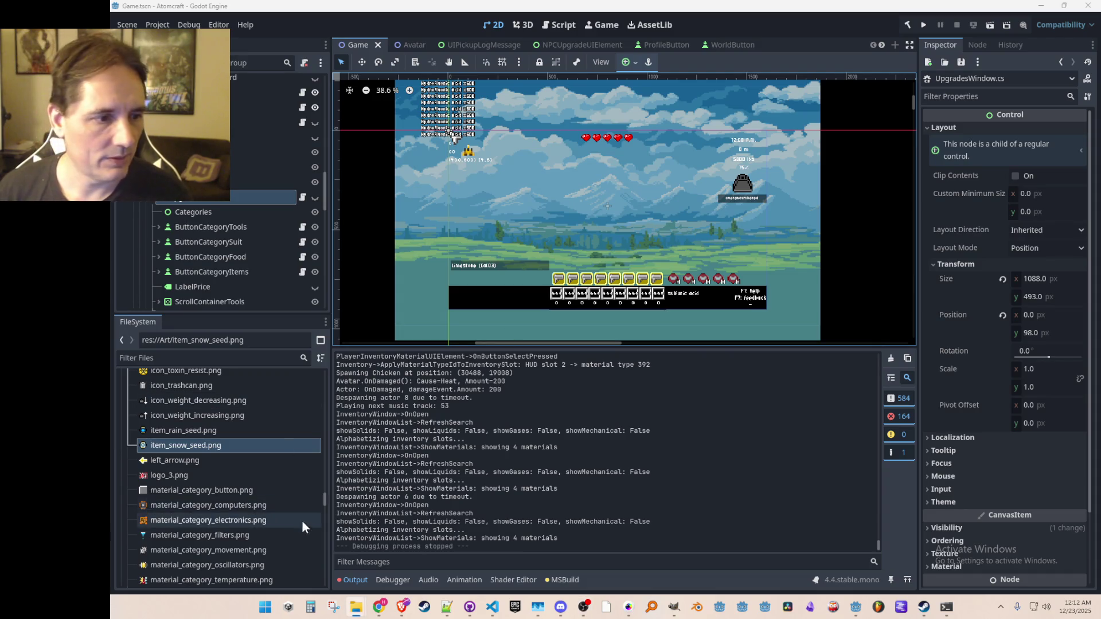
- Collapse the Art folder and expand the Data folder in the FileSystem dock
left_click_drag(323, 500, 324, 381)
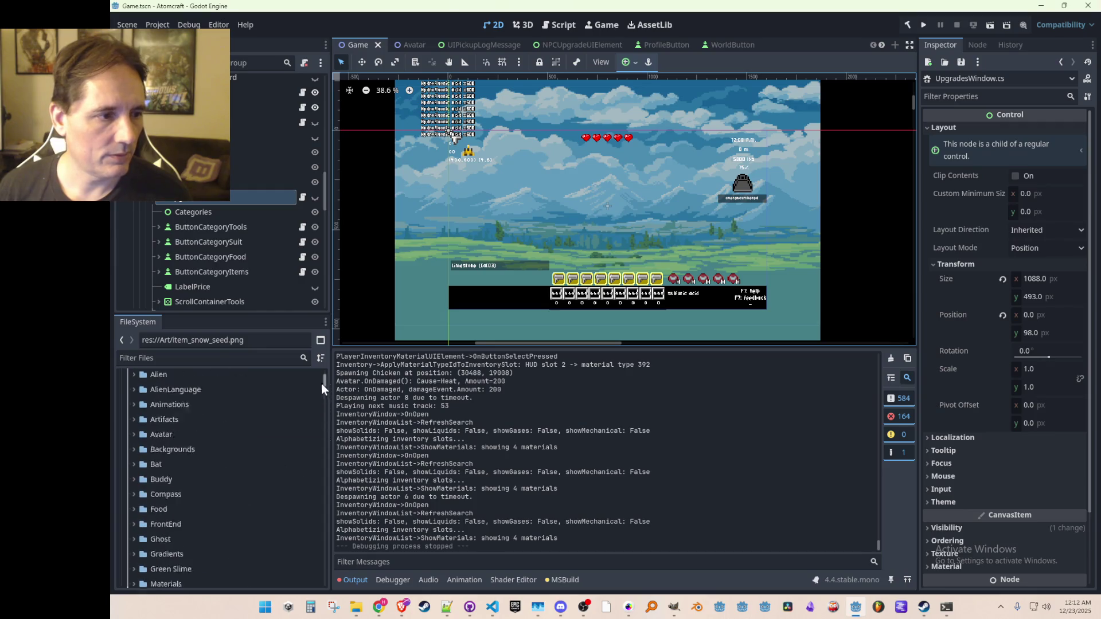
scroll(221, 442, "down", 2)
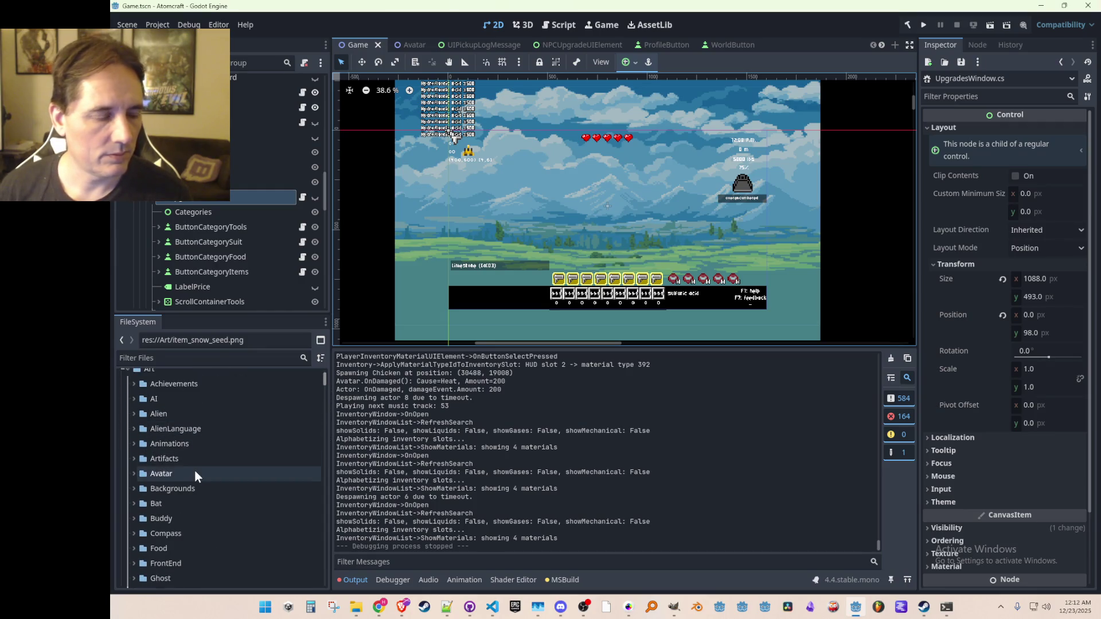
scroll(142, 465, "up", 4)
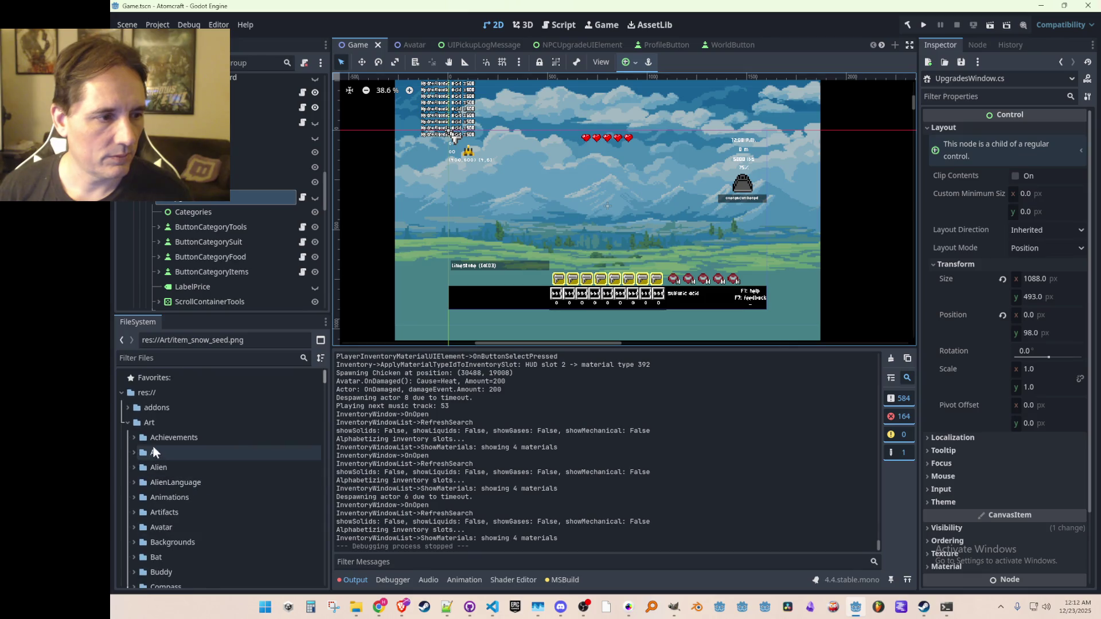
left_click(129, 425)
left_click(128, 439)
scroll(183, 459, "down", 5)
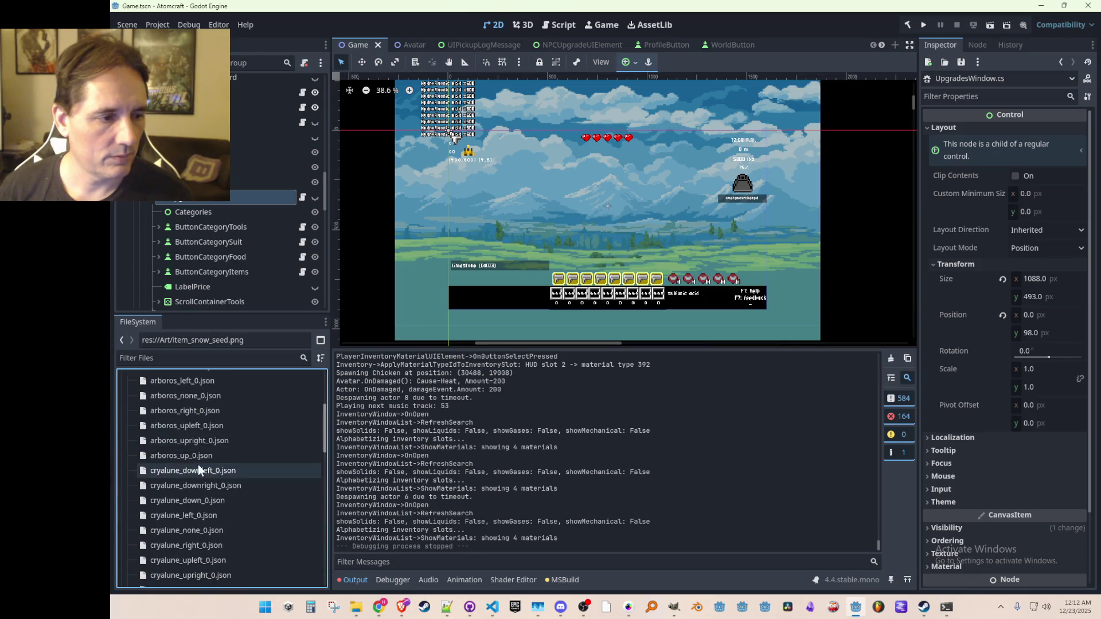
scroll(194, 463, "up", 5)
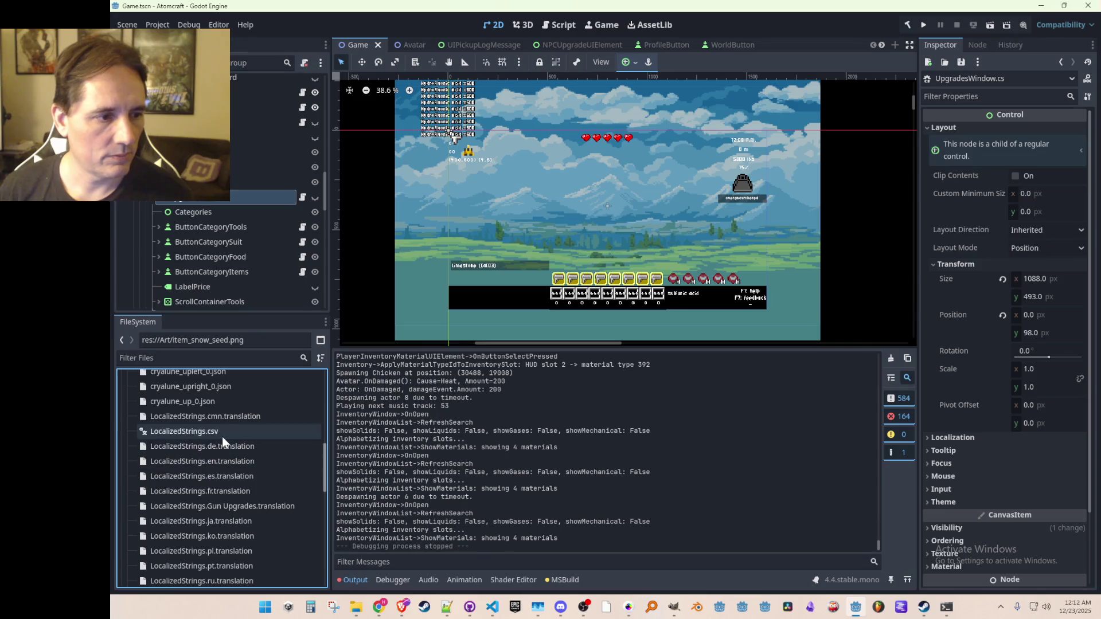
- Reimport LocalizedStrings.csv, save Game.tscn, and return to Recipes.cs in VS Code
left_click(222, 436)
key("Delete")
key("Return")
left_click(215, 415)
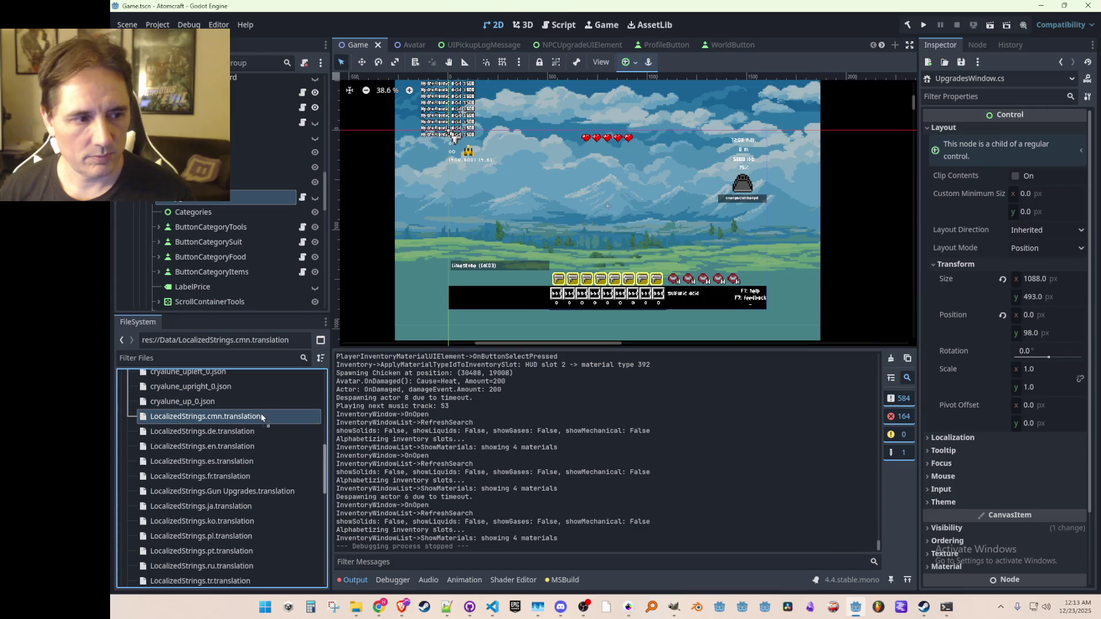
left_click(243, 430)
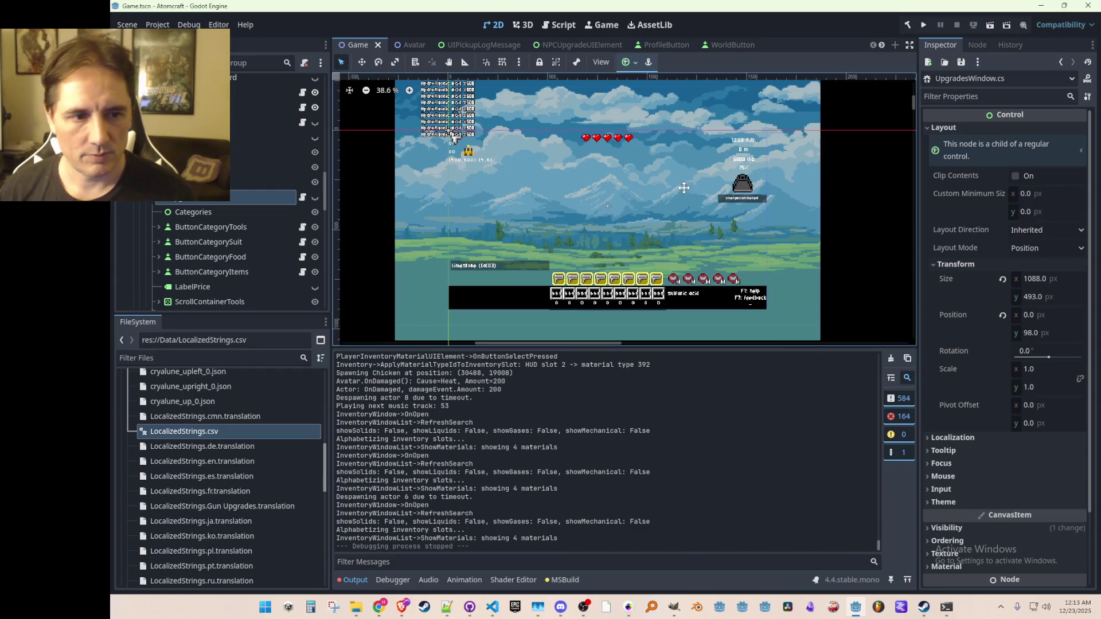
key("ctrl+s")
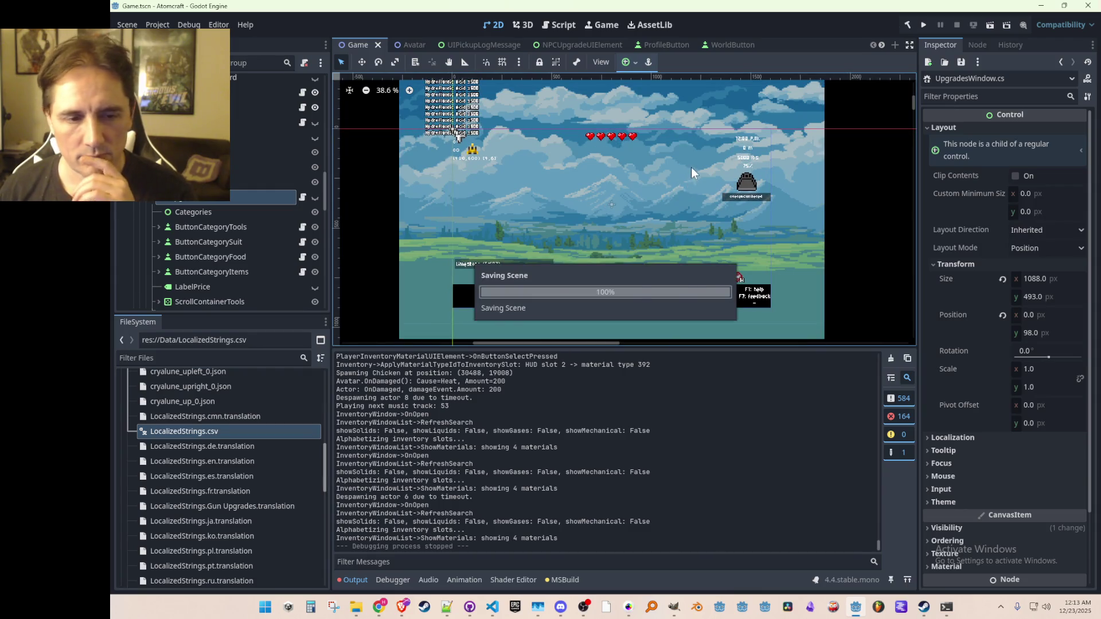
left_click(492, 612)
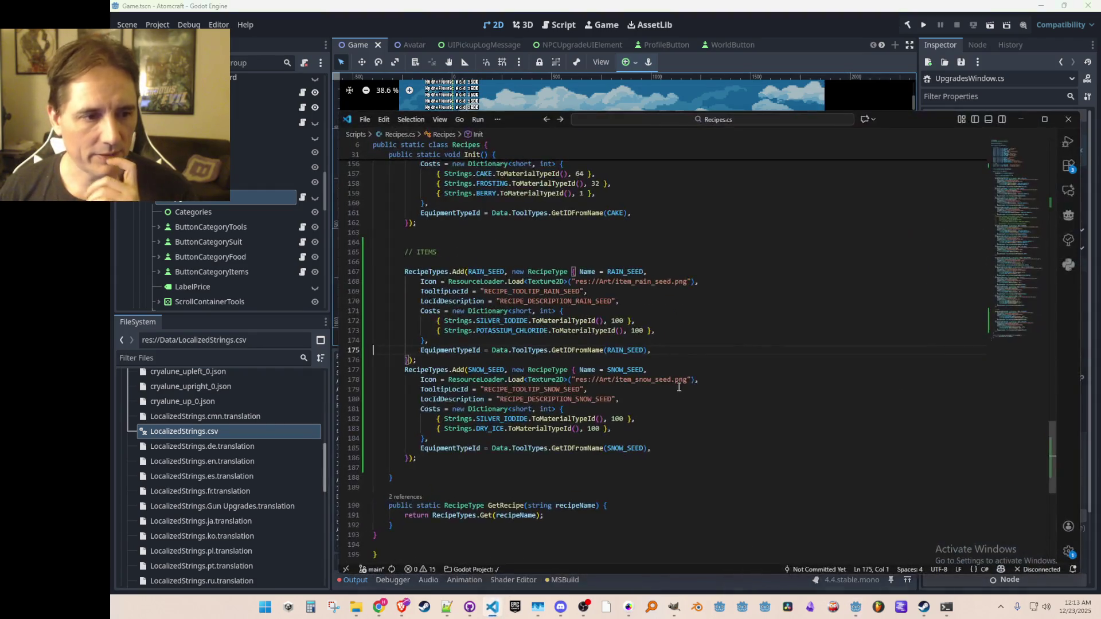
- Jump to UpgradesWindow.cs, find TabFood in Init, and open a blank line before 'return this;'
key("ctrl+z")
key("ctrl+z")
key("ctrl+z")
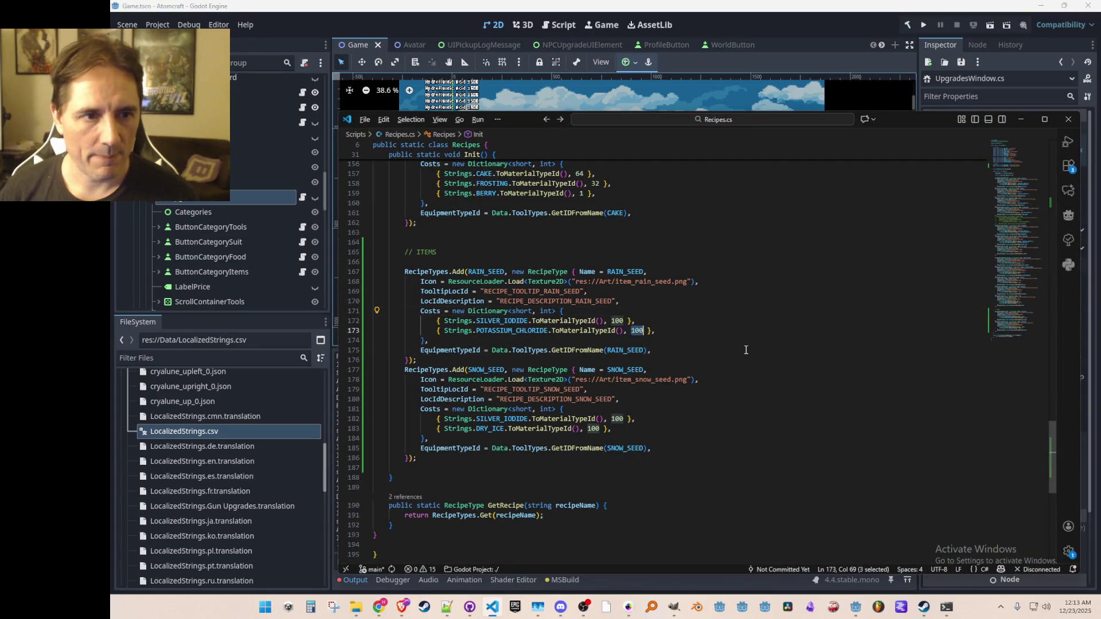
key("ctrl+z")
key("ctrl+z")
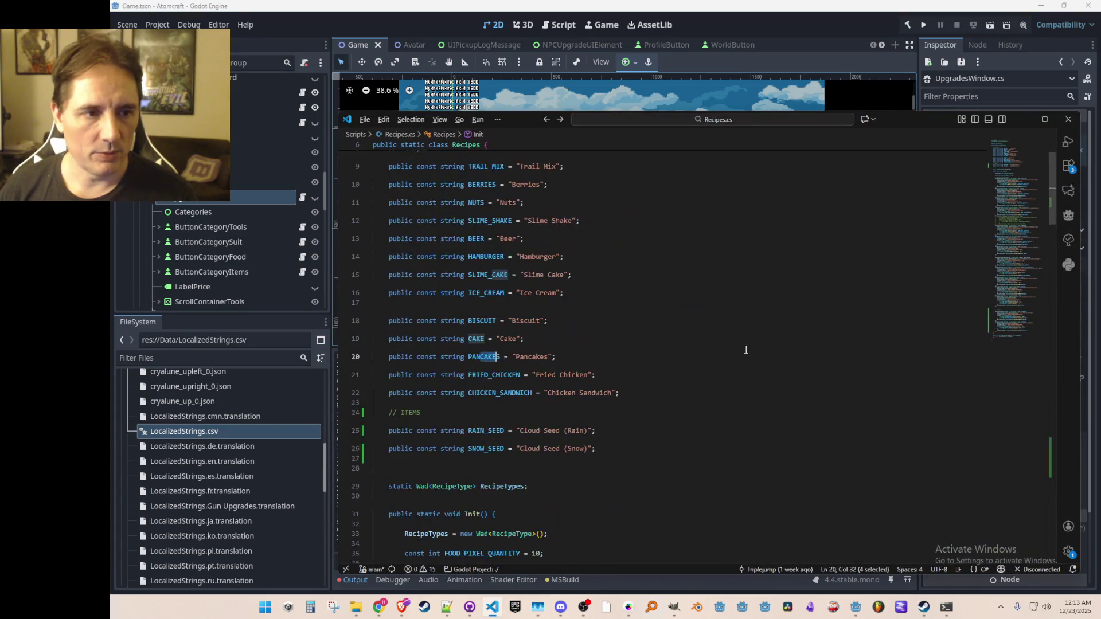
key("Down")
key("Down")
key("Down")
key("ctrl+Right")
key("ctrl+Right")
key("ctrl+Right")
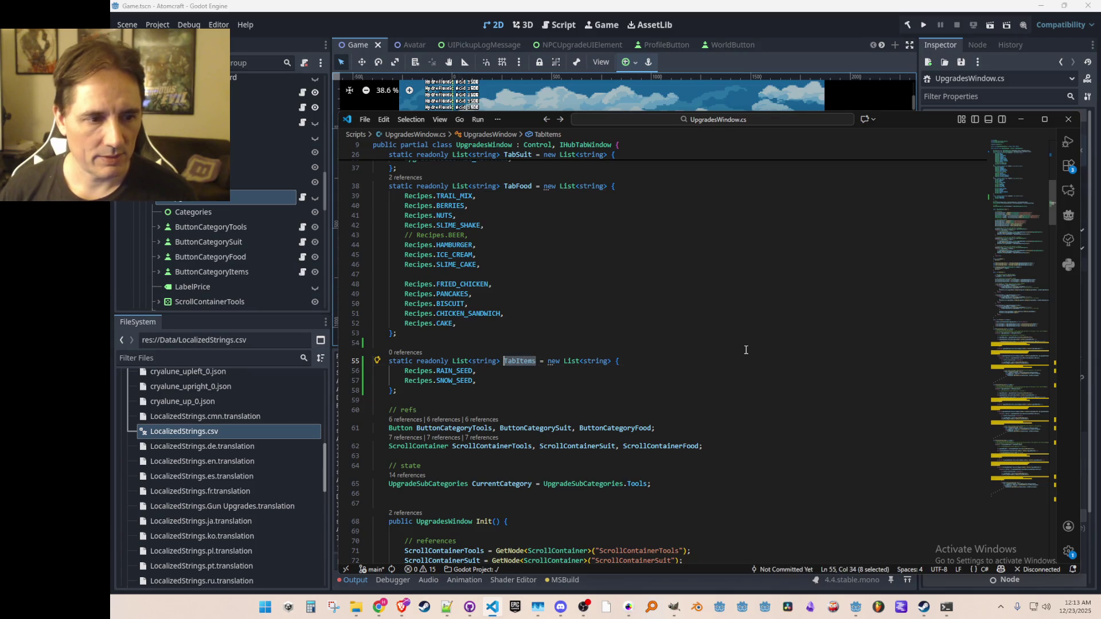
left_click(516, 187)
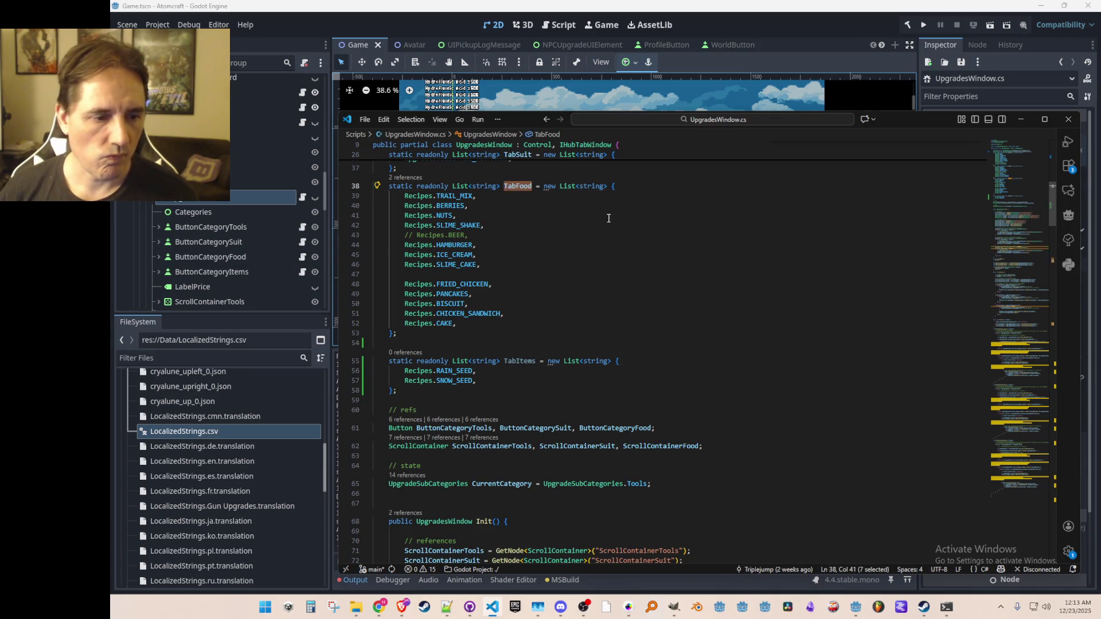
key("ctrl+f")
key("Return")
left_click_drag(696, 426, 719, 436)
key("Return")
key("Return")
key("Up")
- Add the UIElements_Items dictionary initialization and a foreach over TabItems from suggestions
type("uitem")
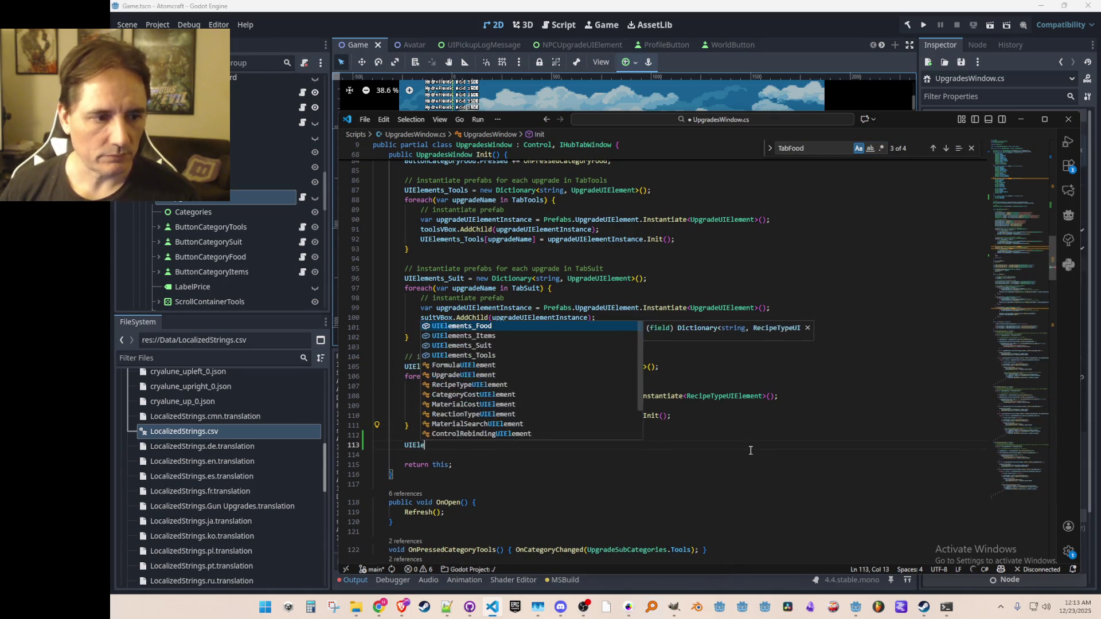
key("Tab")
key("Tab")
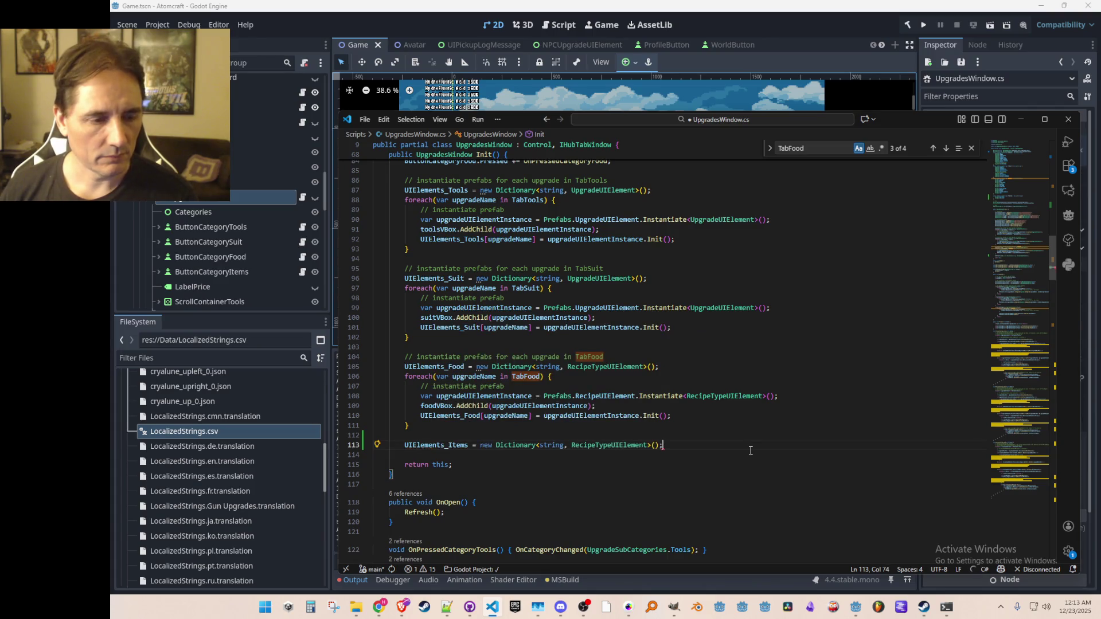
key("Return")
key("Tab")
key("Tab")
key("Return")
key("Tab")
- Close the loop with a brace, save UpgradesWindow.cs, and dismiss the search box
key("Return")
type("}")
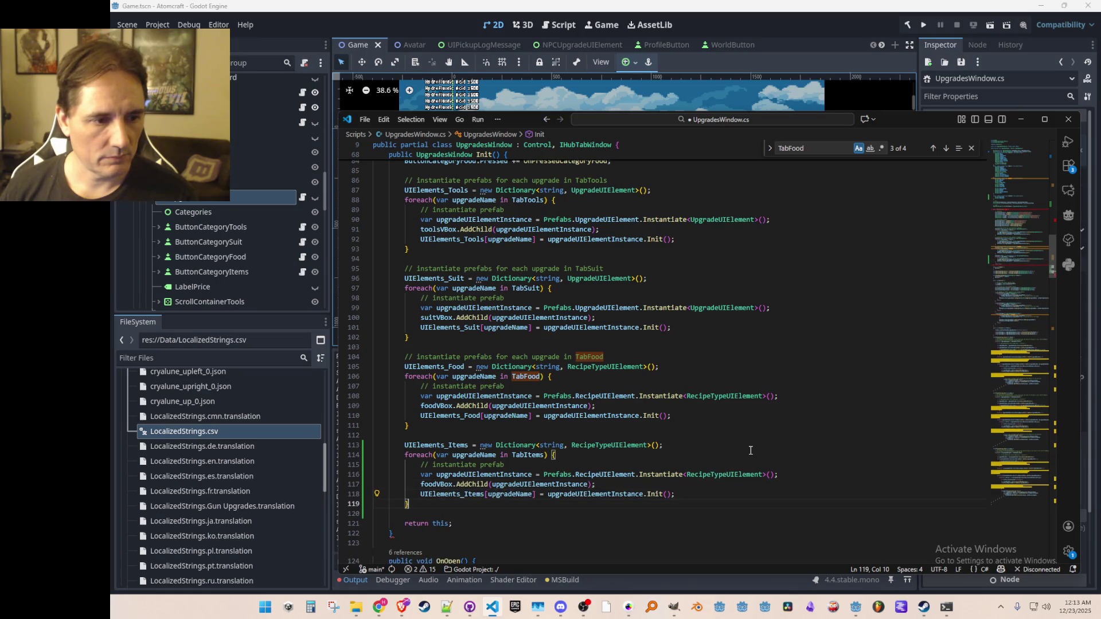
key("Up")
key("Up")
key("Up")
key("Up")
key("Up")
key("Up")
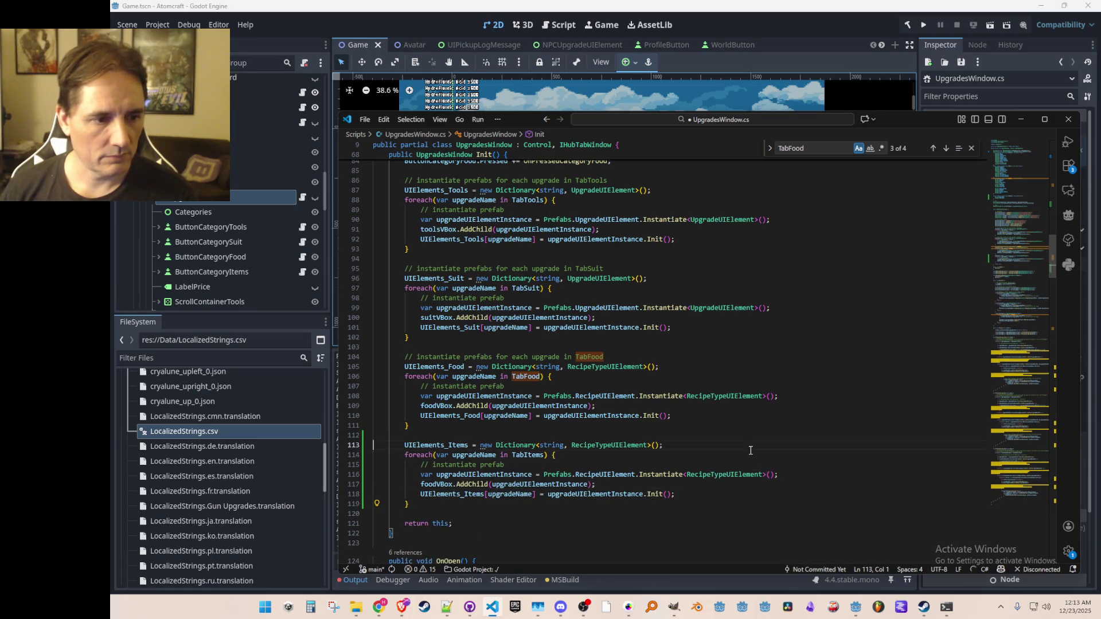
key("ctrl+s")
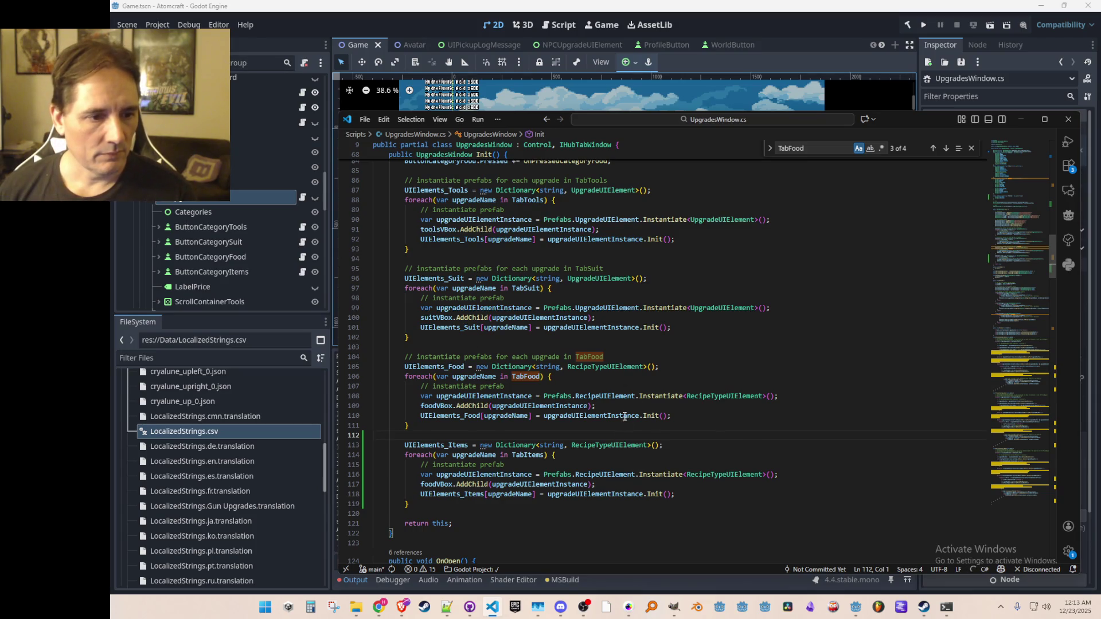
scroll(786, 435, "down", 1)
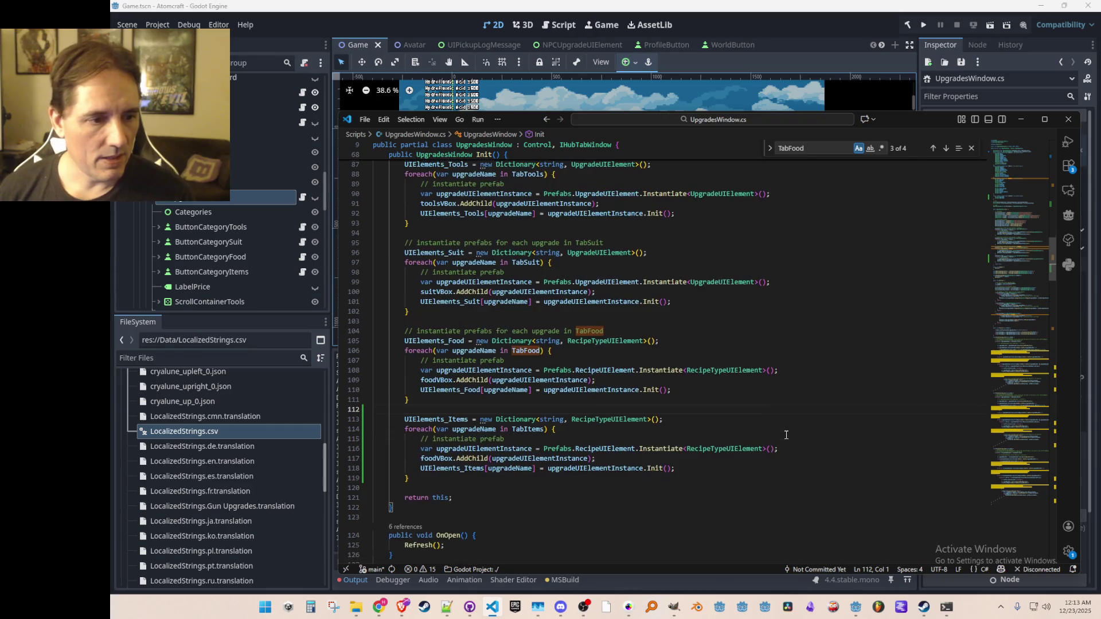
left_click(650, 360)
key("Escape")
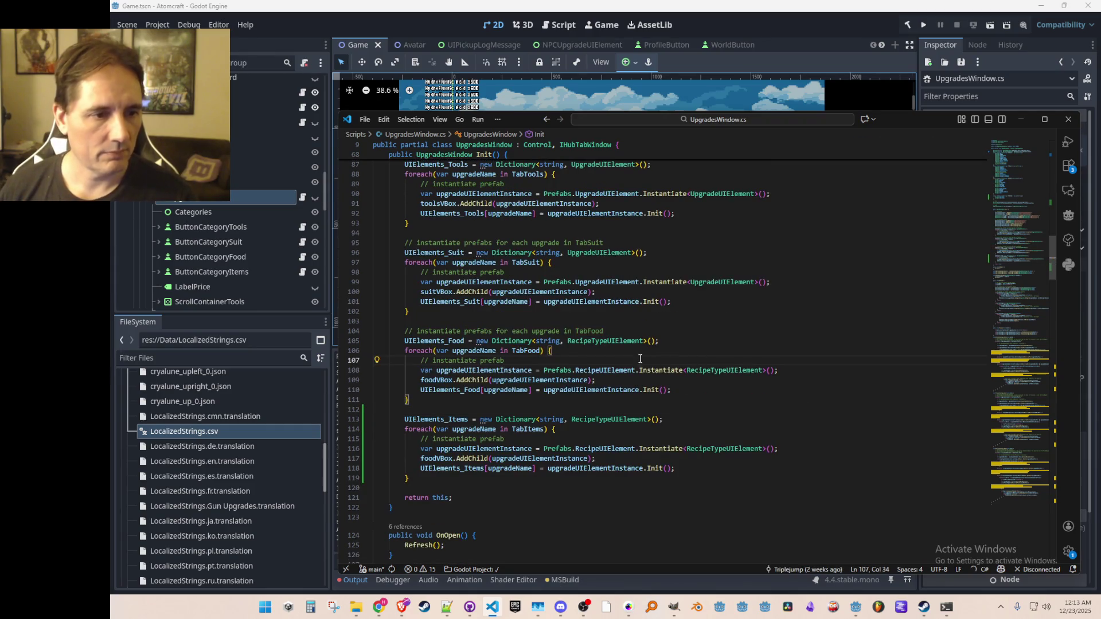
- Fetch ButtonCategoryItems in Init and connect its Pressed signal to OnPressedCategoryItems
scroll(833, 270, "up", 4)
left_click(833, 271)
scroll(821, 287, "up", 3)
left_click(812, 302)
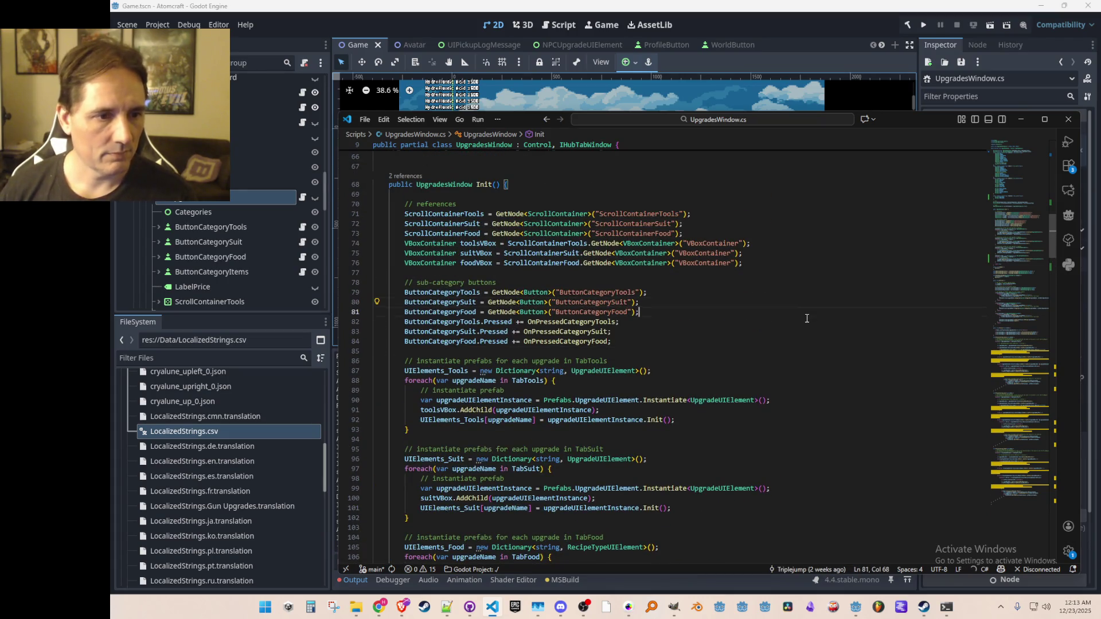
key("Return")
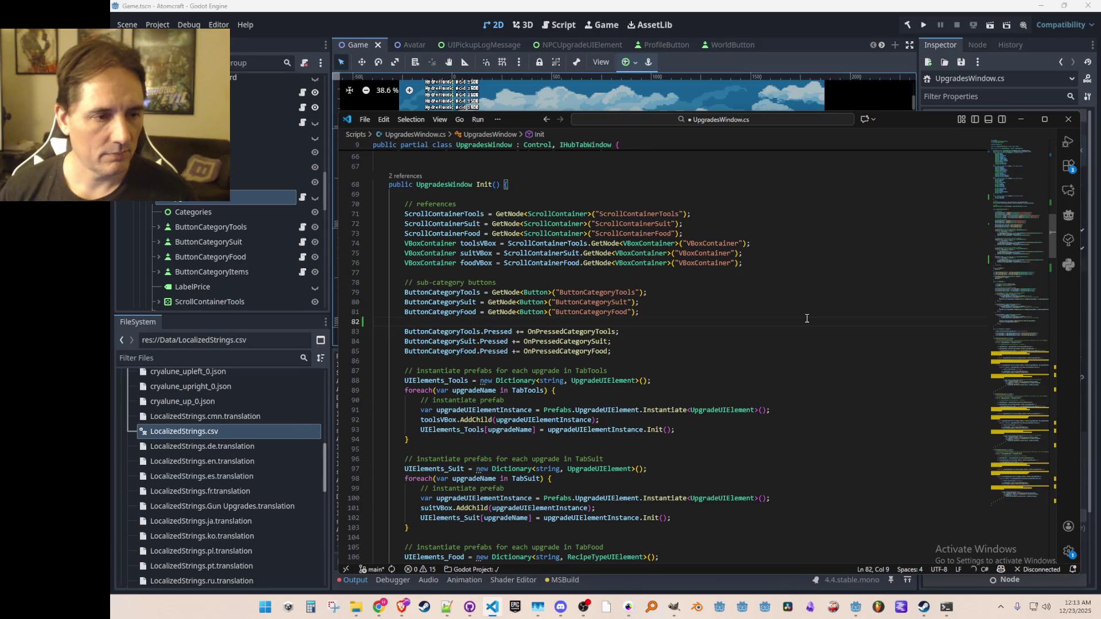
type("ButtonCategoryFood")
key("BackSpace")
key("BackSpace")
key("BackSpace")
type("Items")
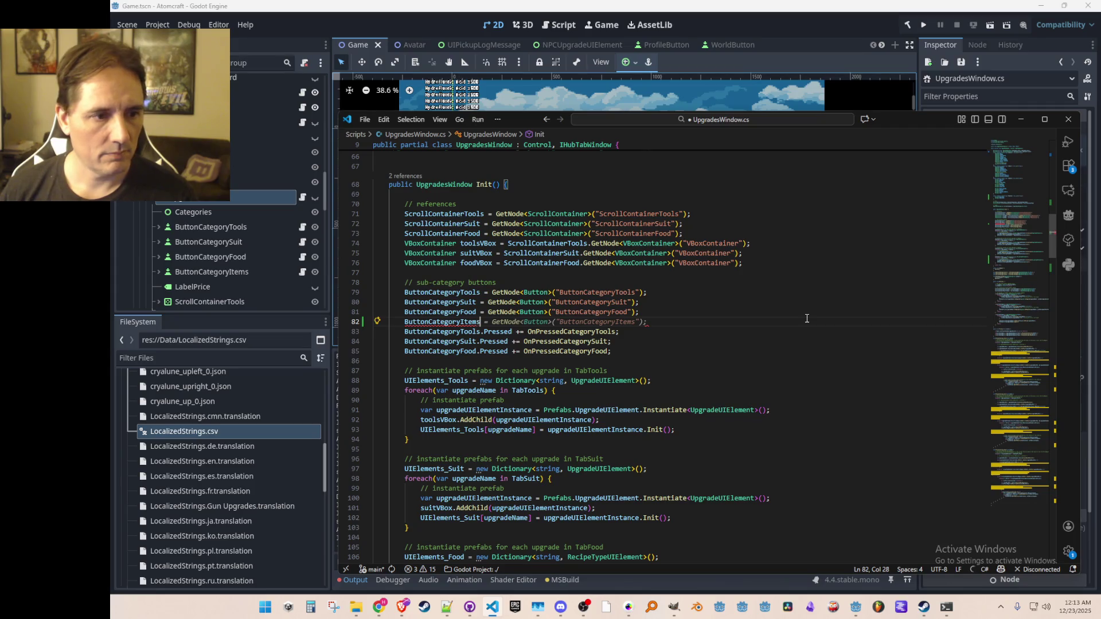
key("Tab")
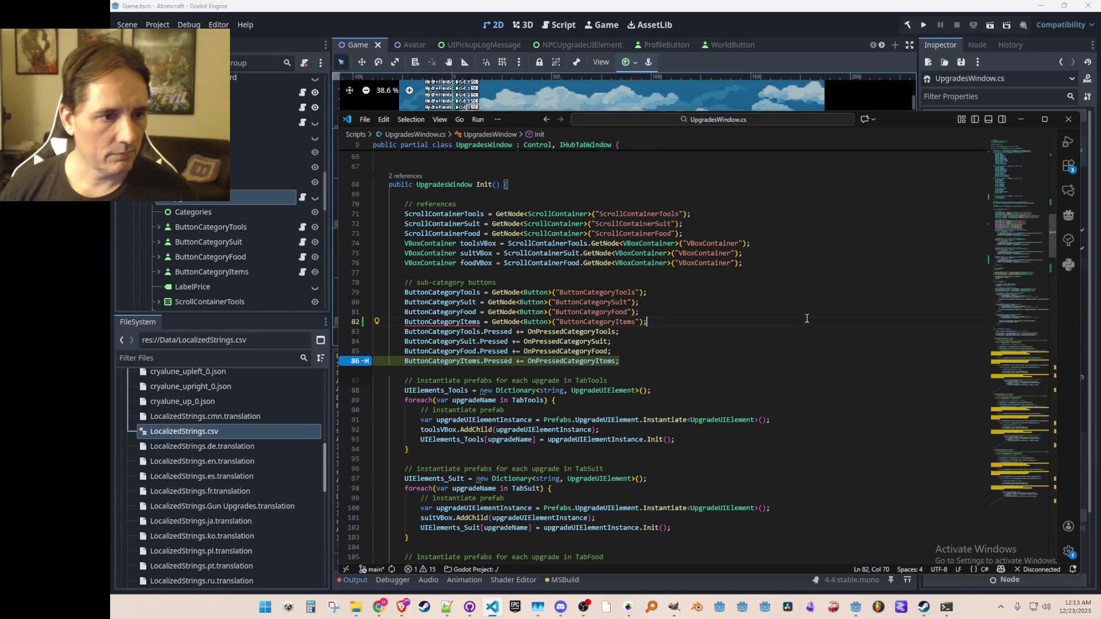
key("Tab")
- Append ButtonCategoryItems to the category button declarations line
key("Up")
key("Up")
key("ctrl+f")
key("Return")
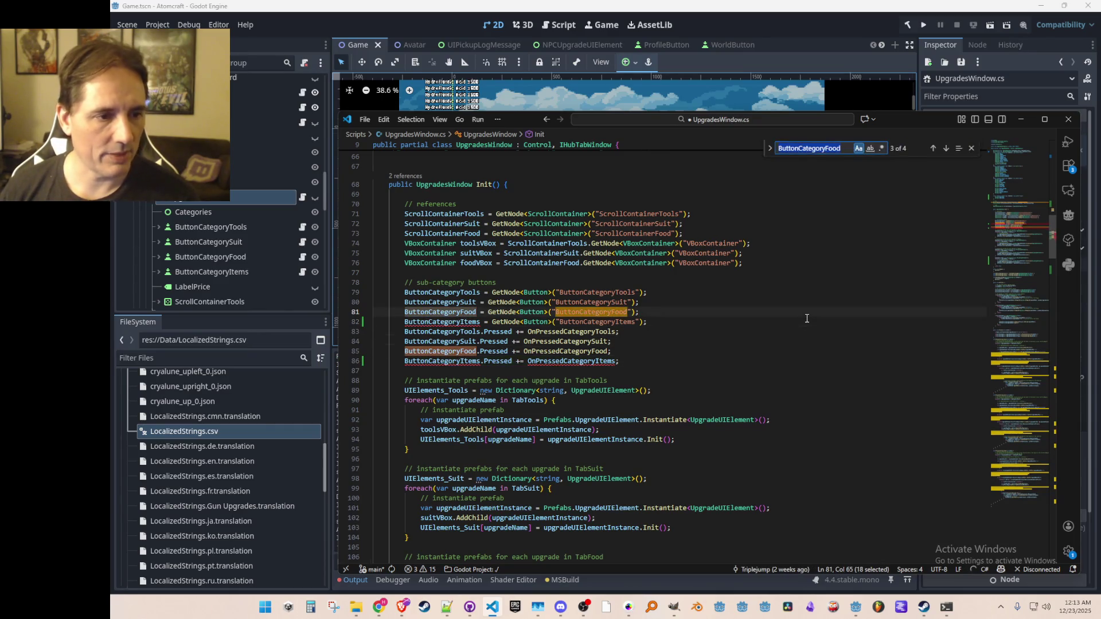
key("Return")
key("Return")
key("Return")
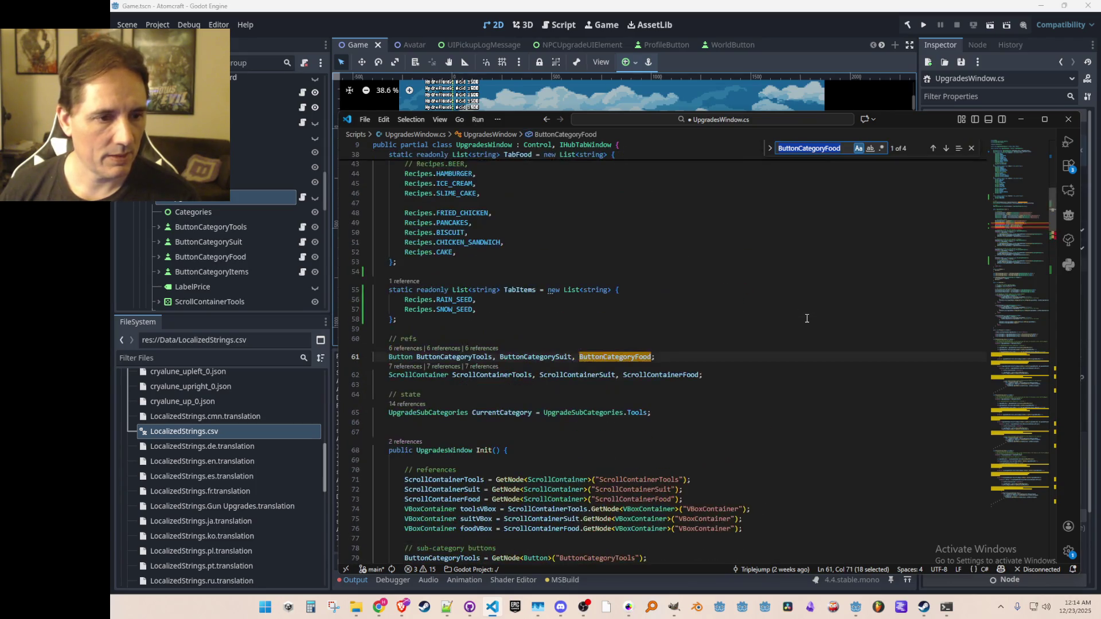
key("Escape")
key("Right")
type(",")
key("Tab")
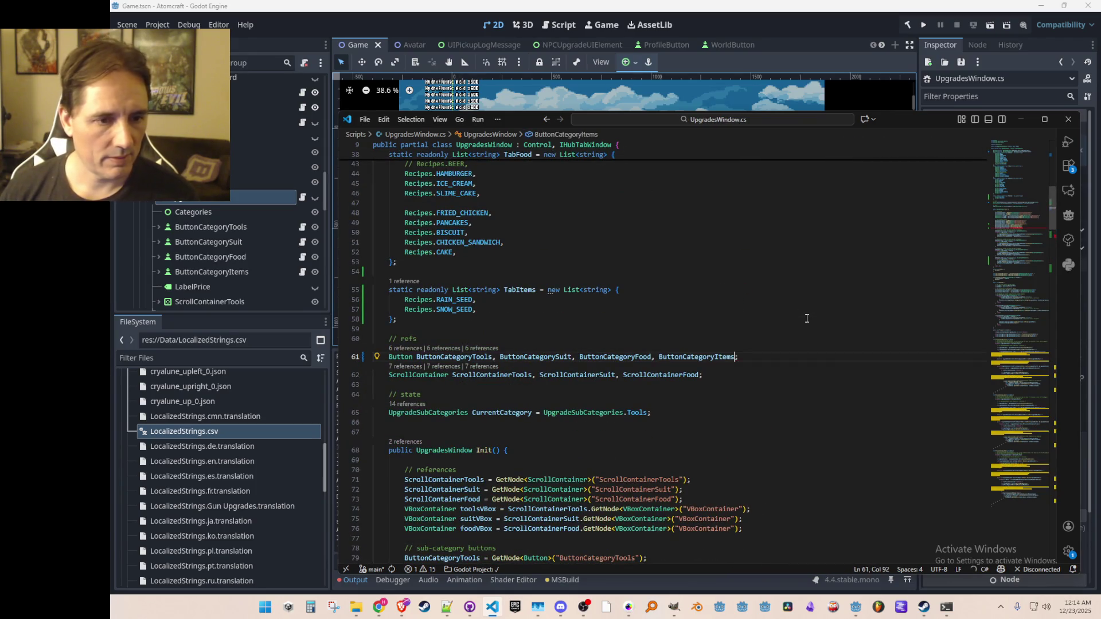
key("alt+Left")
- Jump to the OnPressedCategoryFood handler's definition
key("Up")
key("Up")
key("Up")
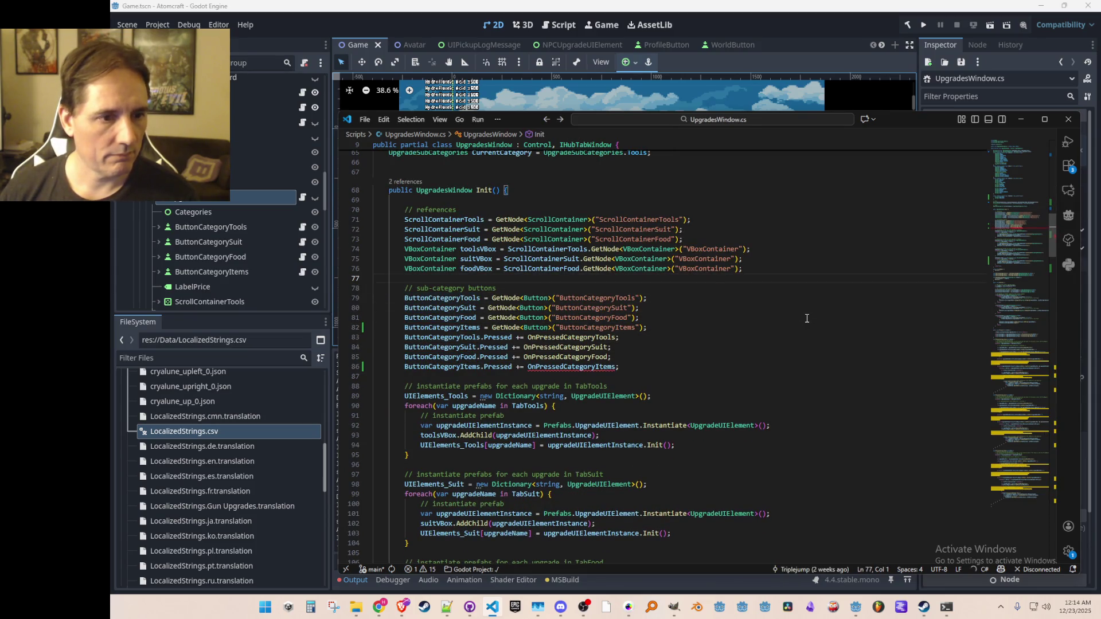
left_click(597, 368)
left_click(601, 357)
key("F12")
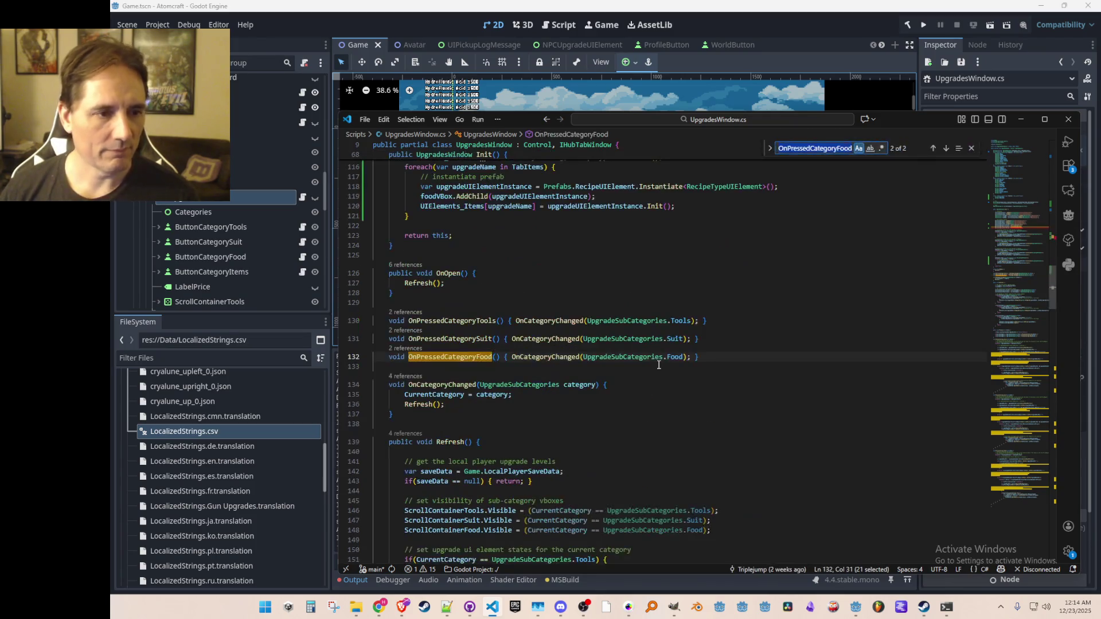
- Add an OnPressedCategoryItems handler and add Items to the UpgradeSubCategories enum
key("End")
key("Return")
type("v")
key("Tab")
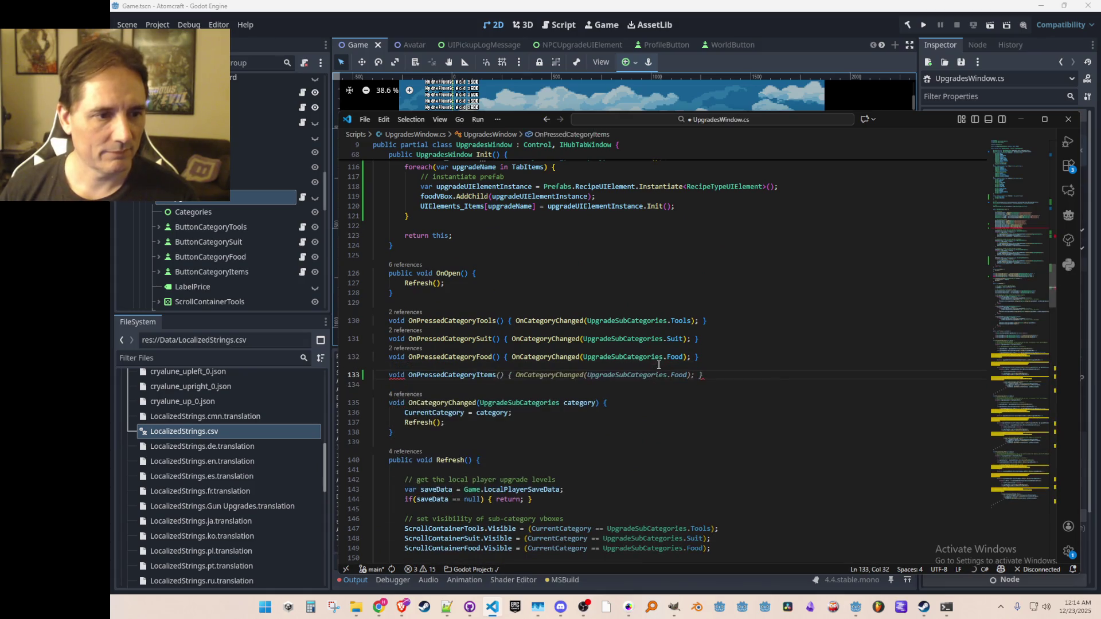
key("End")
key("ctrl+BackSpace")
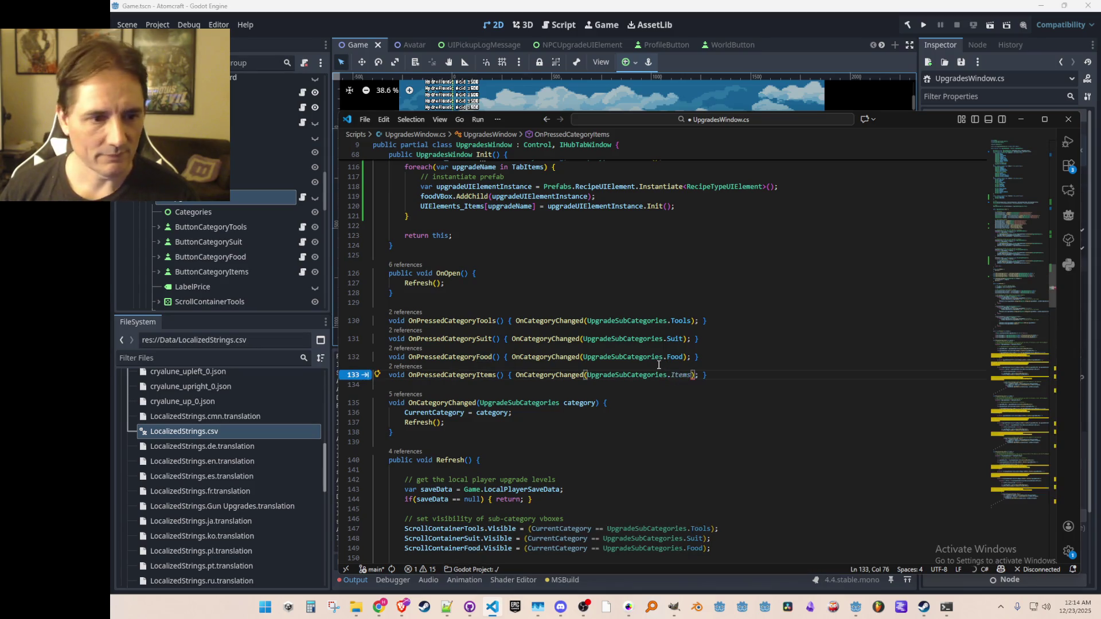
key("Up")
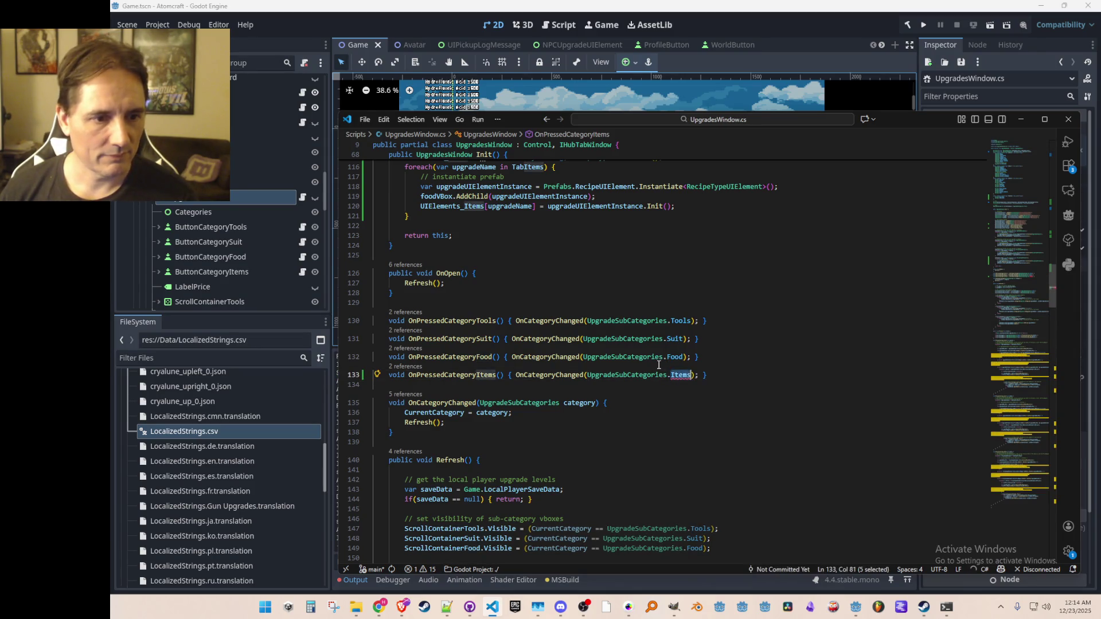
key("F12")
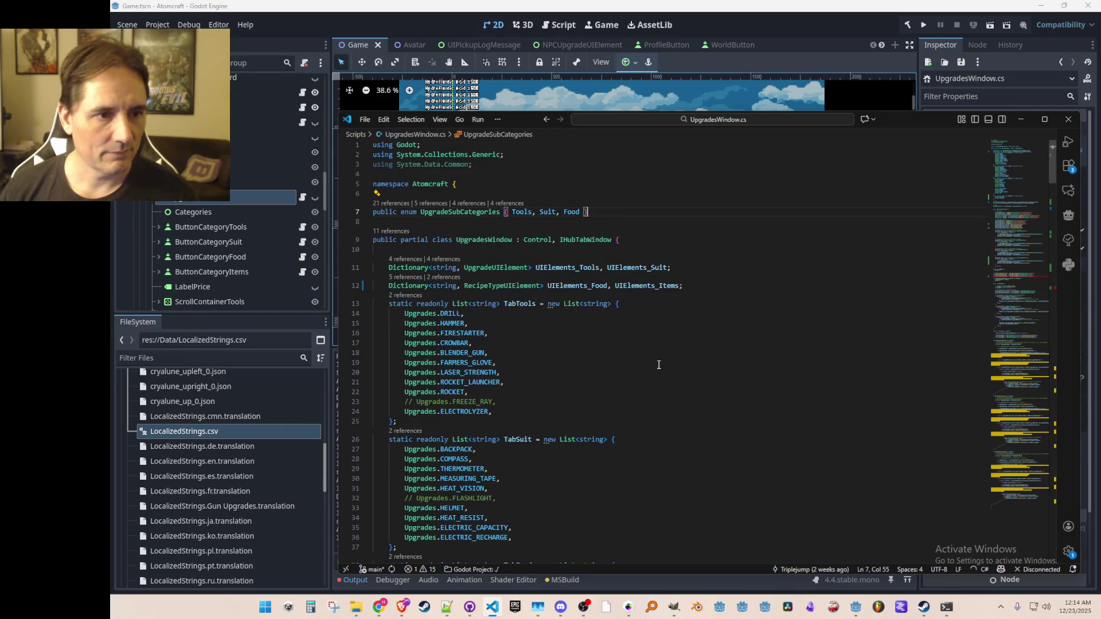
type(", Items")
key("Up")
key("Up")
key("Up")
- Delete the unused System.Data.Common import and the blank line above TabItems
key("ctrl+shift+k")
key("Down")
key("Down")
key("Down")
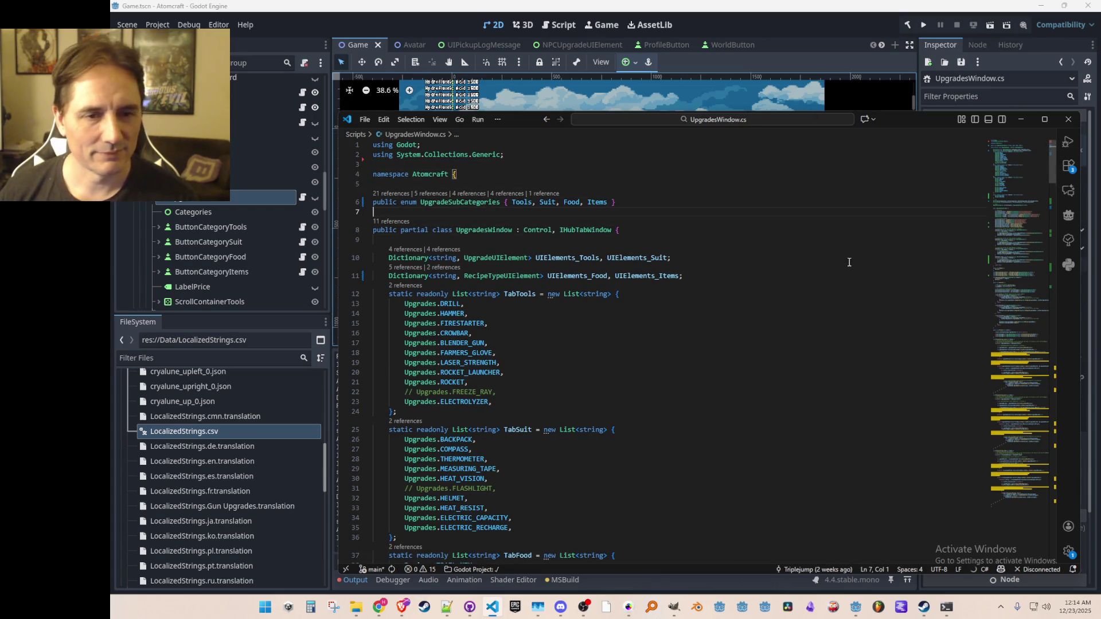
scroll(669, 360, "down", 12)
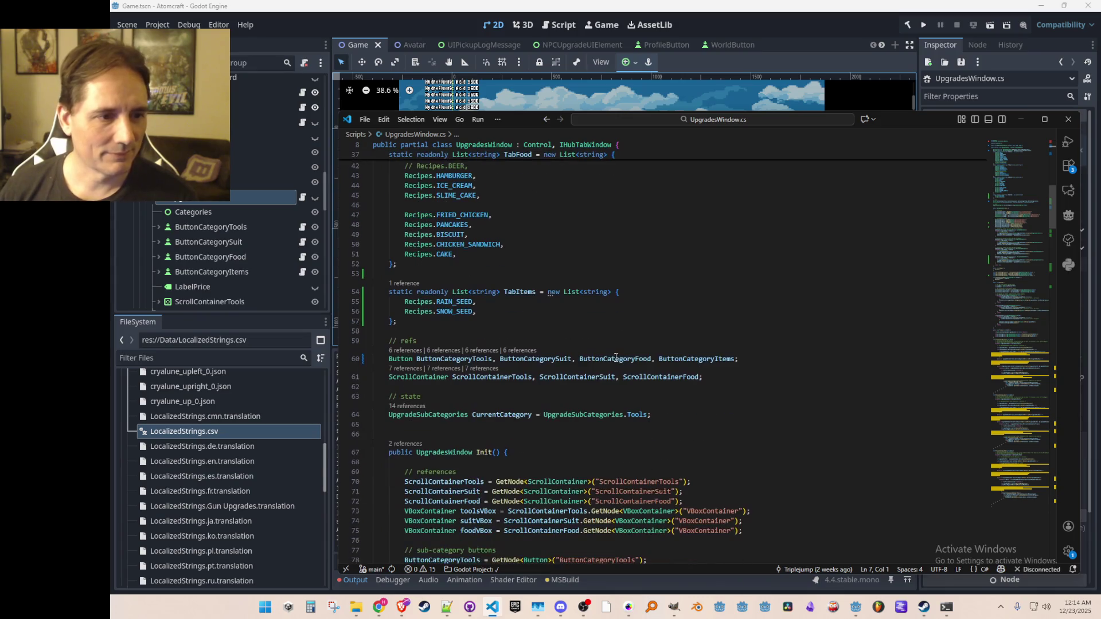
left_click(540, 335)
scroll(678, 342, "up", 5)
scroll(759, 356, "down", 4)
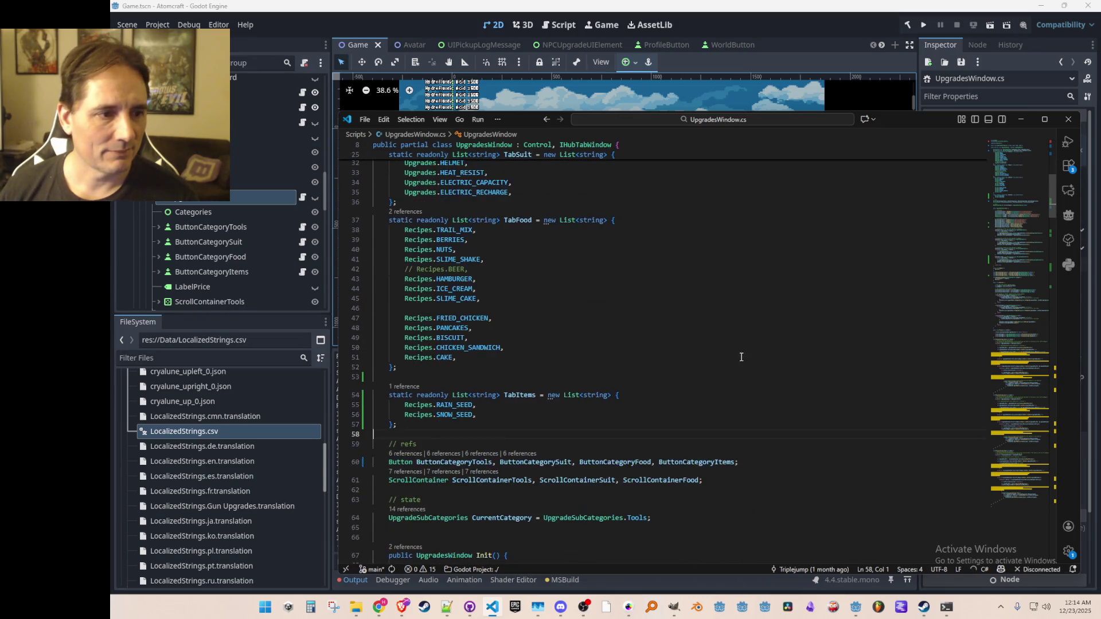
key("Up")
key("Up")
key("Up")
key("ctrl+shift+k")
key("Down")
key("Down")
key("Down")
key("Down")
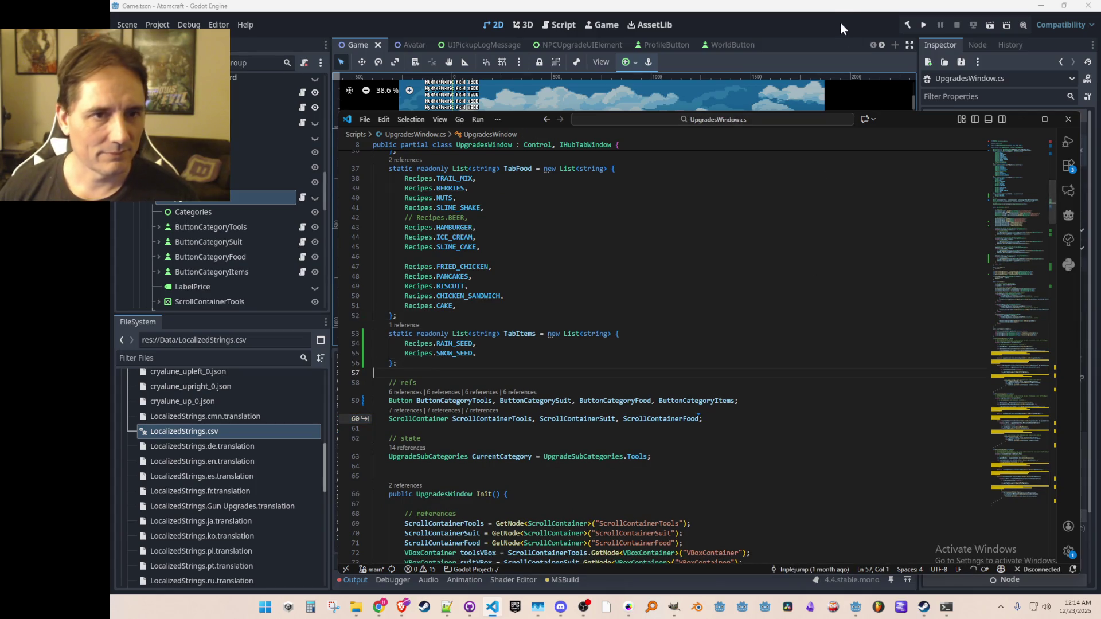
- Save the scene in Godot and run the project
left_click(841, 21)
key("ctrl+s")
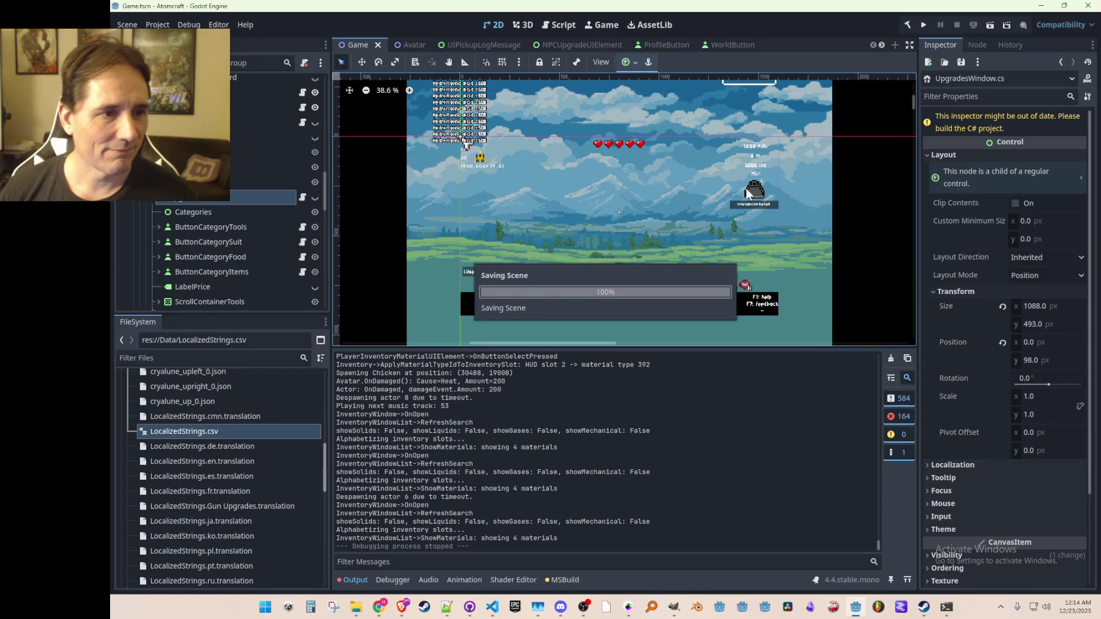
left_click(927, 28)
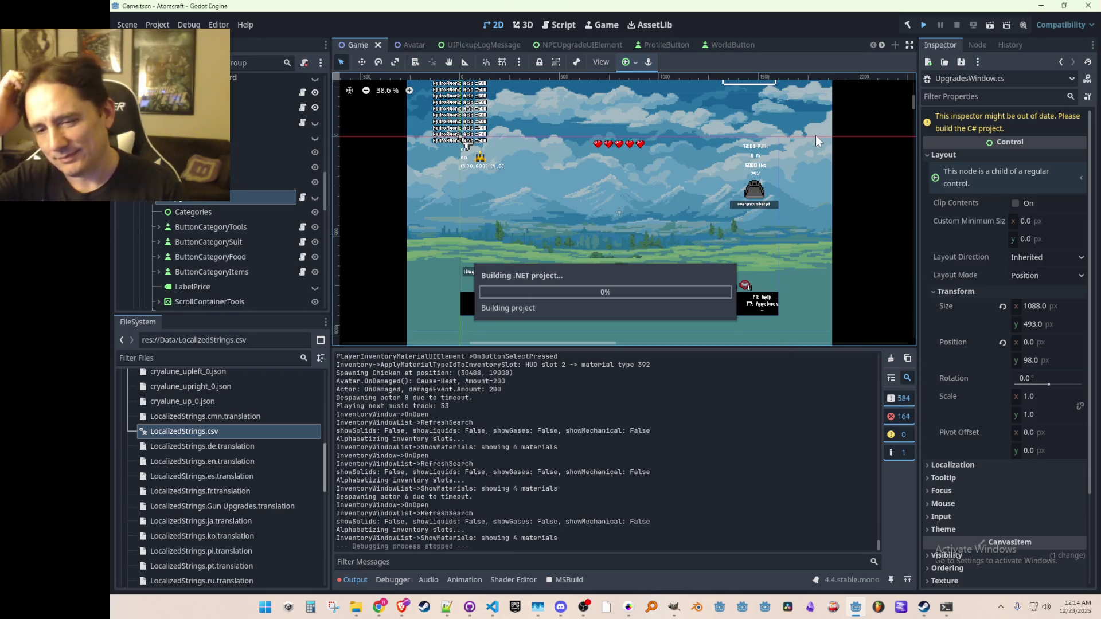
- Review UpgradesWindow.cs's tooltip processing code, then stop the running game
left_click(501, 613)
left_click(992, 363)
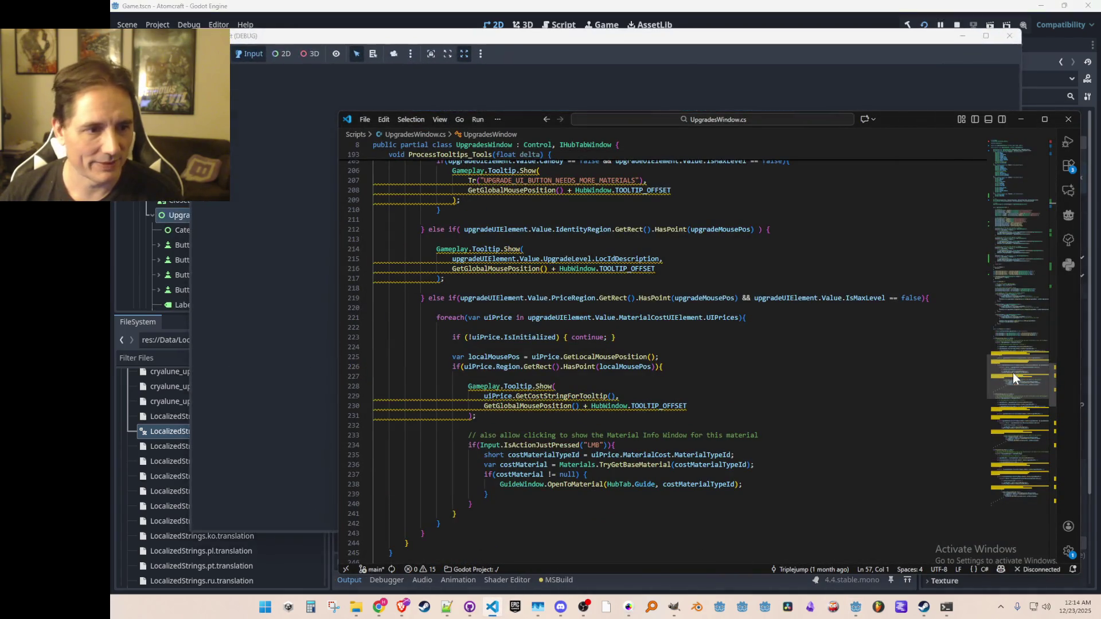
left_click_drag(1009, 366, 1003, 339)
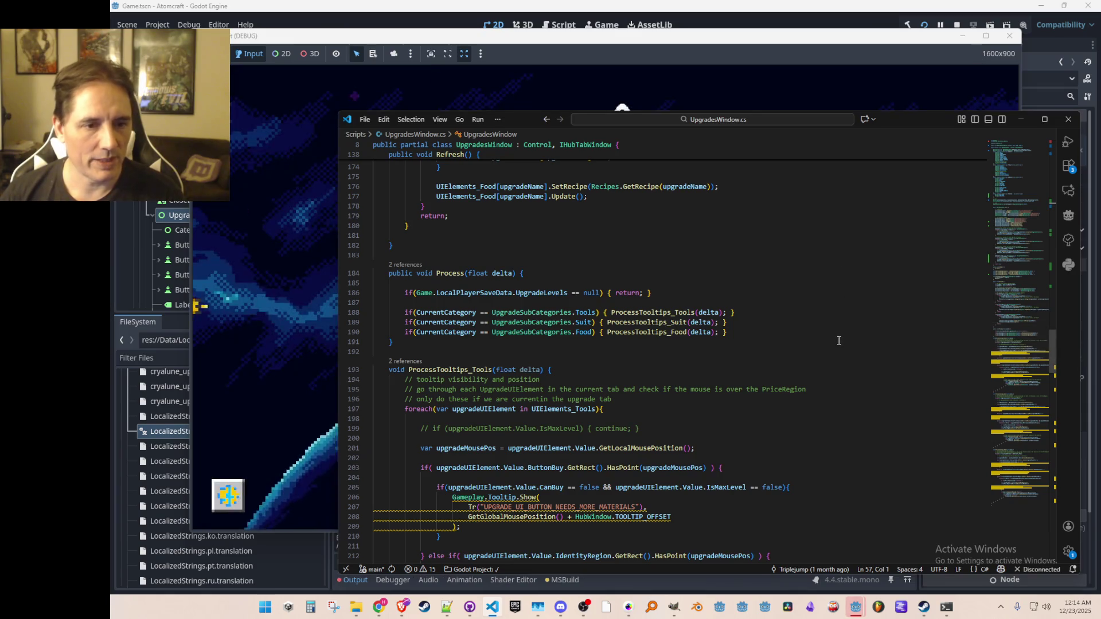
left_click(1010, 36)
left_click(746, 337)
left_click(766, 335)
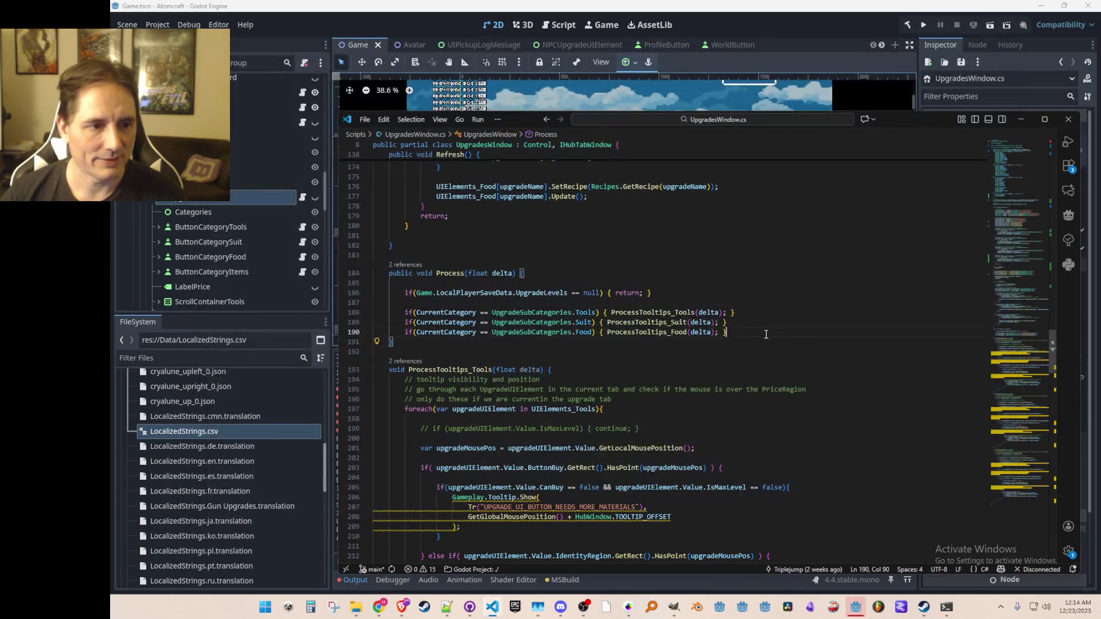
- Add an Items tooltip line in Process and an Items visibility line below the Food one
key("Return")
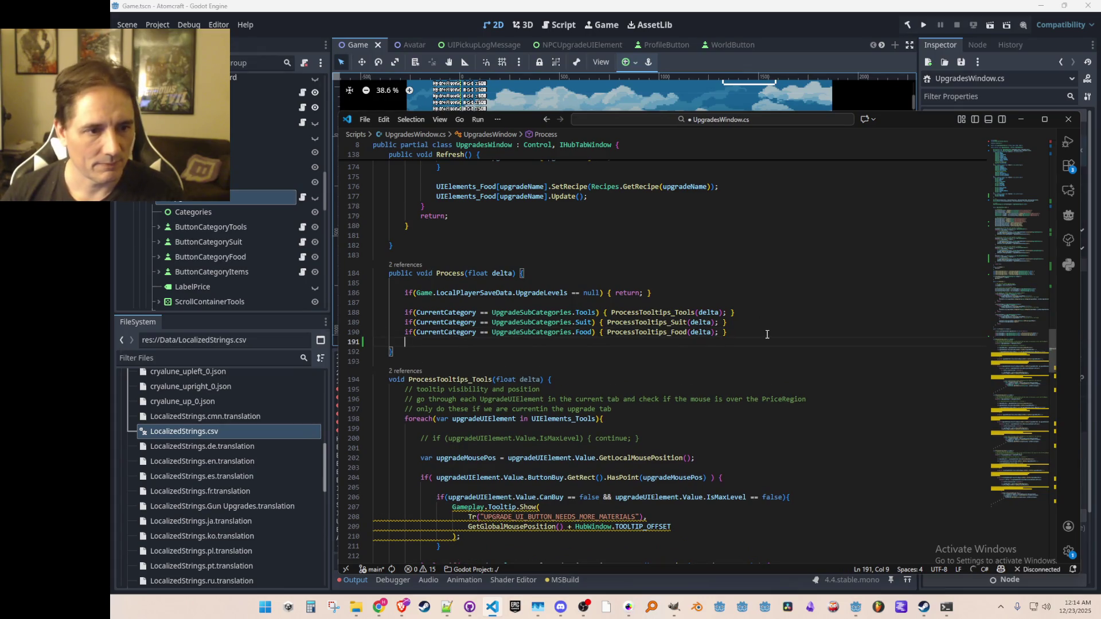
type("if")
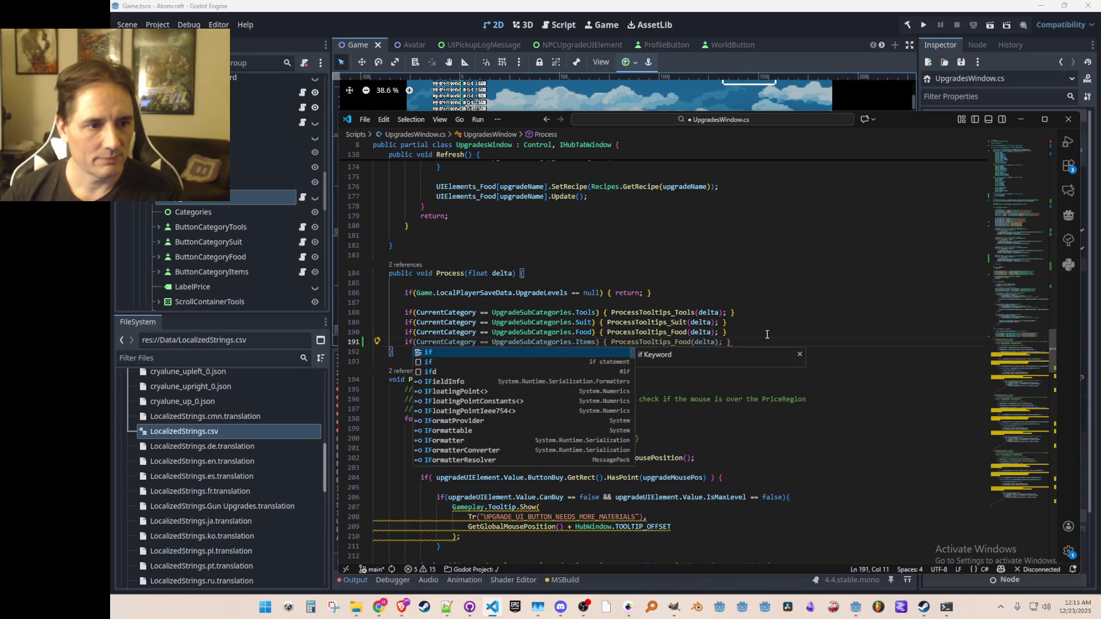
key("Tab")
scroll(843, 282, "up", 10)
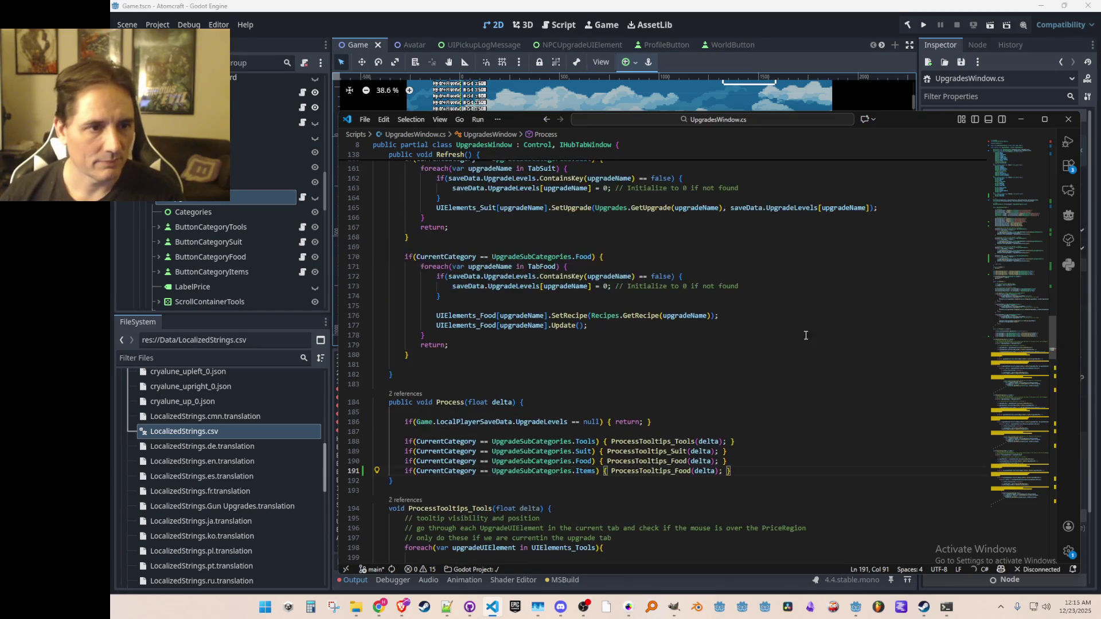
scroll(801, 343, "up", 5)
scroll(571, 250, "down", 4)
scroll(570, 251, "up", 1)
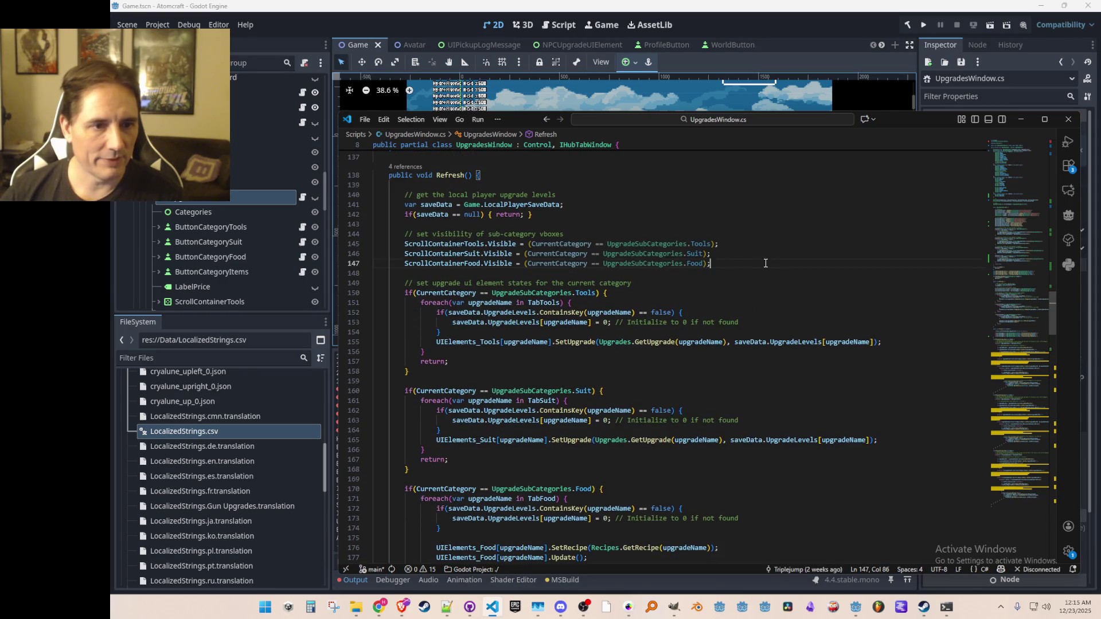
left_click(766, 263)
key("Return")
key("Tab")
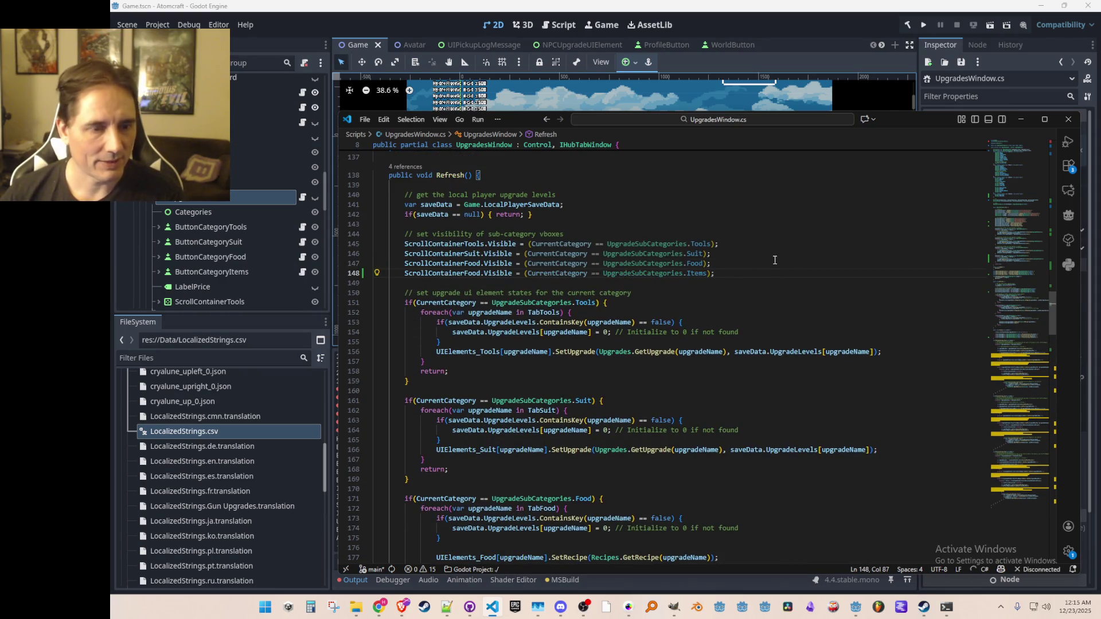
- Add an Items category block after the Food block in Refresh
scroll(729, 405, "down", 6)
left_click(729, 405)
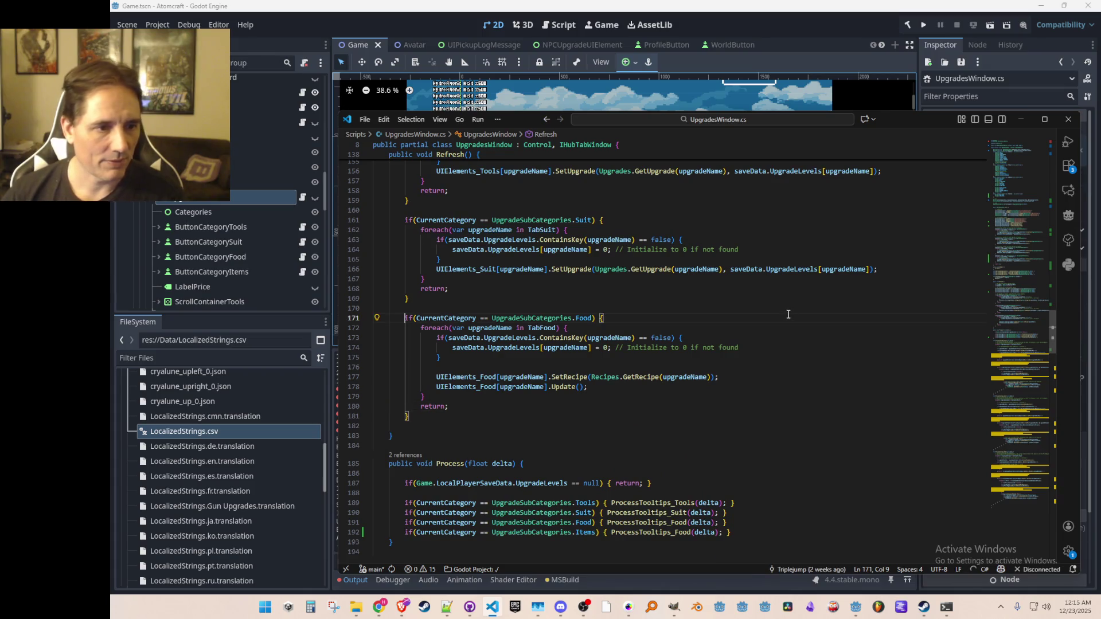
key("Right")
key("Down")
key("End")
key("Return")
key("Return")
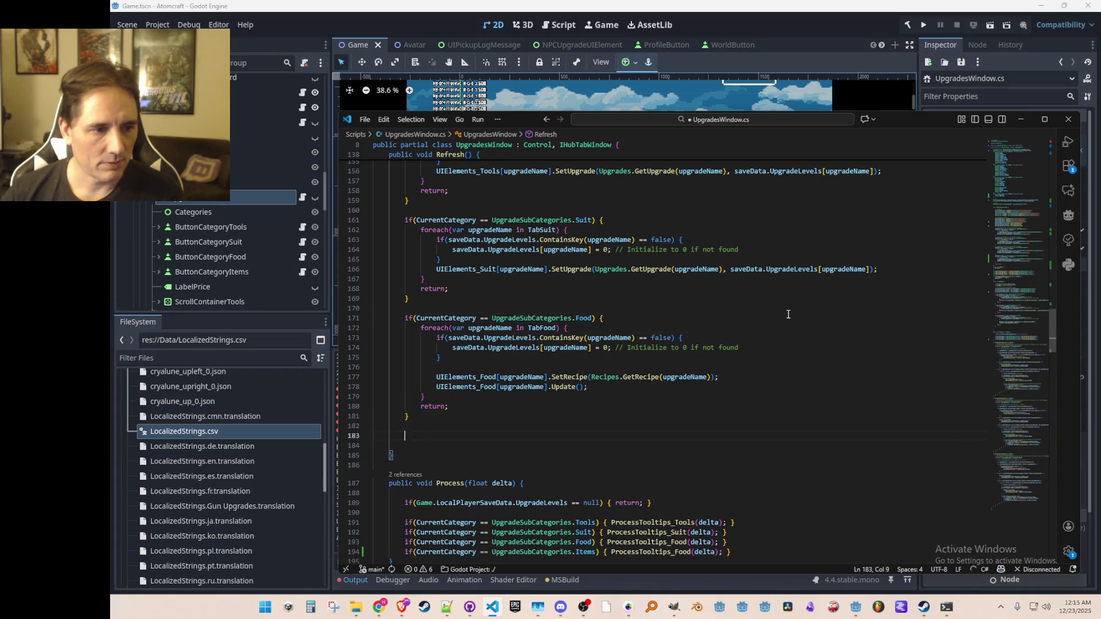
key("Tab")
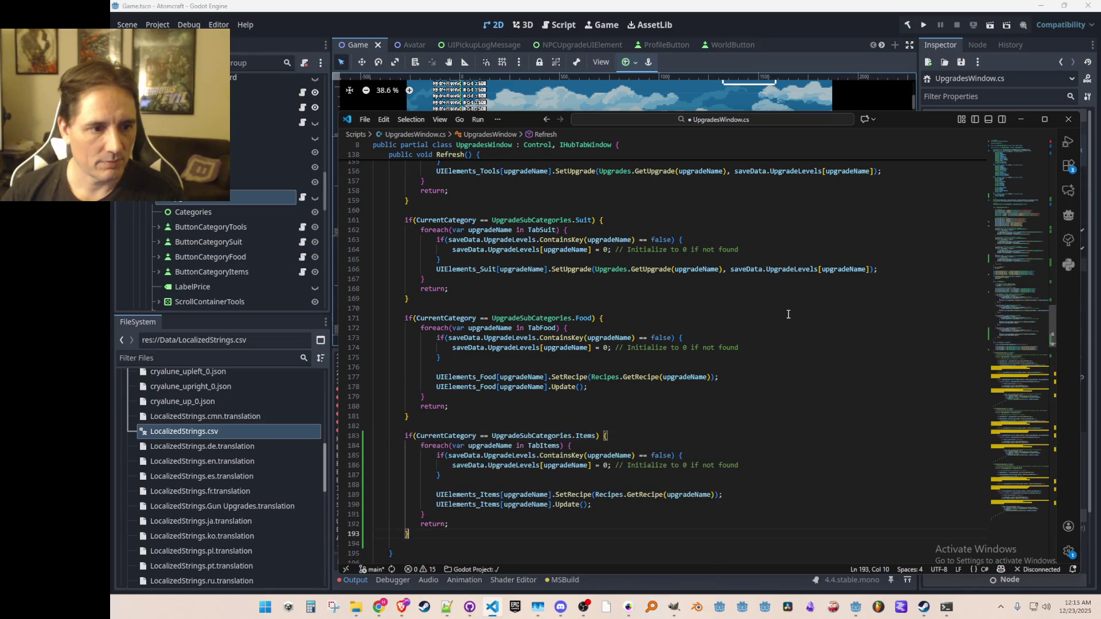
scroll(803, 417, "up", 20)
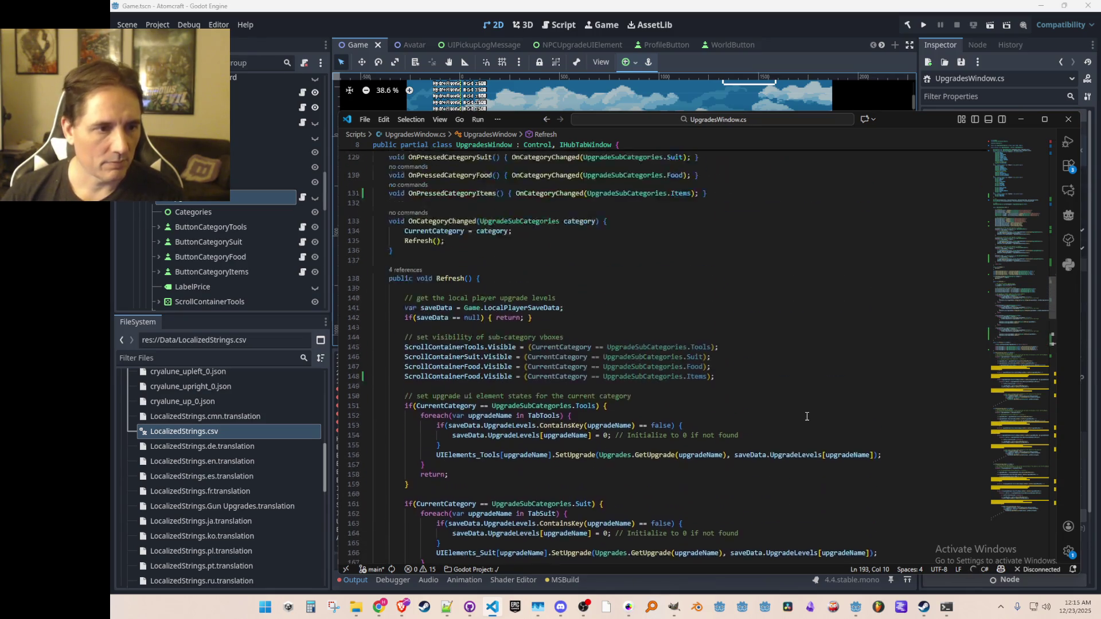
mouse_move(1012, 350)
left_mouse_down()
mouse_move(1025, 473)
mouse_move(1016, 502)
mouse_move(1000, 412)
mouse_move(968, 349)
mouse_move(964, 498)
mouse_move(962, 456)
left_mouse_up()
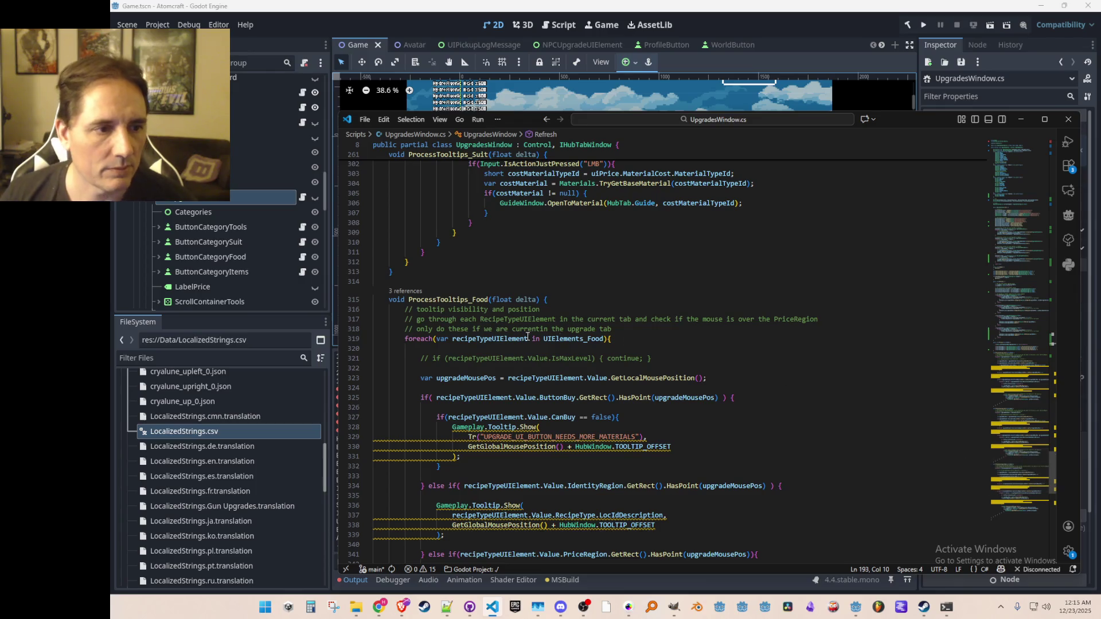
left_click(443, 300)
left_click(607, 298)
scroll(561, 391, "down", 10)
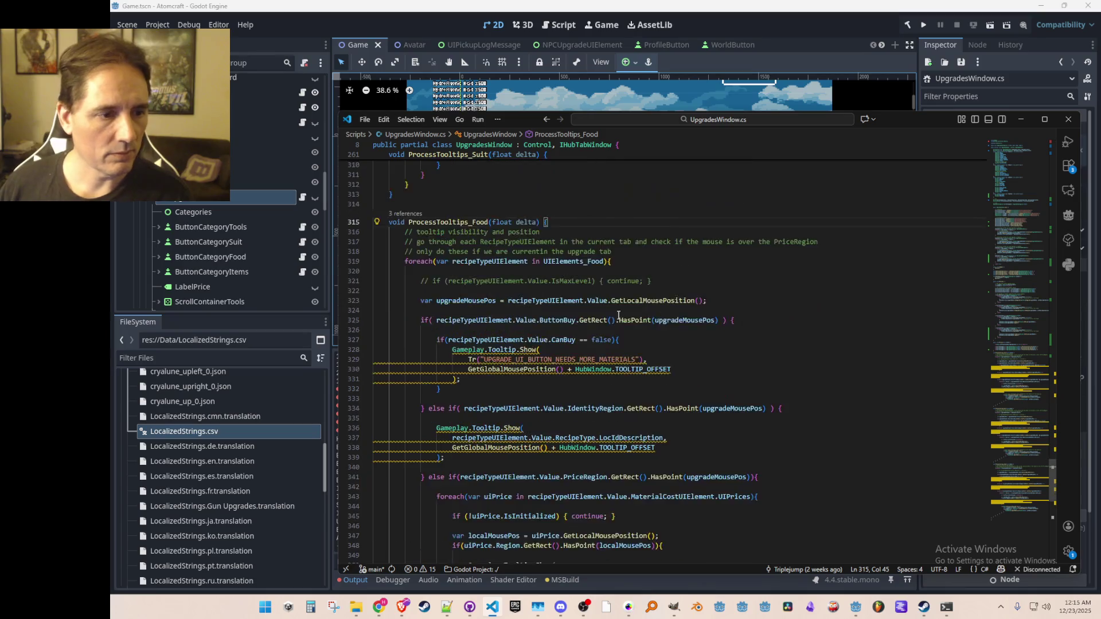
left_click(564, 445)
key("Return")
key("Return")
type("void ProcessTooltips_Fo")
key("BackSpace")
key("BackSpace")
type("tems")
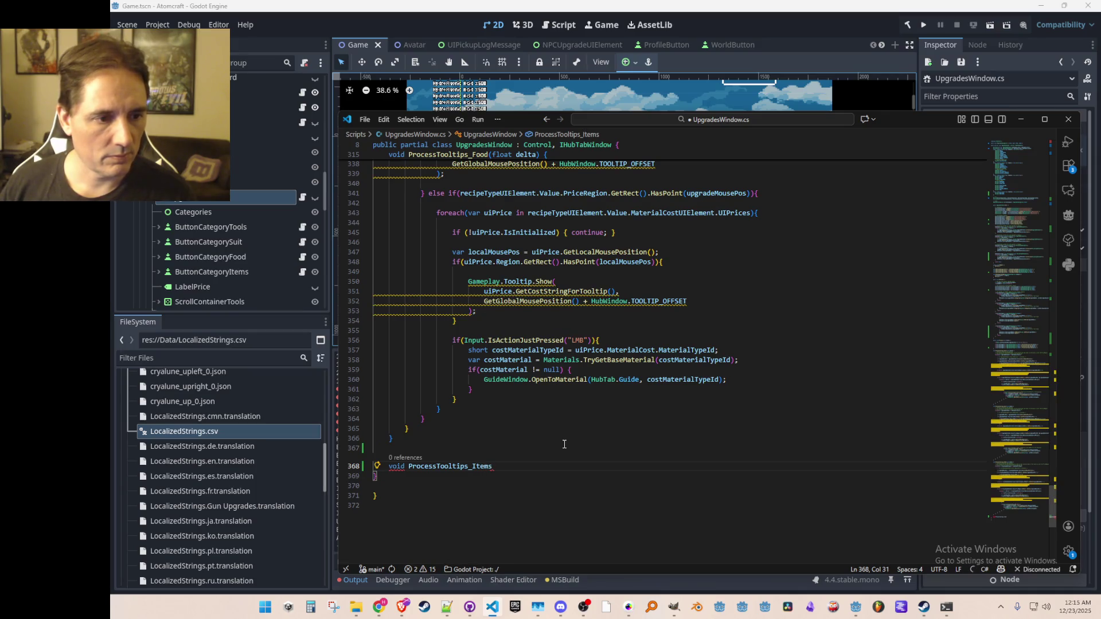
key("ctrl+v")
scroll(762, 387, "down", 3)
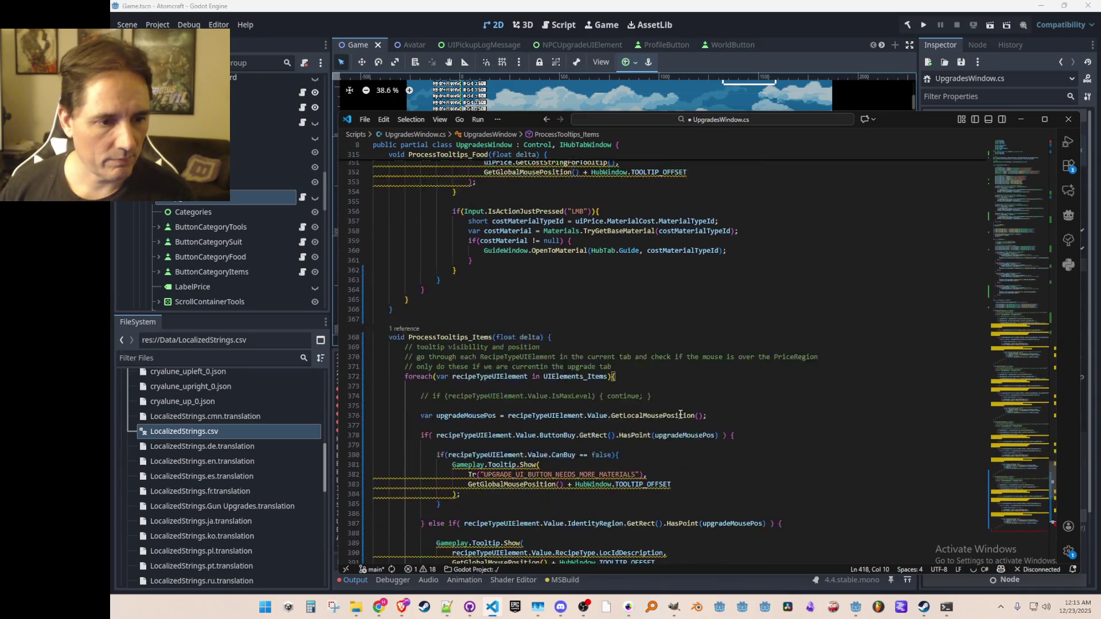
left_click(809, 354)
scroll(804, 350, "down", 4)
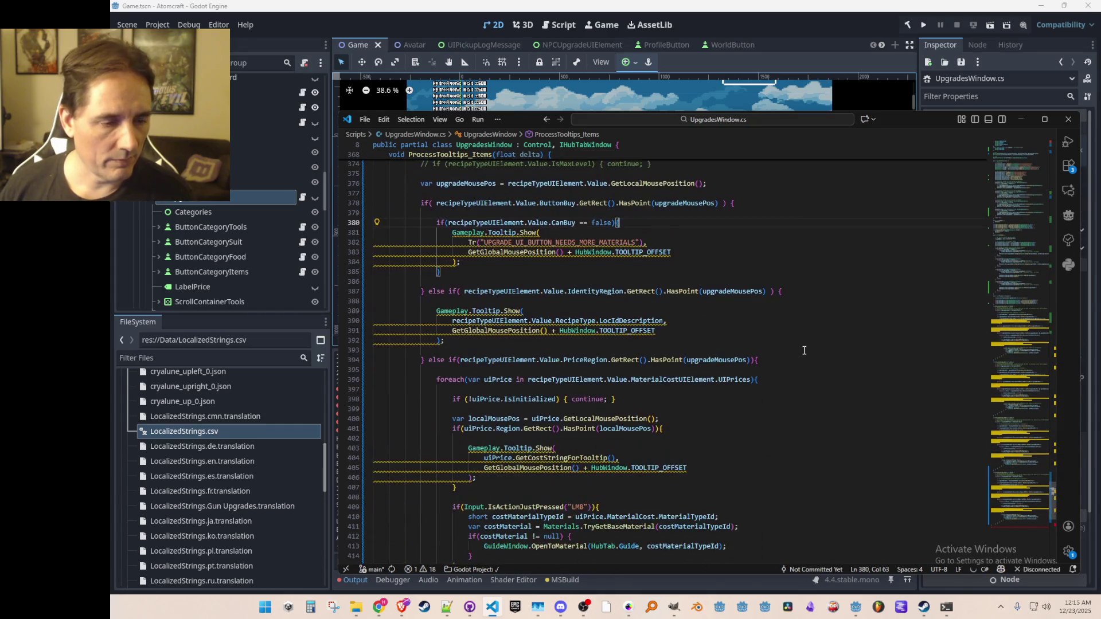
scroll(804, 351, "up", 5)
scroll(699, 321, "up", 1)
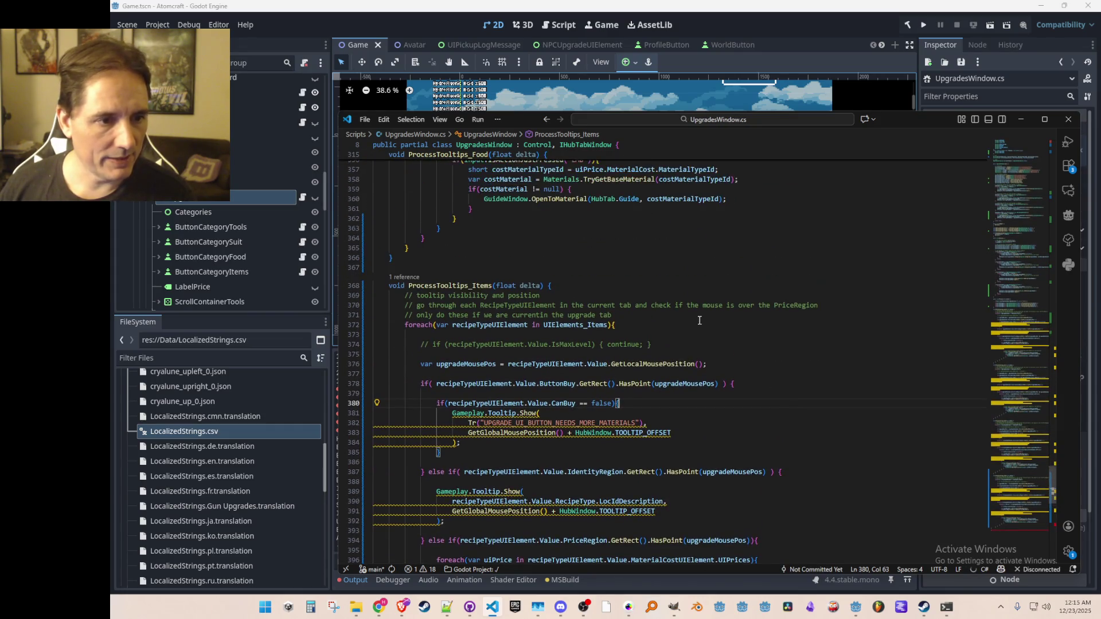
scroll(677, 334, "up", 2)
scroll(642, 324, "up", 1)
scroll(608, 316, "down", 1)
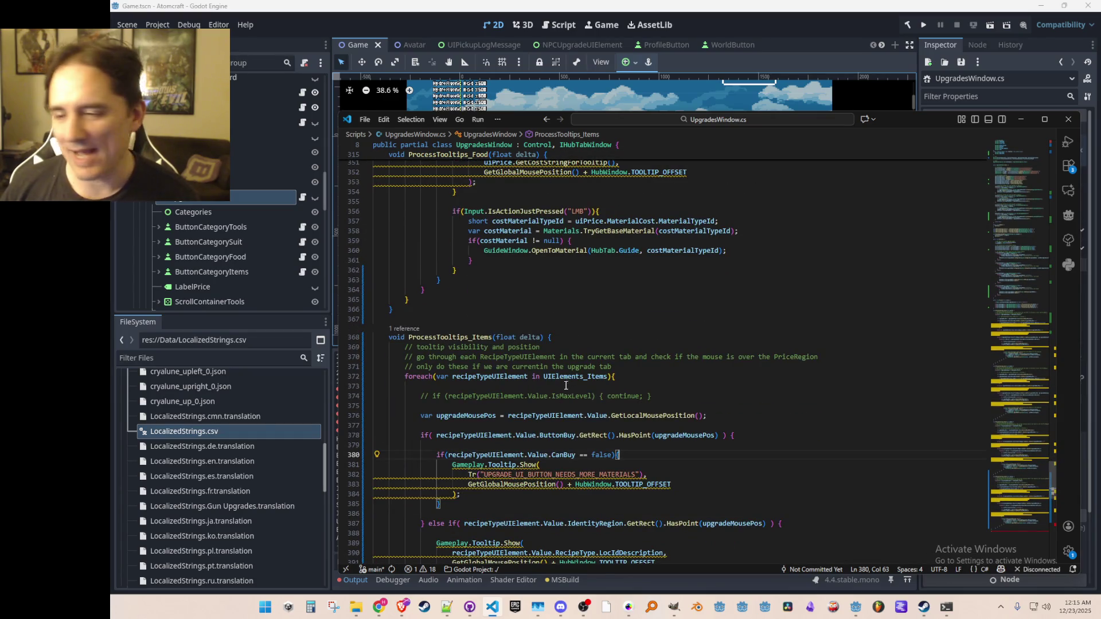
left_click(886, 26)
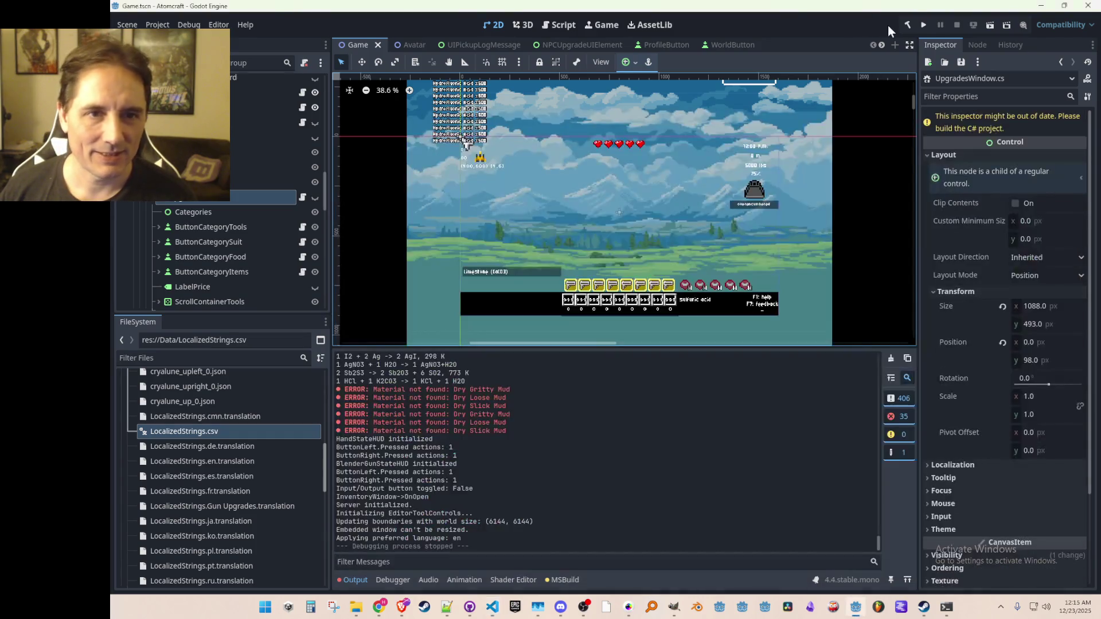
- Run the project, dismiss the failed build, and jump to the missing-brace error at line 421
left_click(929, 26)
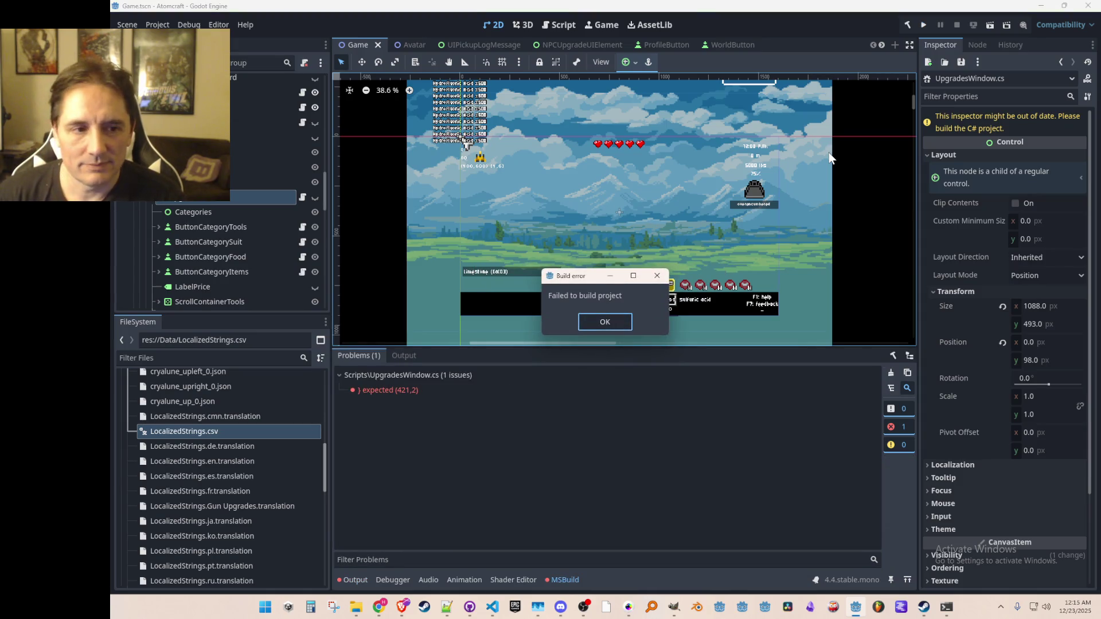
key("Return")
double_click(418, 392)
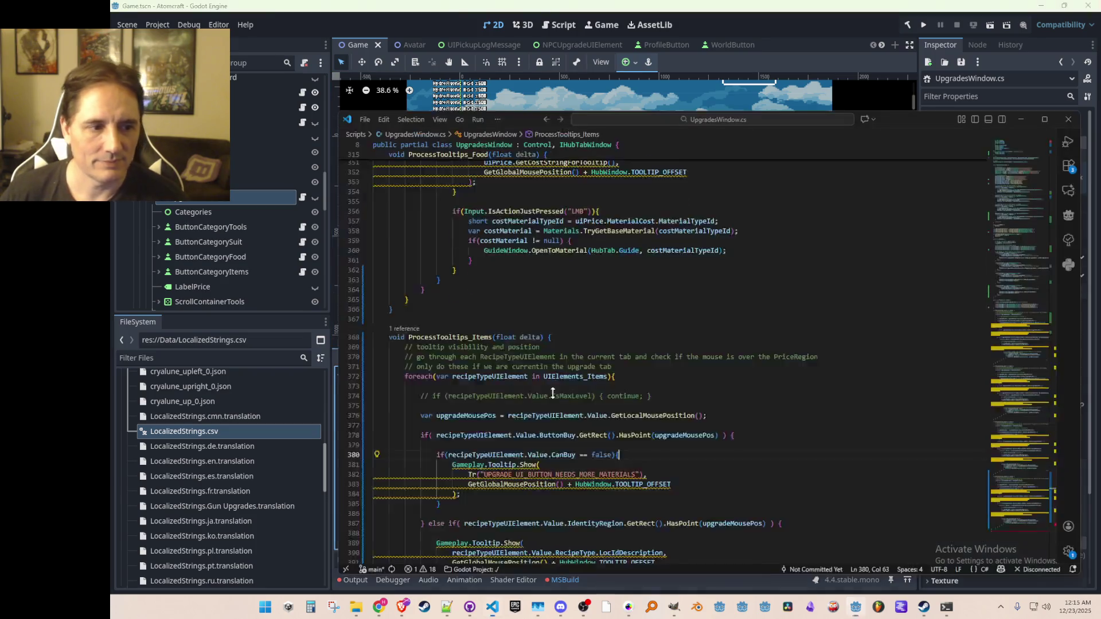
scroll(552, 393, "down", 10)
- Add the missing closing brace after line 418 of UpgradesWindow.cs, save, and rerun the game
left_click(623, 380)
key("Return")
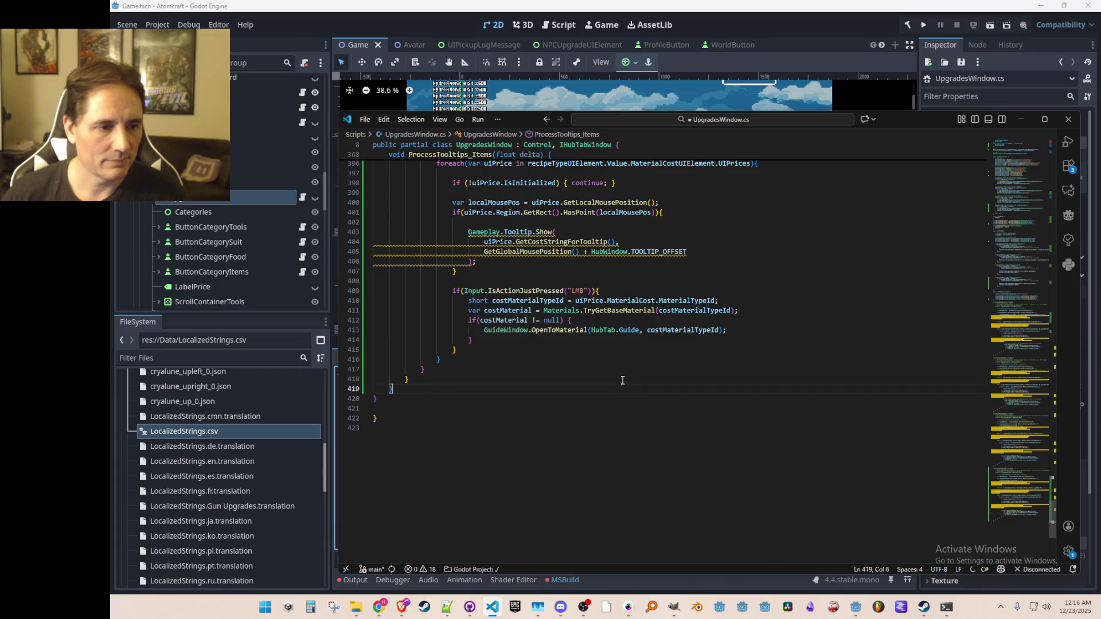
key("ctrl+z")
left_click(924, 24)
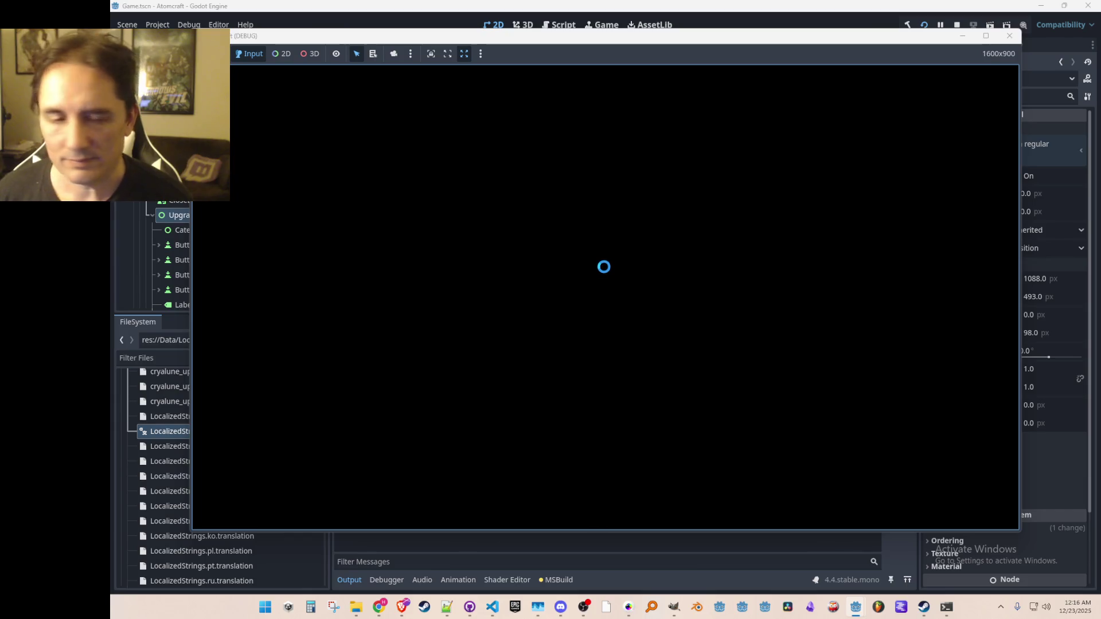
- Load into the first saved world through the main menu and profile select, then open the inventory
left_click(600, 310)
left_click(596, 277)
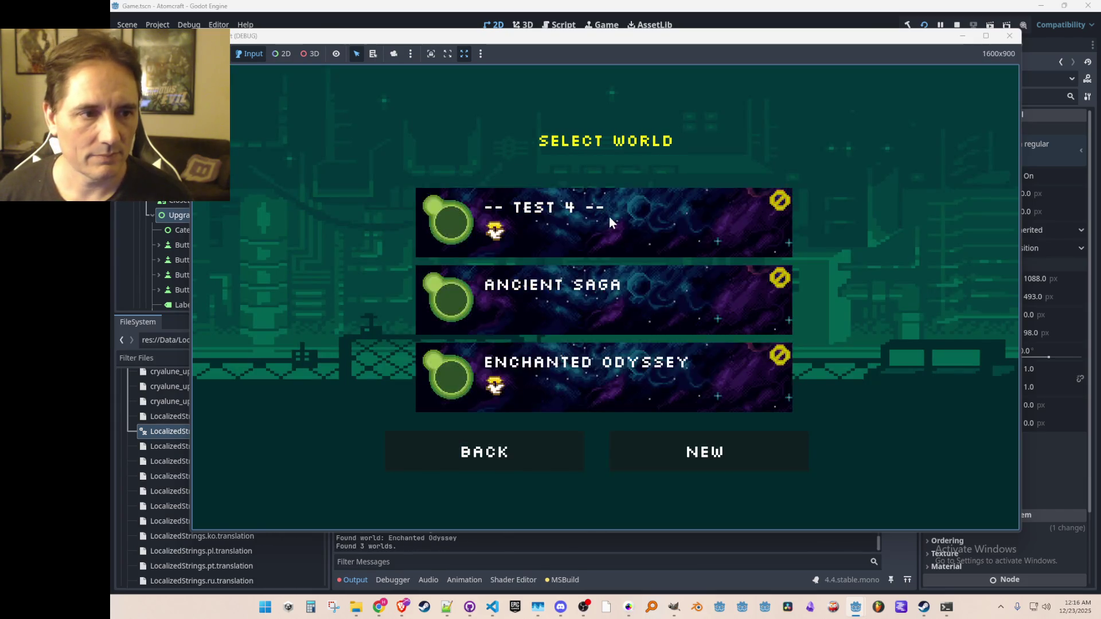
left_click(608, 218)
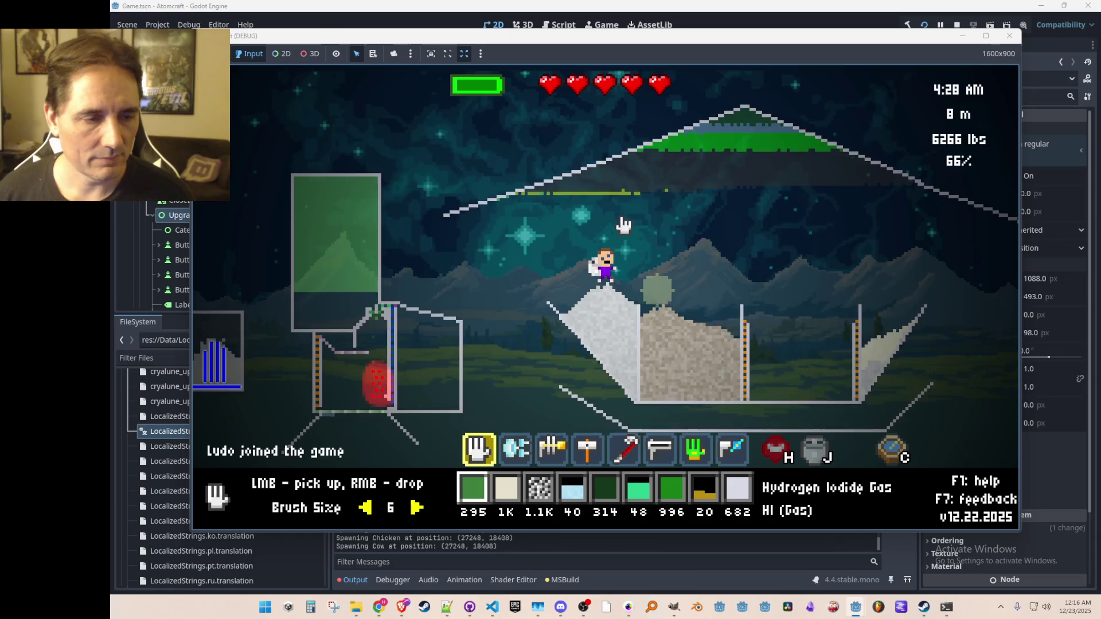
key("i")
- Browse the ITEMS, FOOD, SUIT and TOOLS upgrade categories in the shop, then stop the game
left_click(402, 148)
left_click(757, 185)
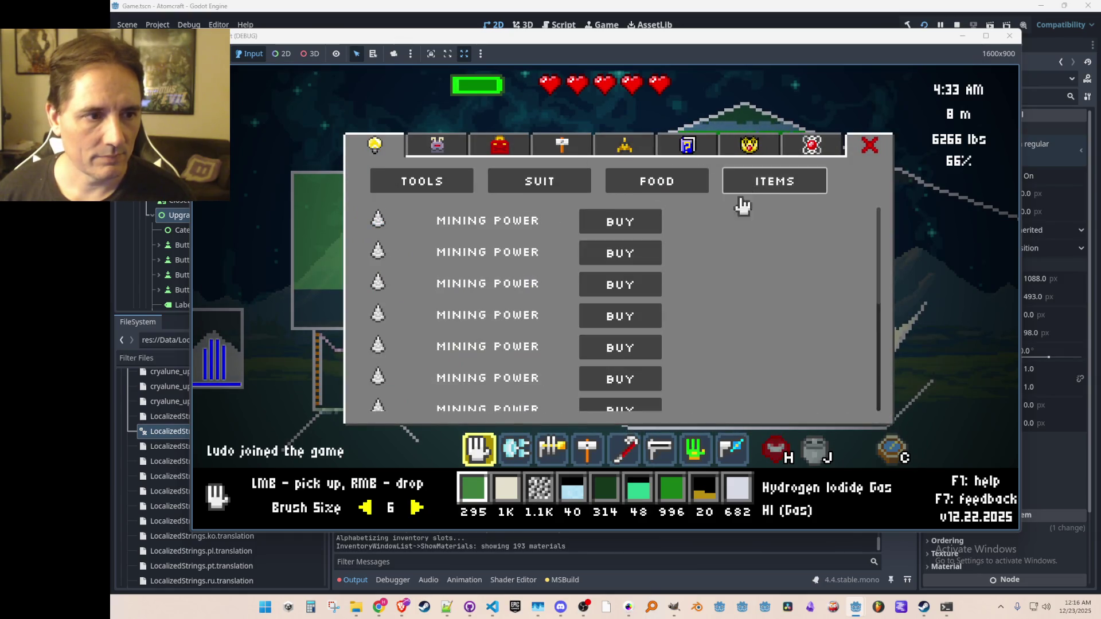
left_click(694, 184)
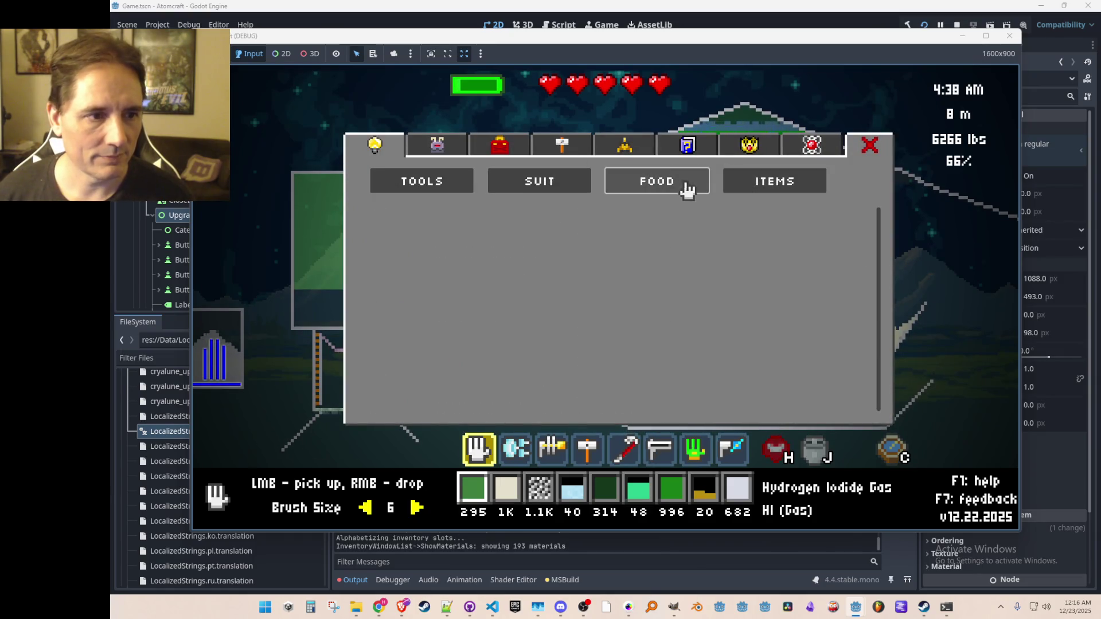
left_click(516, 185)
left_click(422, 181)
left_click(545, 184)
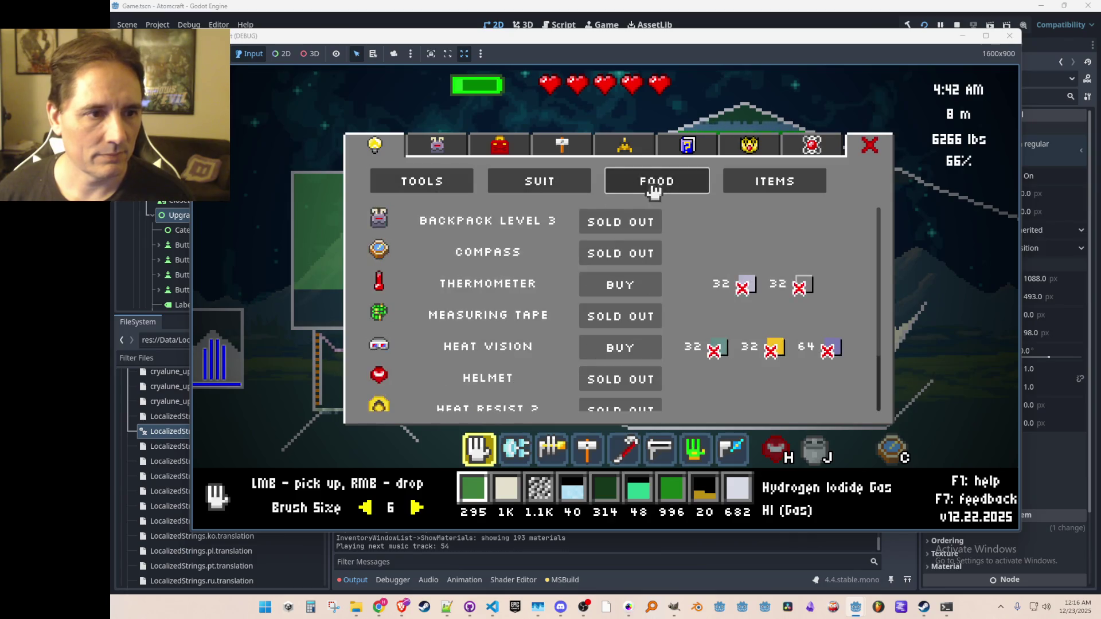
left_click(652, 181)
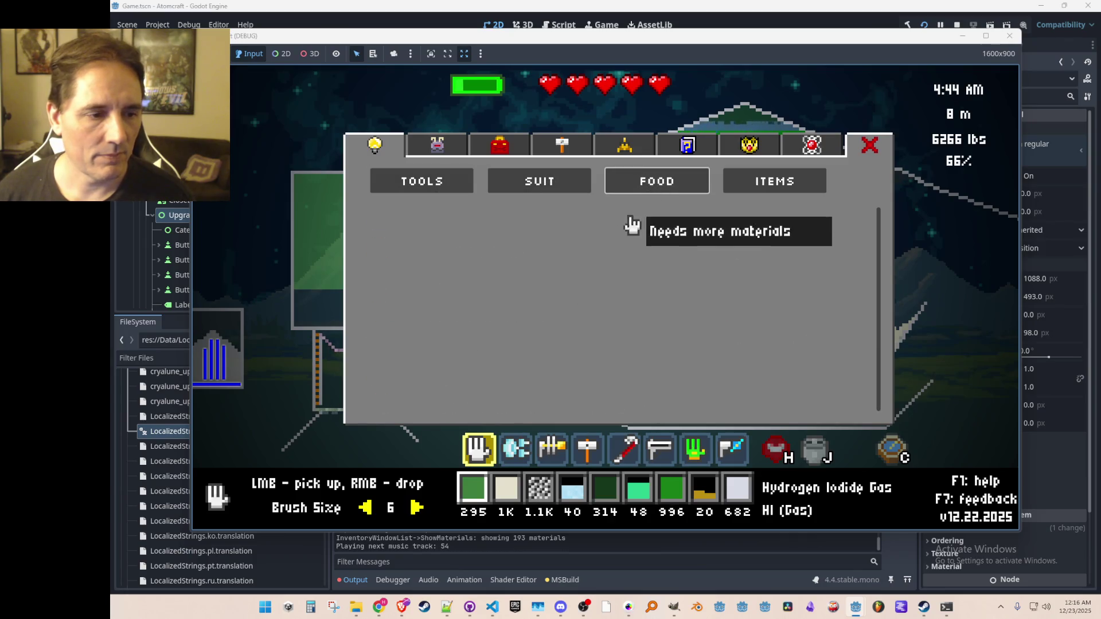
left_click(538, 189)
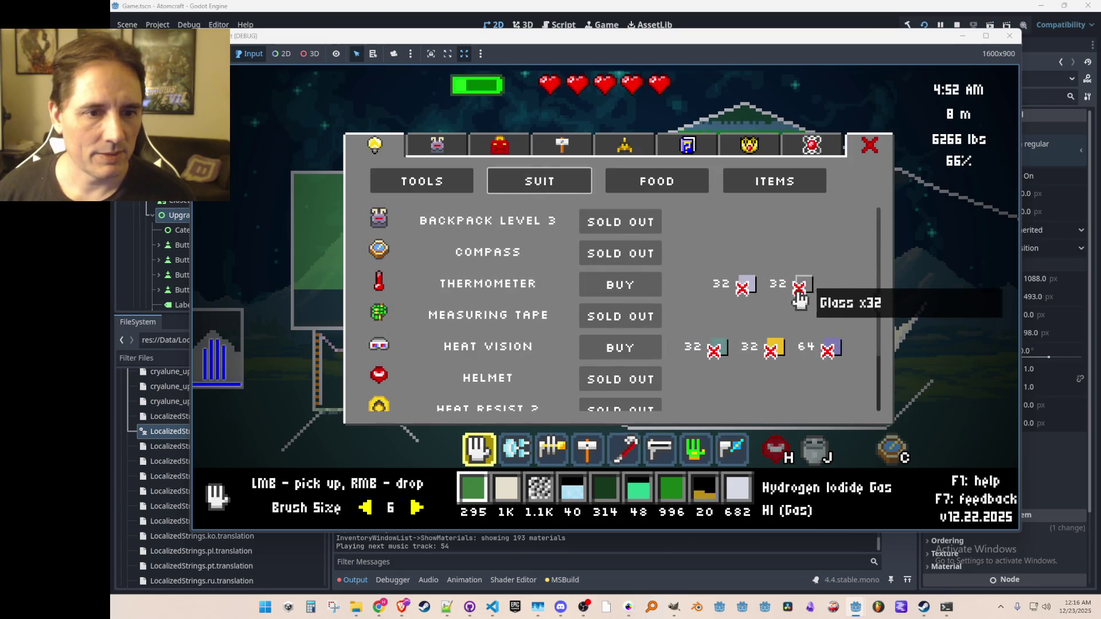
left_click(744, 181)
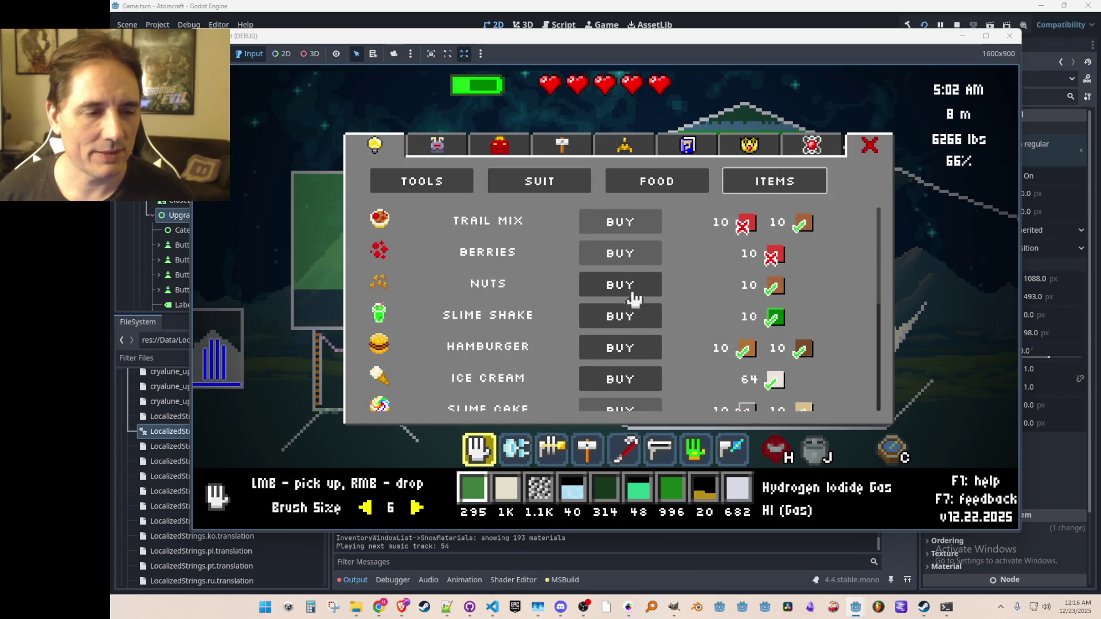
left_click(958, 25)
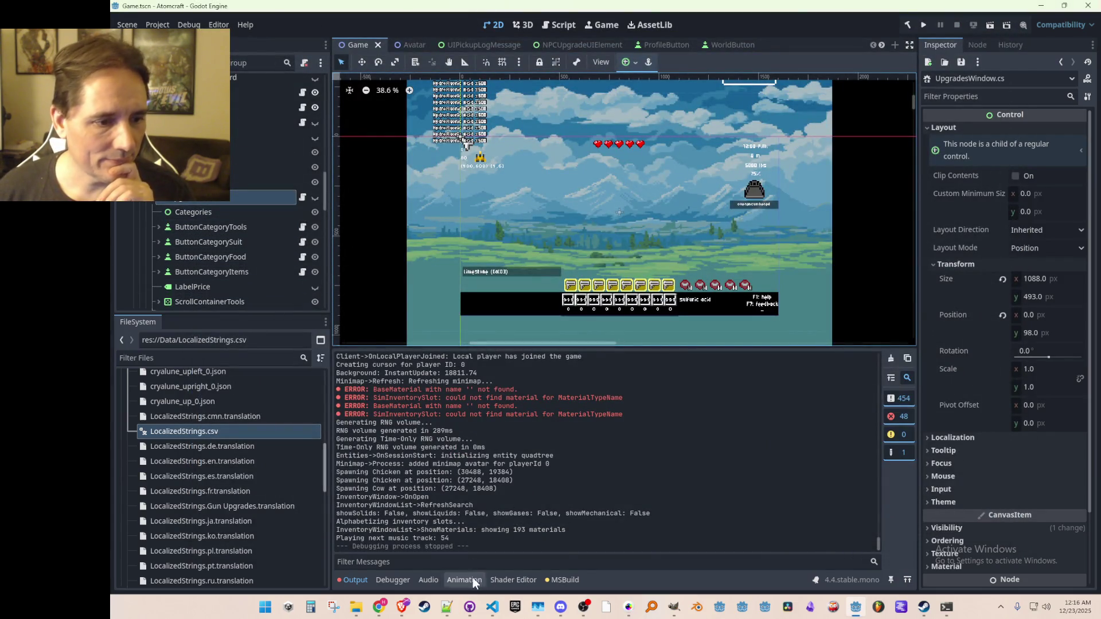
- Change the Items branch on line 204 to call ProcessTooltips_Items instead of ProcessTooltips_Food
left_click(492, 608)
scroll(715, 381, "up", 10)
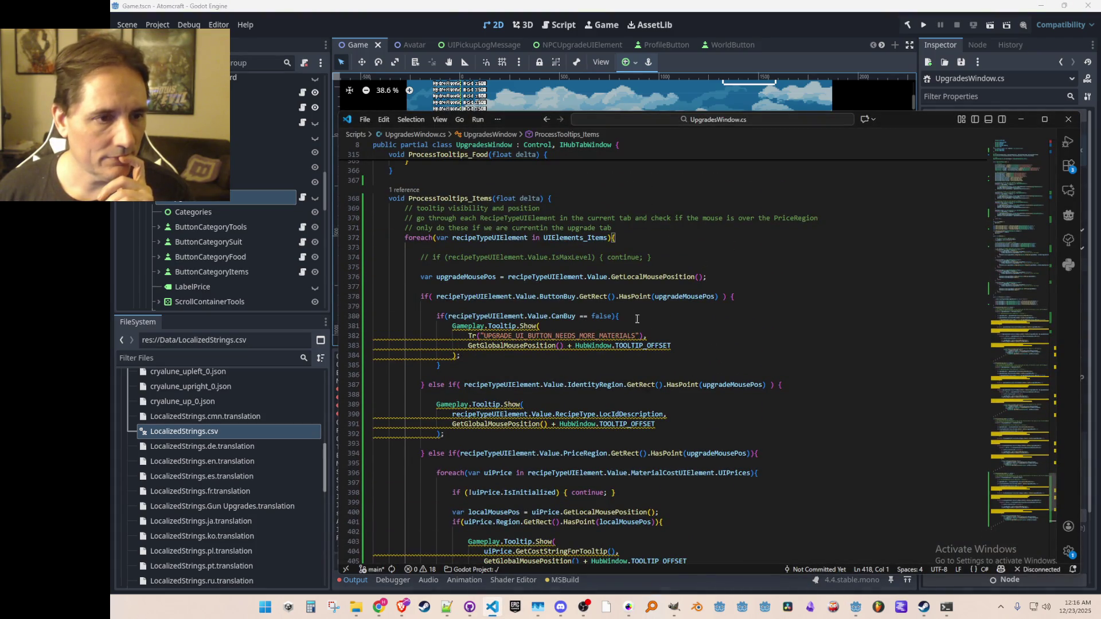
scroll(603, 292, "up", 15)
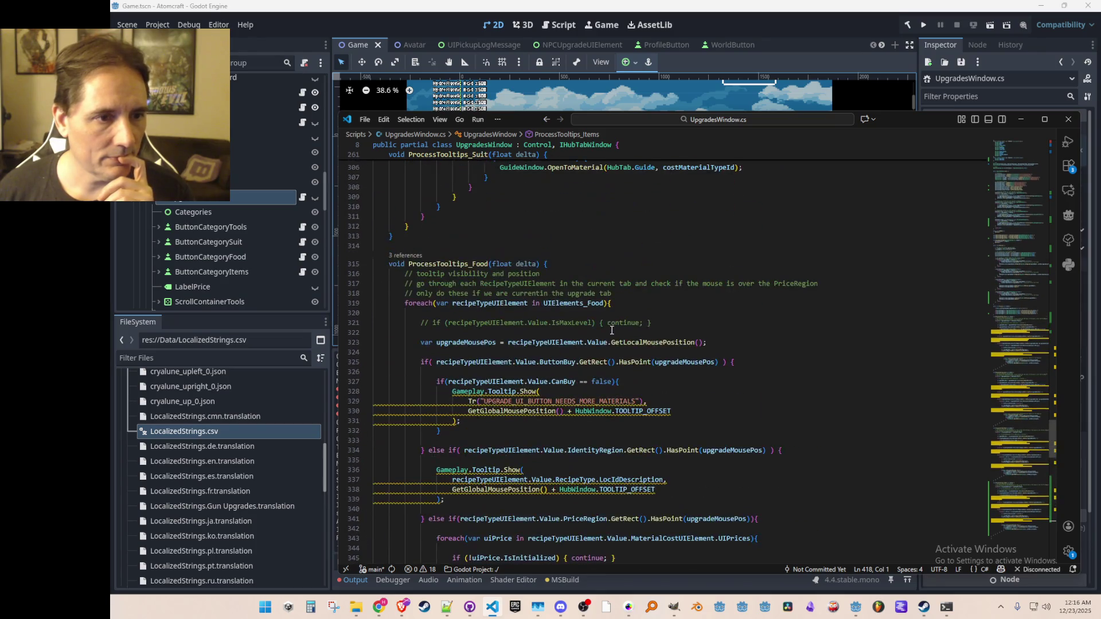
left_click_drag(1017, 441, 1004, 340)
left_click(675, 358)
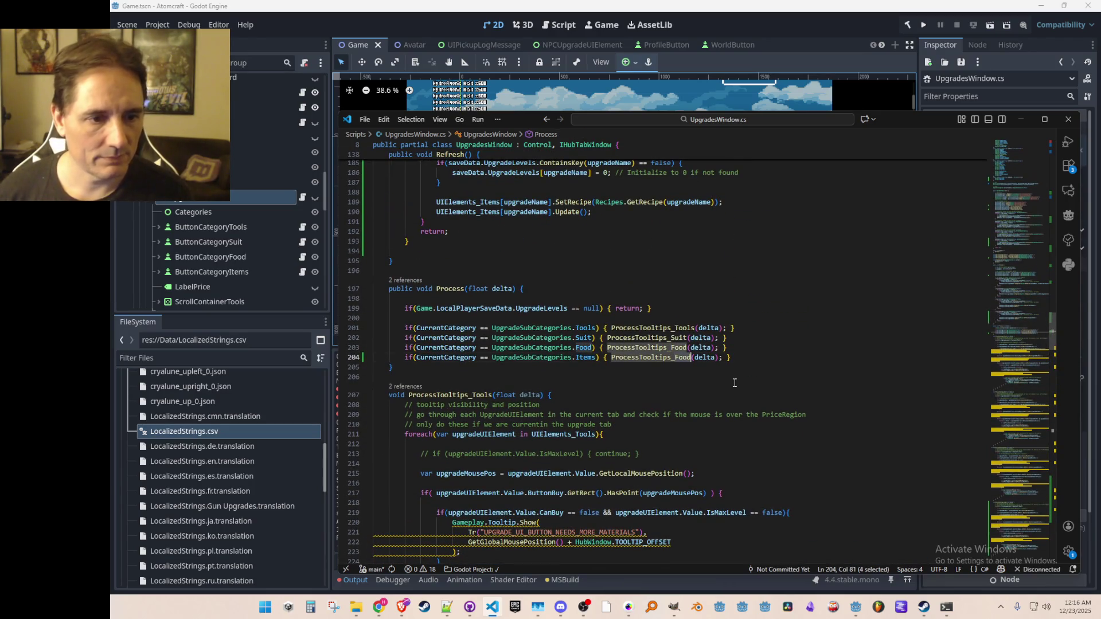
key("Delete")
key("Delete")
key("Delete")
type("Items")
left_click(735, 357)
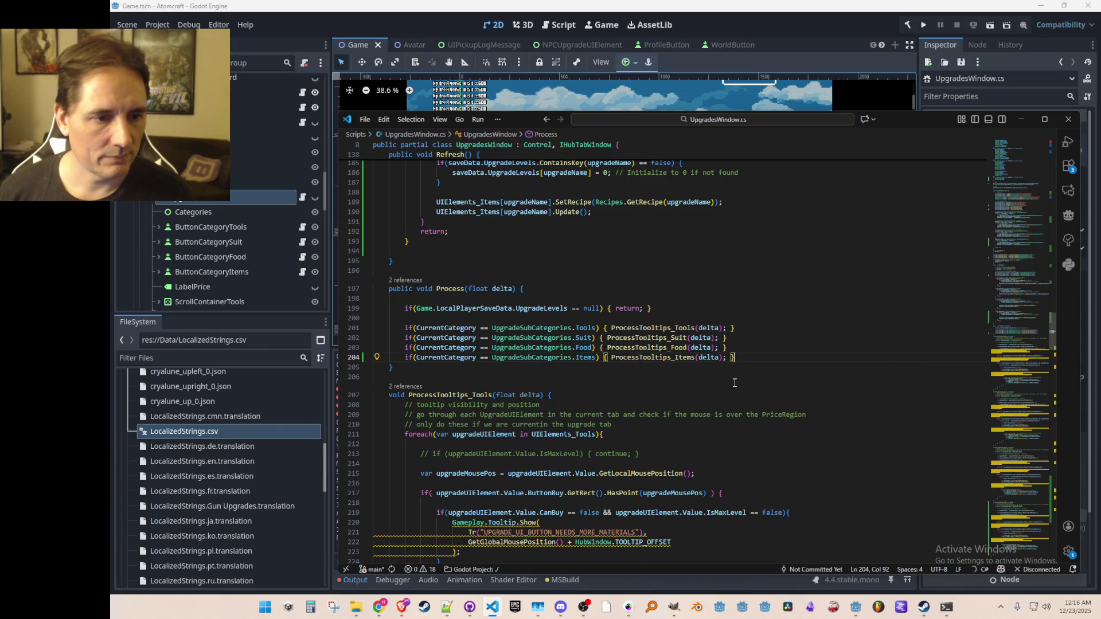
- Trace UIElements_Items usages in Init and place the cursor after the foodVBox declaration
scroll(734, 353, "down", 5)
scroll(735, 357, "up", 7)
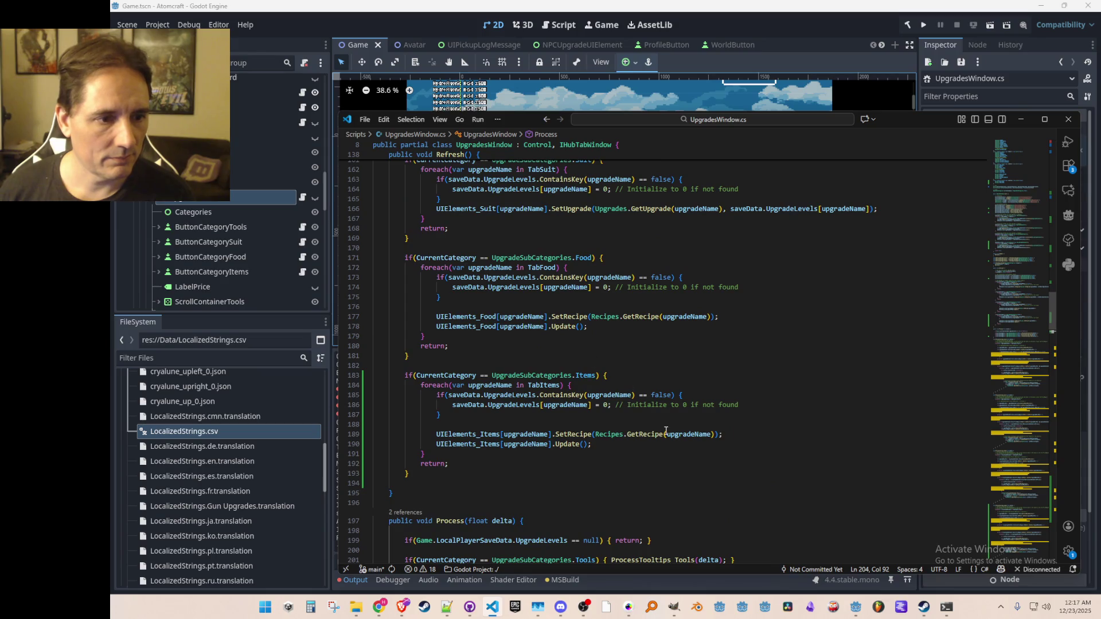
scroll(666, 431, "down", 1)
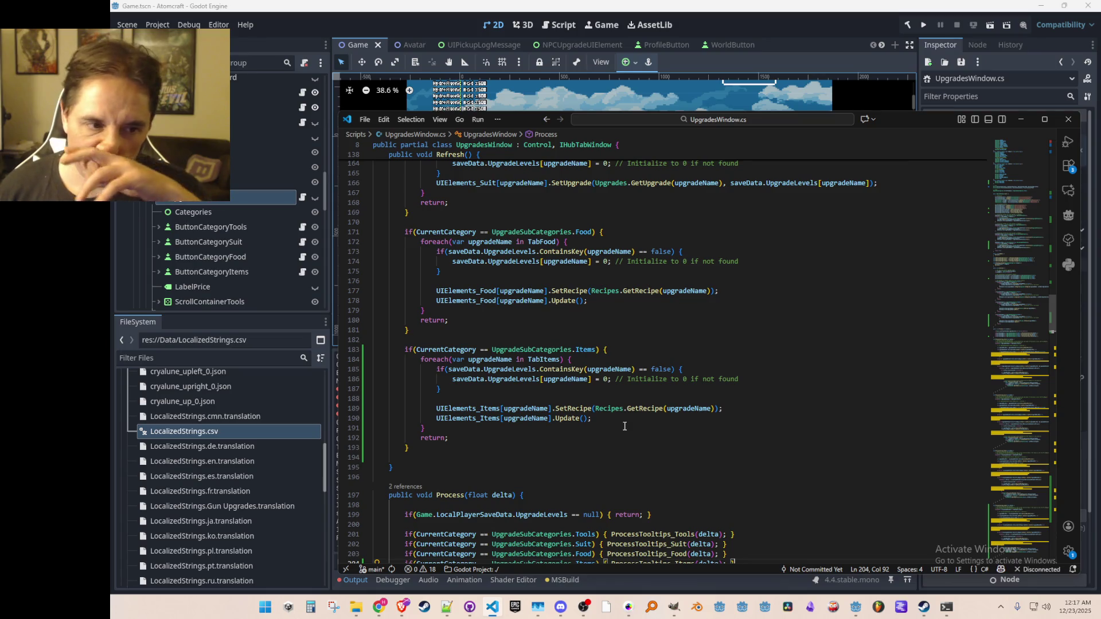
double_click(459, 418)
scroll(594, 401, "up", 16)
scroll(594, 400, "up", 7)
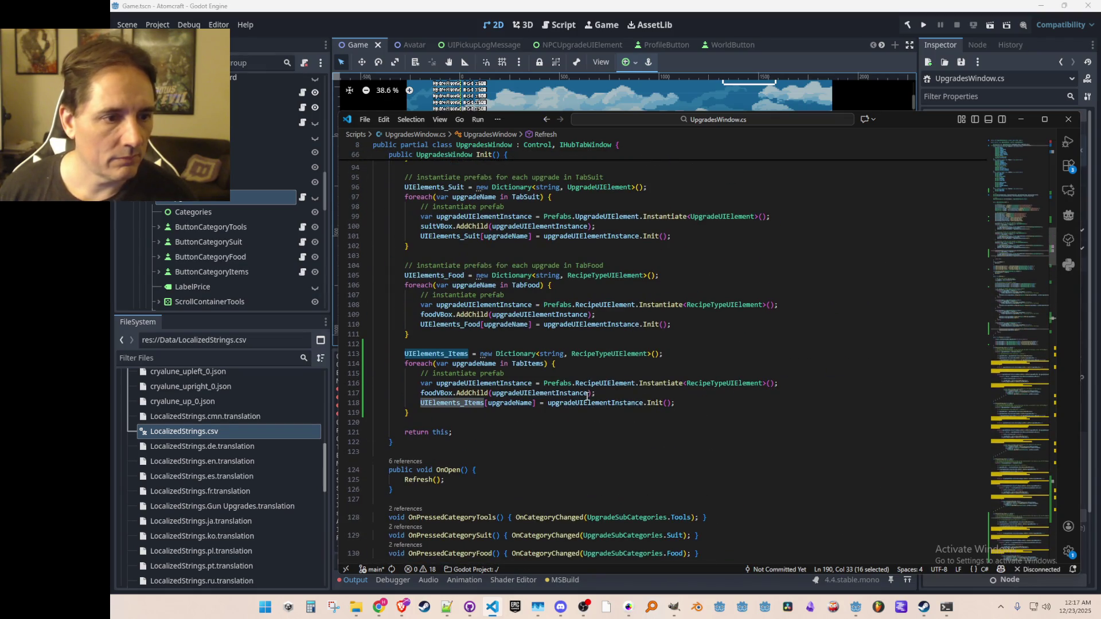
left_click(688, 415)
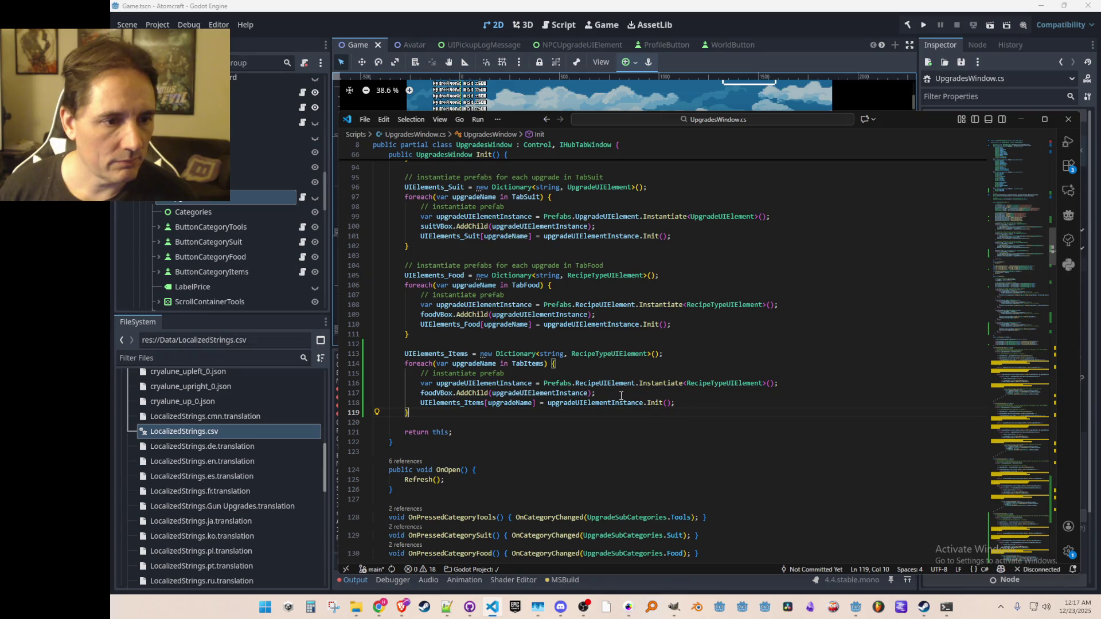
left_click(445, 394)
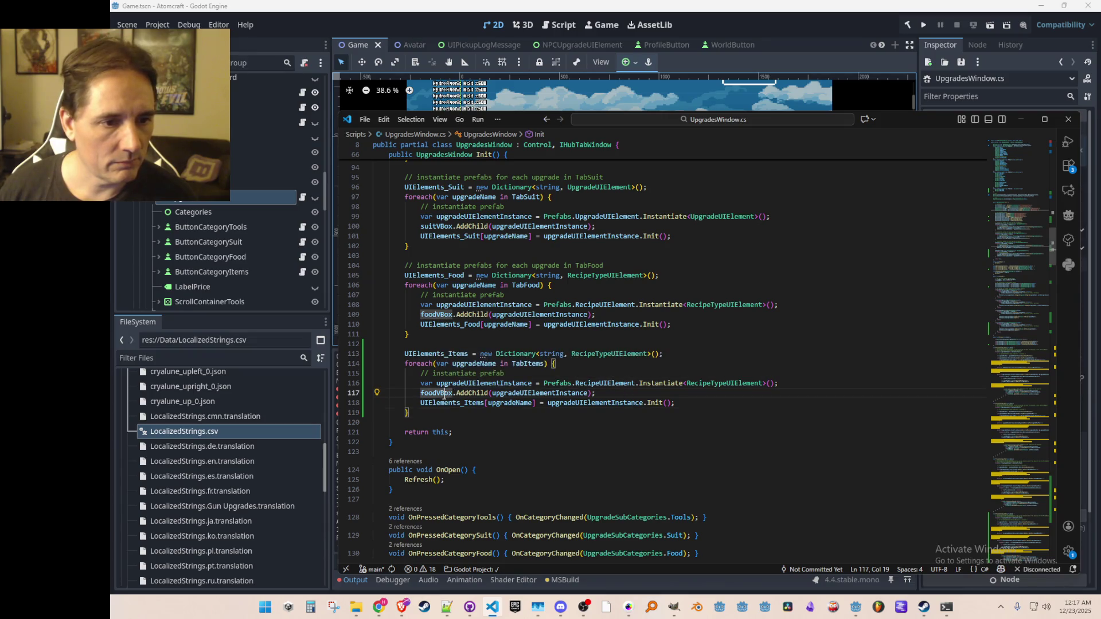
scroll(588, 404, "up", 10)
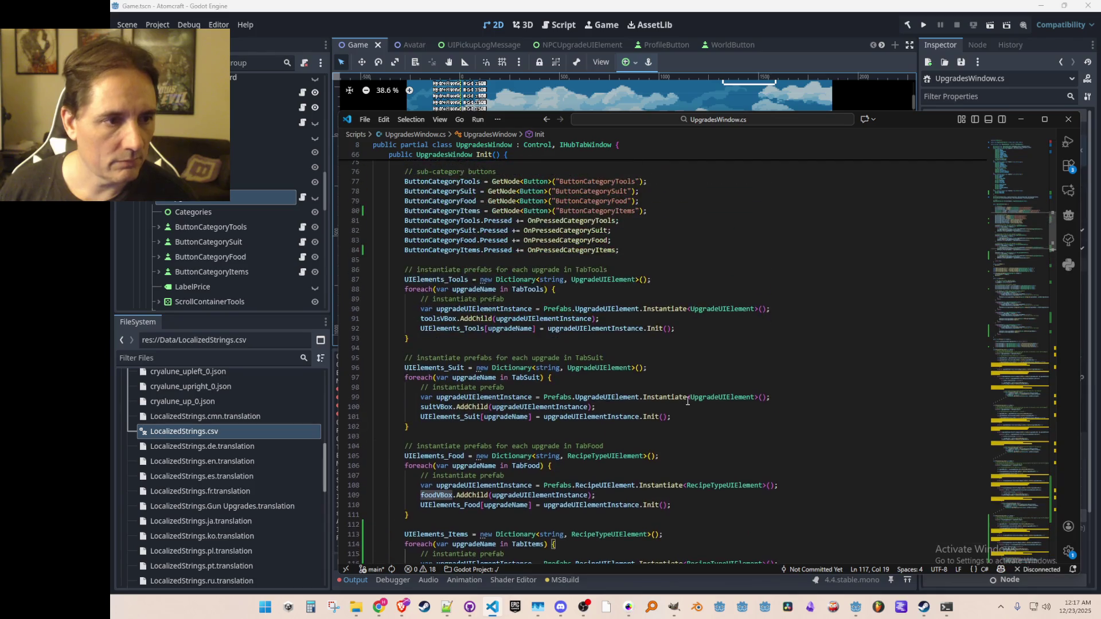
scroll(698, 407, "up", 3)
left_click(771, 390)
scroll(780, 392, "down", 2)
- Declare an itemsVBox, add a ScrollContainerItems GetNode line, and make itemsVBox come from ScrollContainerItems
key("Return")
type("VBoxContainer")
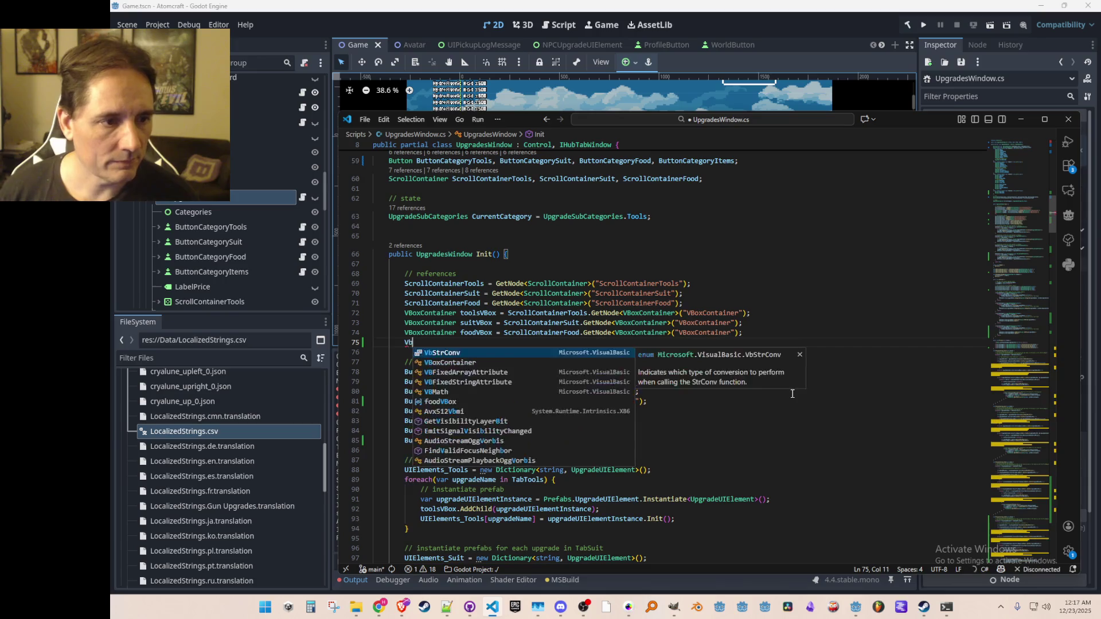
key("Tab")
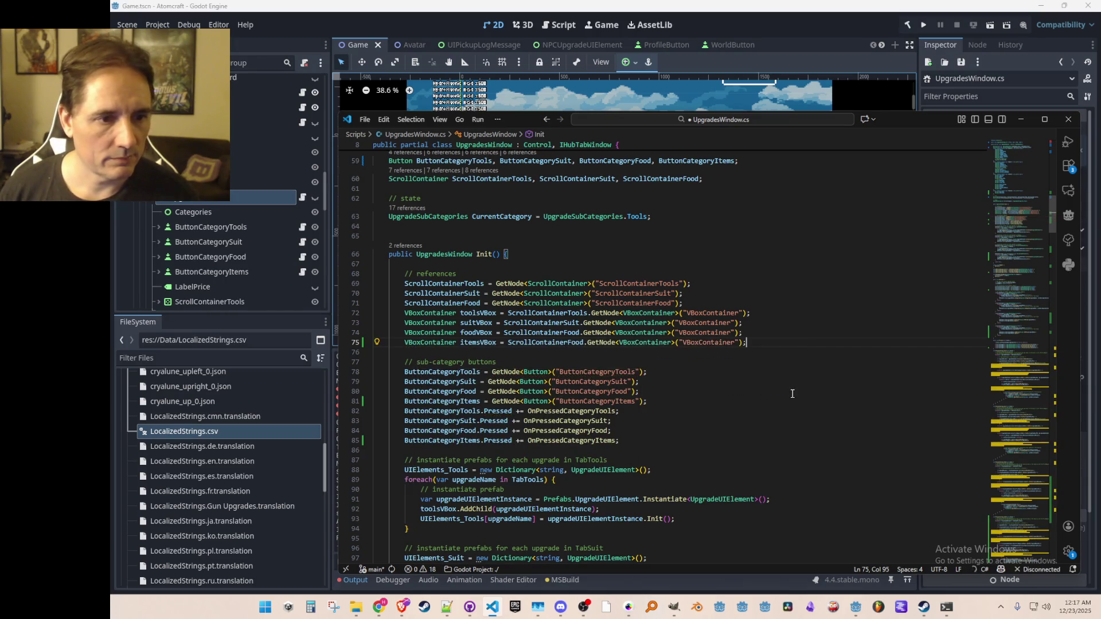
scroll(778, 405, "down", 2)
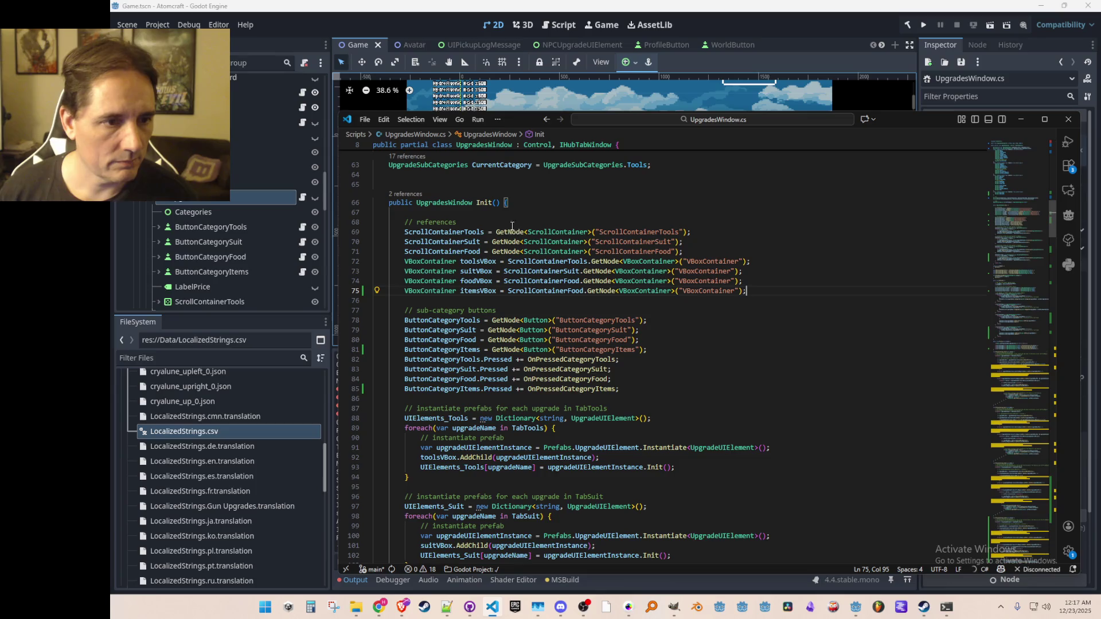
left_click(570, 290)
scroll(488, 295, "up", 2)
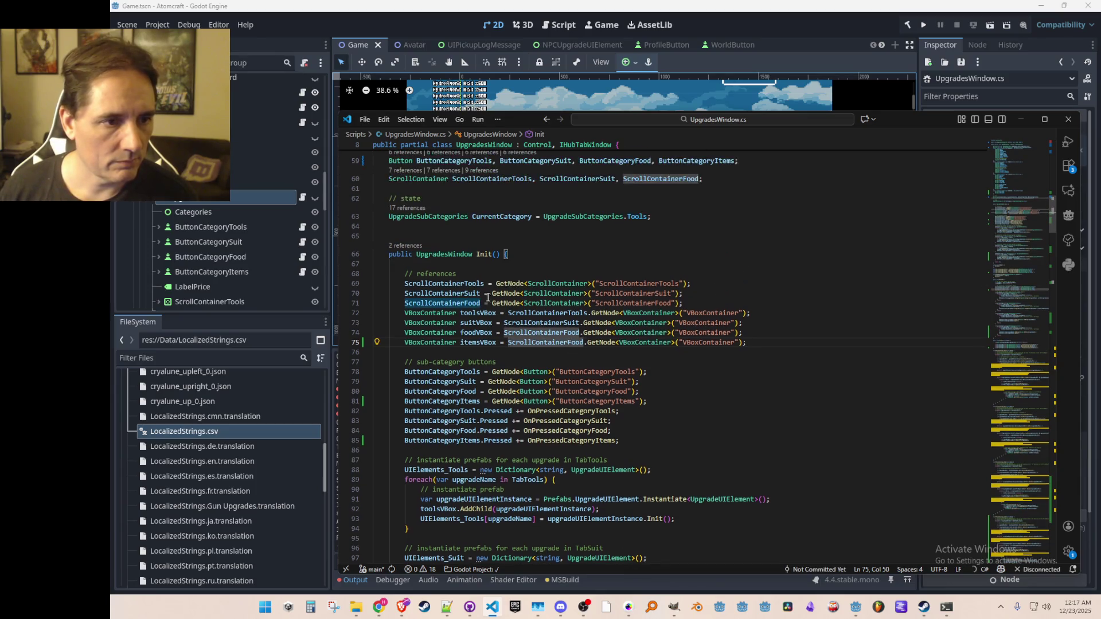
key("End")
key("Return")
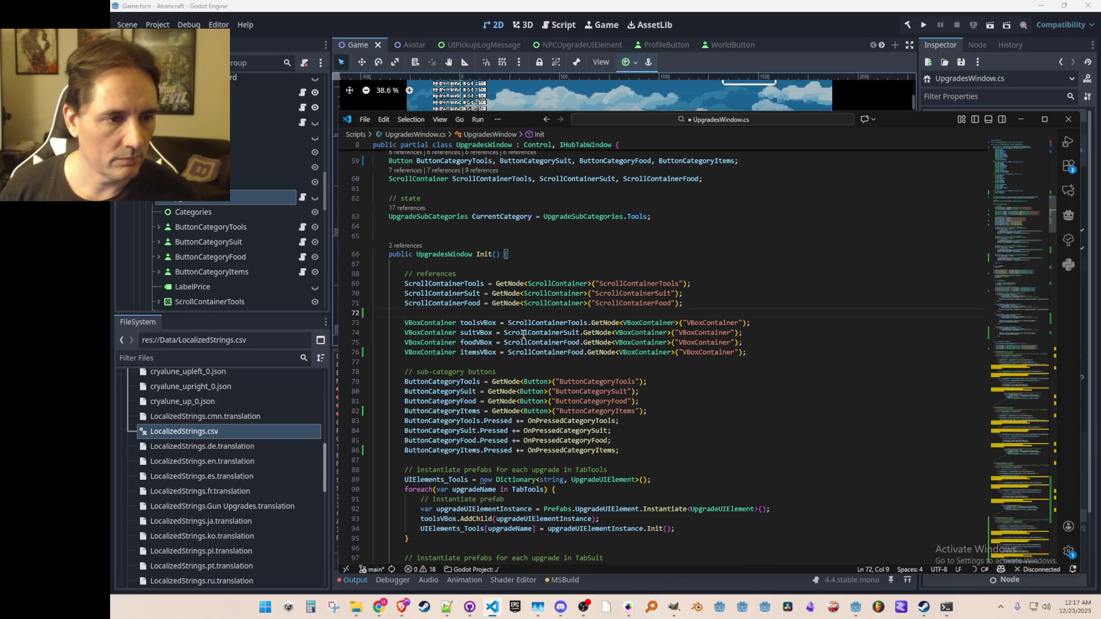
type("ScrollContainerItems =")
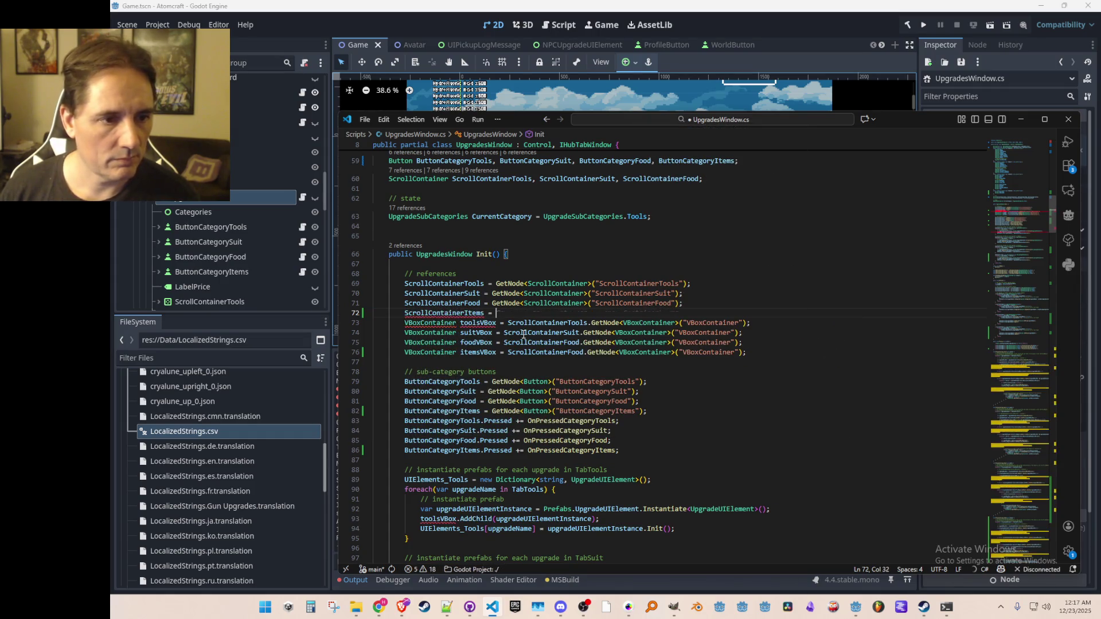
key("Tab")
key("Down")
key("Tab")
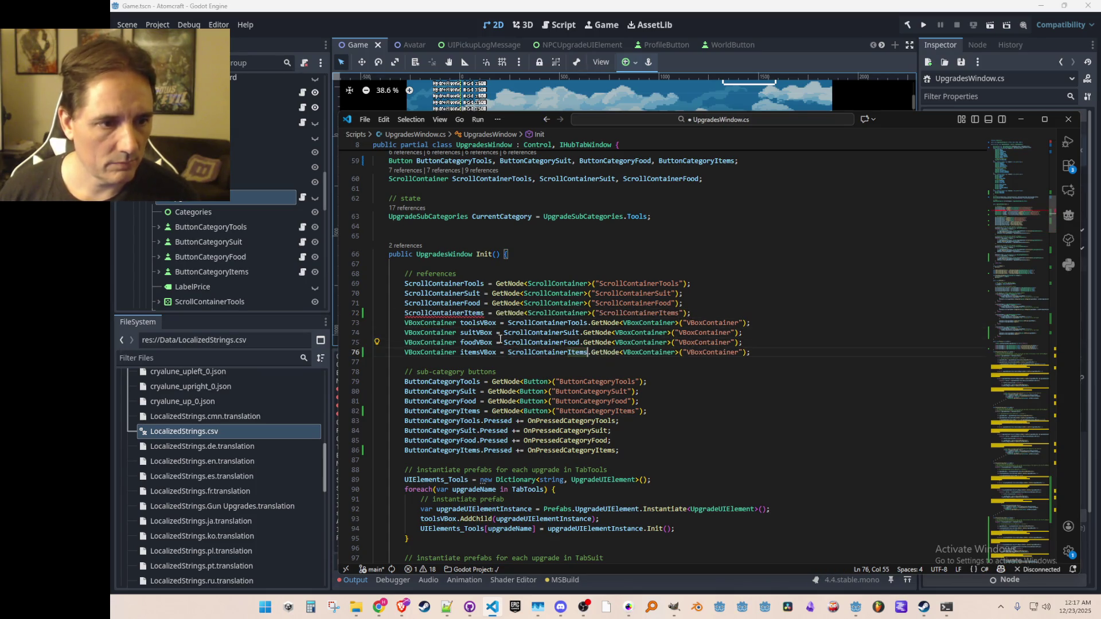
- Add ScrollContainerItems to the scroll container field declarations
double_click(442, 313)
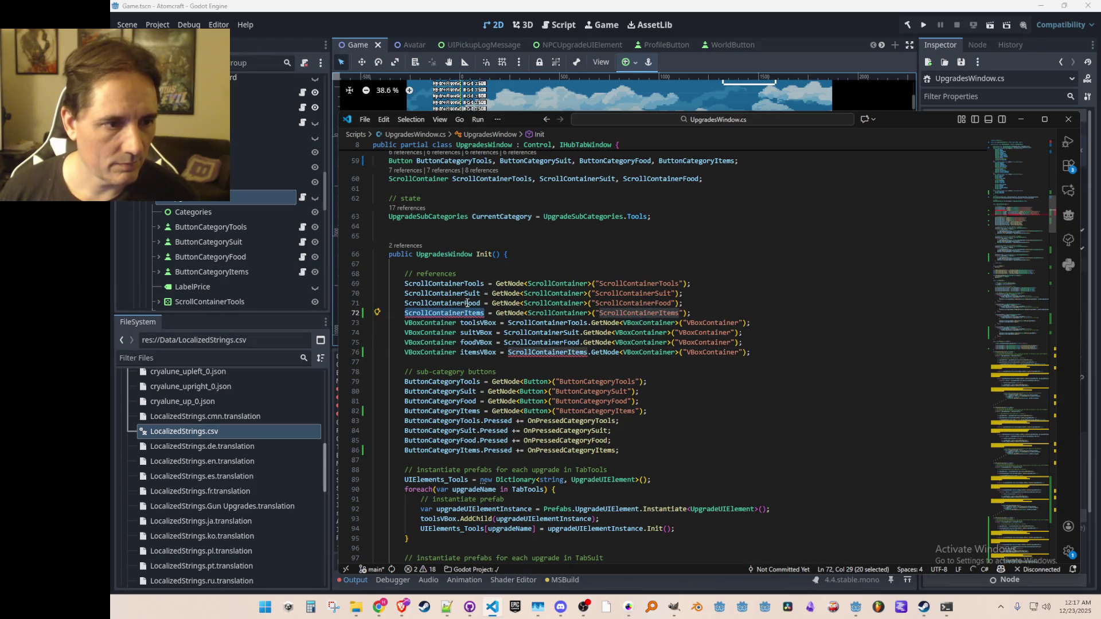
right_click(467, 303)
left_click(700, 188)
left_click(701, 188)
key("Tab")
key("Down")
- Check where itemsVBox is used and move on to the sub-category button code
scroll(515, 238, "down", 3)
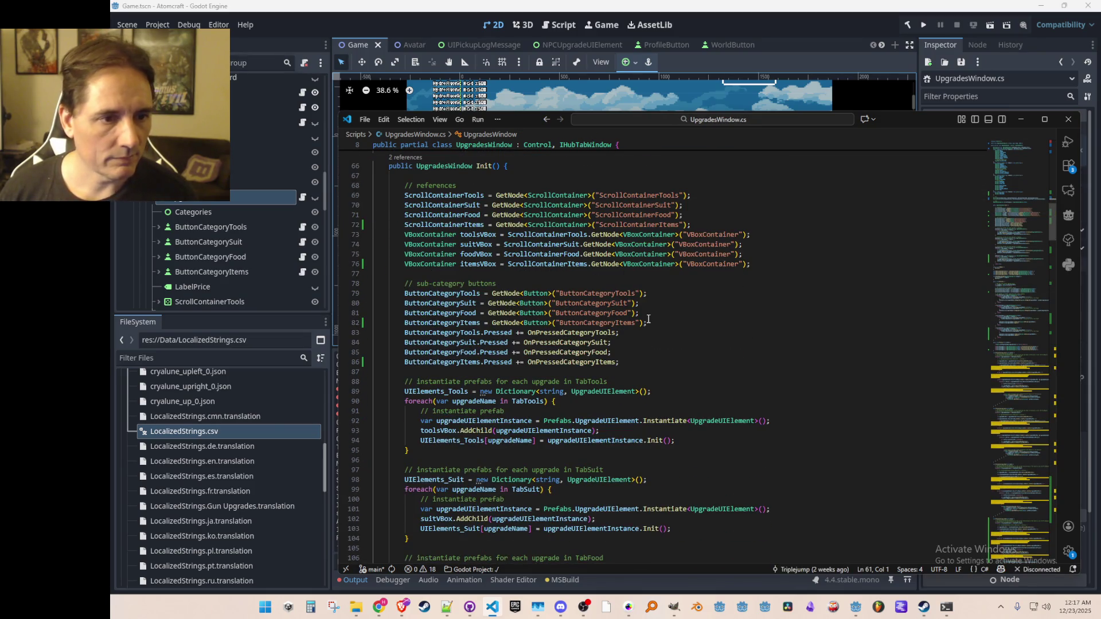
double_click(492, 263)
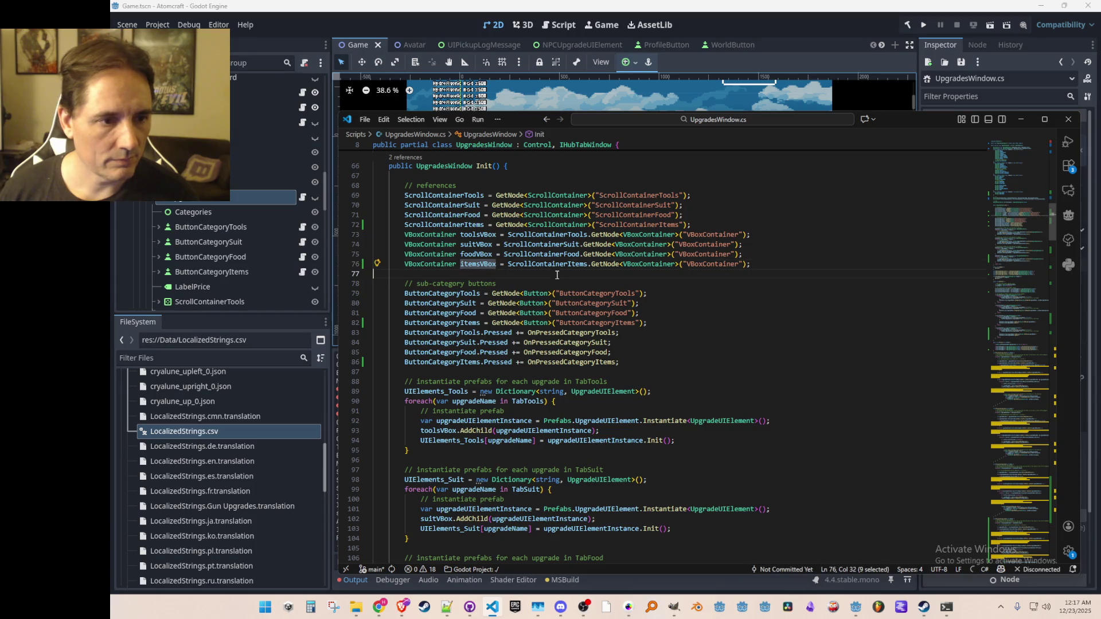
left_click(557, 276)
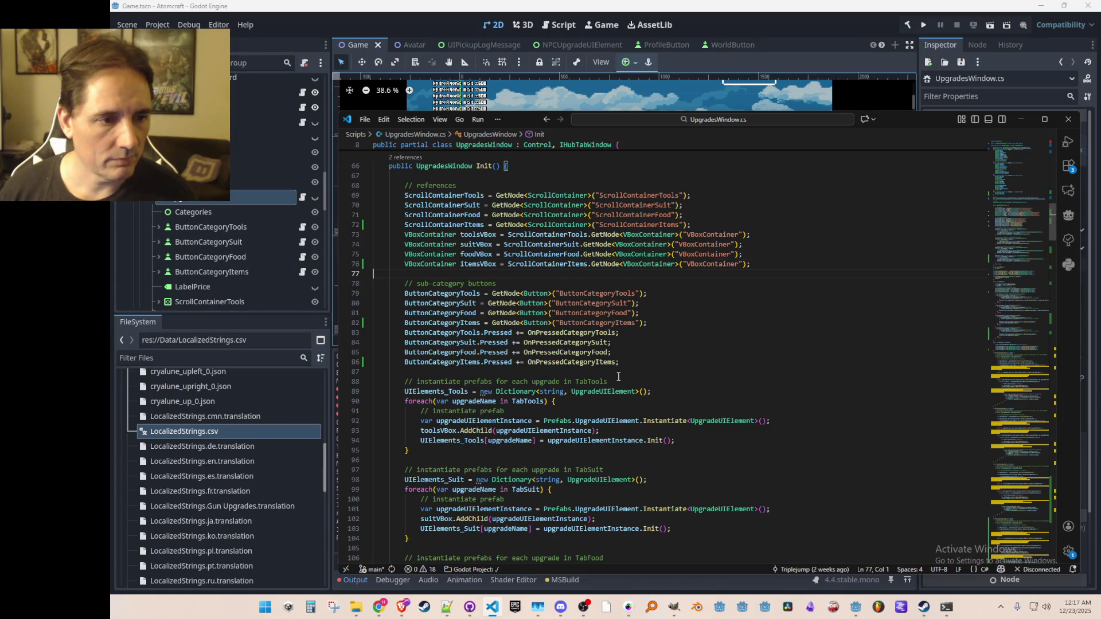
double_click(486, 264)
left_click(627, 283)
scroll(673, 319, "down", 9)
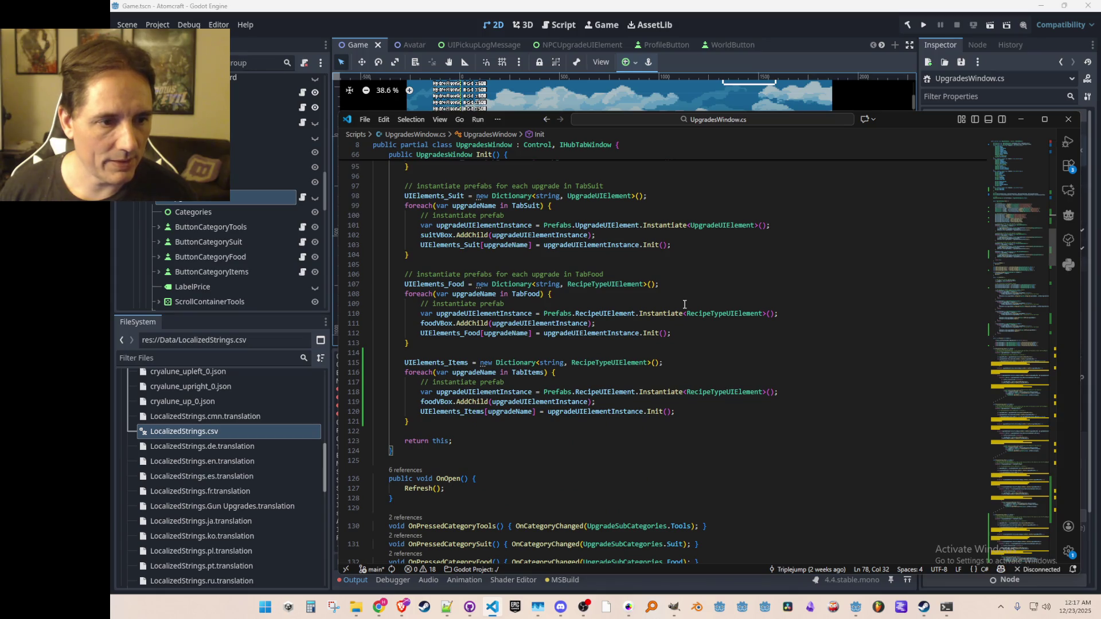
scroll(684, 305, "down", 1)
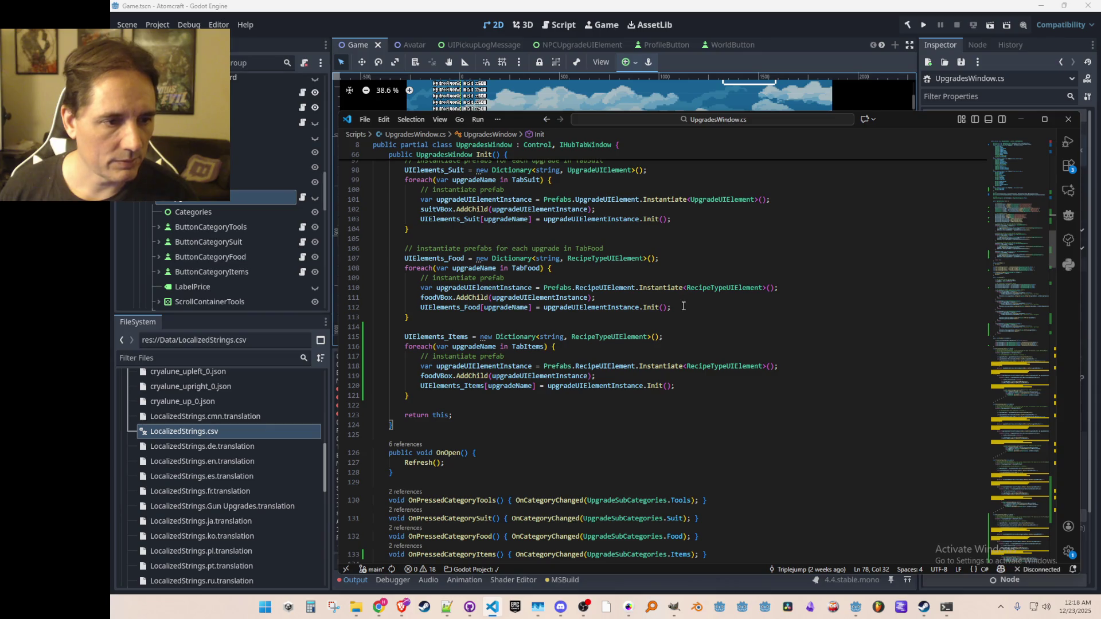
- Replace foodVBox with itemsVBox in the TabItems loop
scroll(668, 310, "down", 1)
double_click(438, 350)
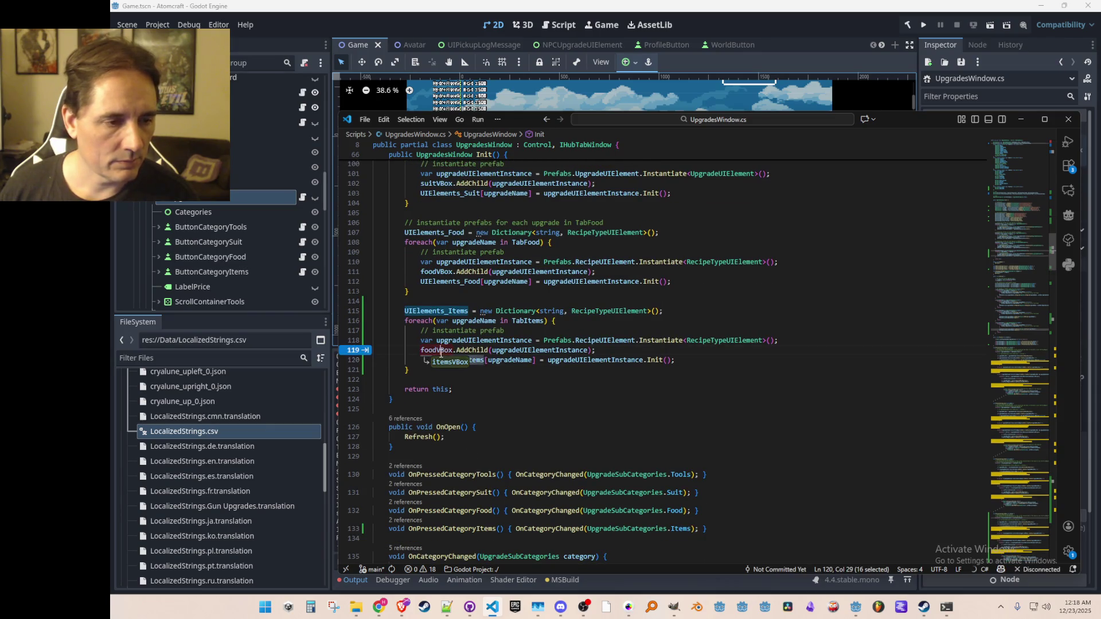
type("itemsVBox")
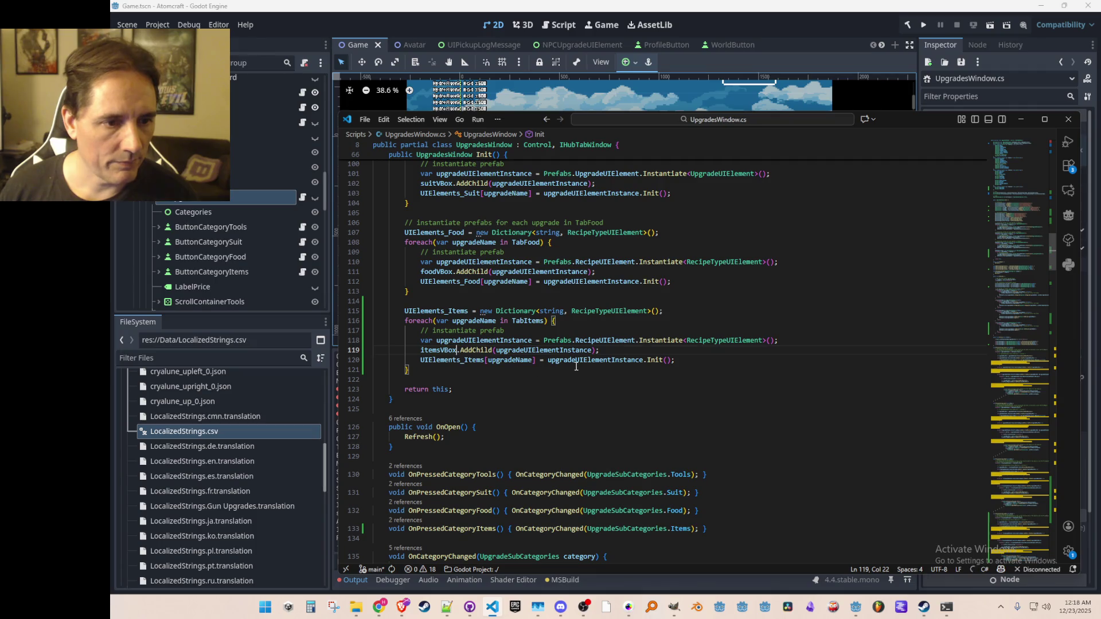
- Set ScrollContainerItems.Visible for the Items category in Refresh, then return to the Godot scene
scroll(725, 356, "down", 7)
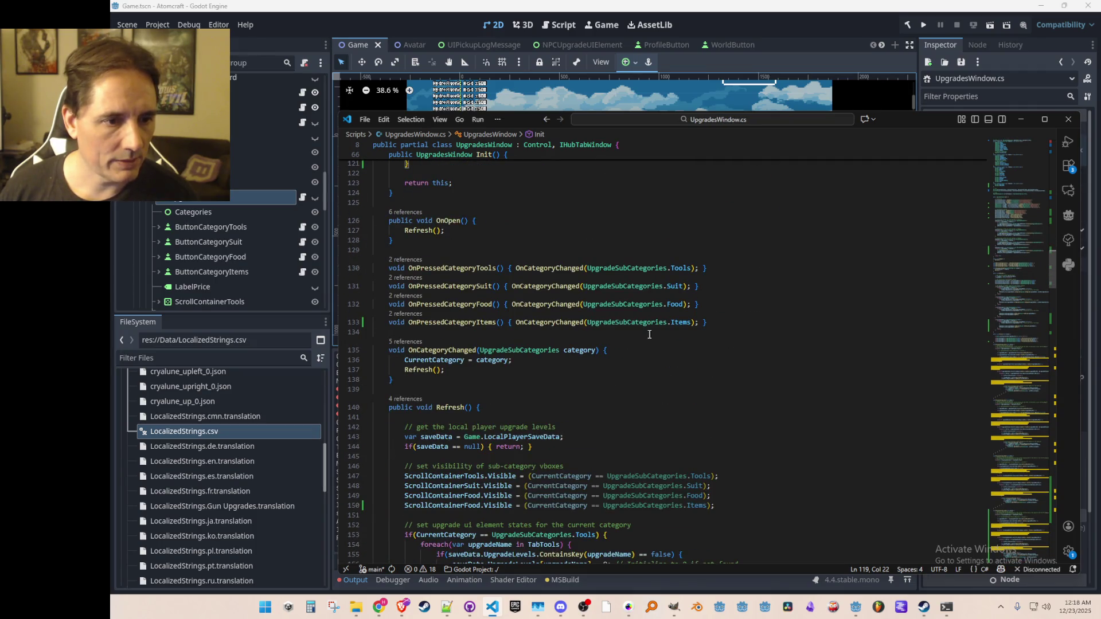
scroll(660, 338, "down", 6)
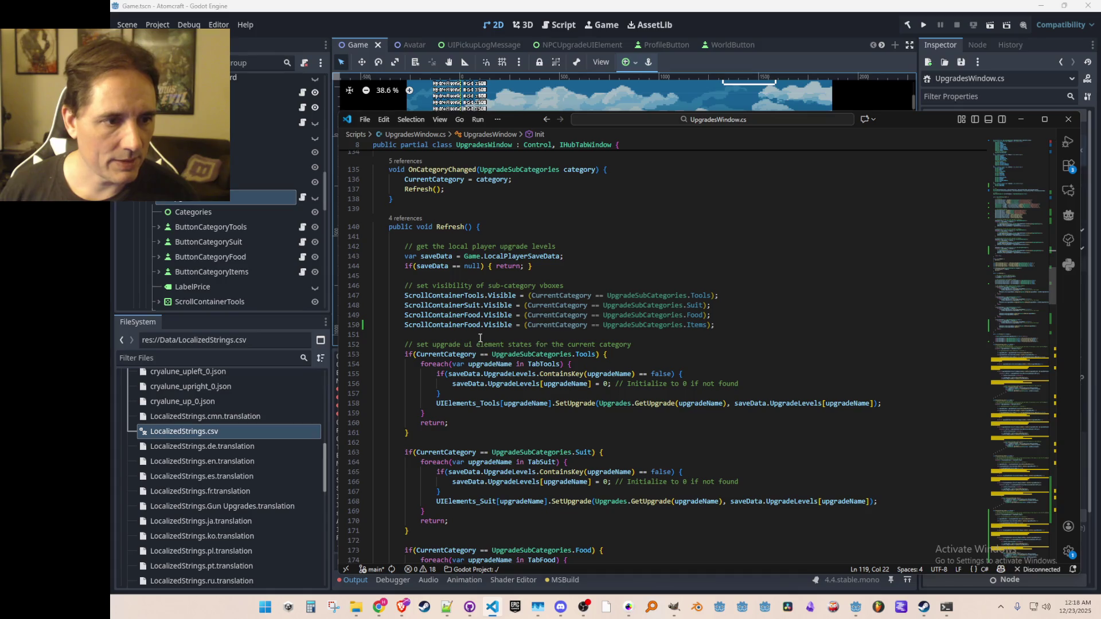
key("Tab")
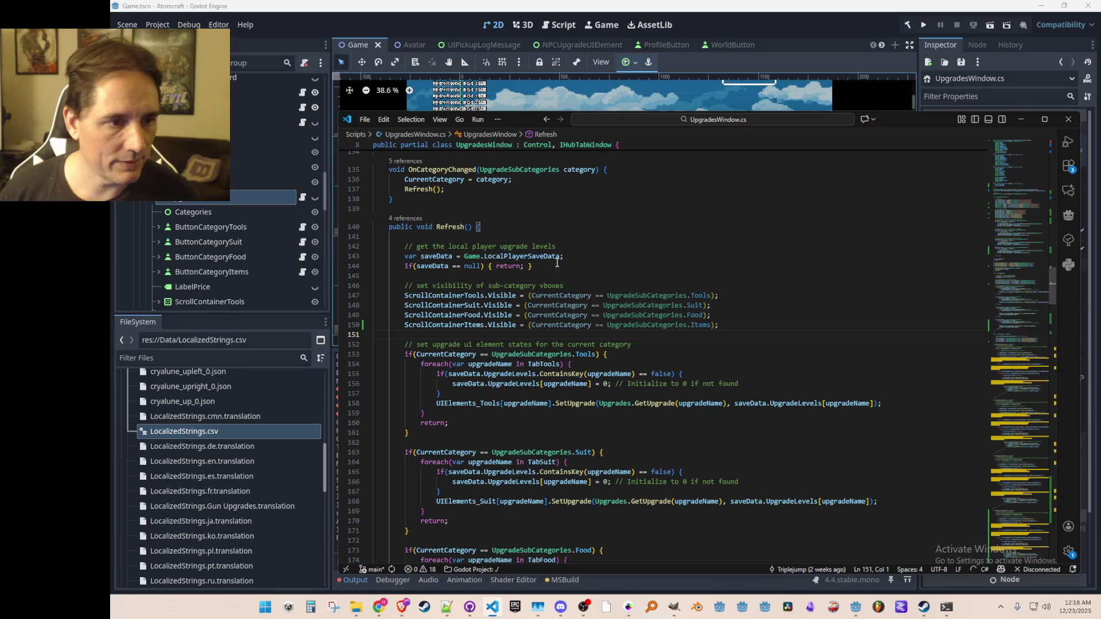
scroll(571, 268, "down", 3)
scroll(634, 374, "down", 11)
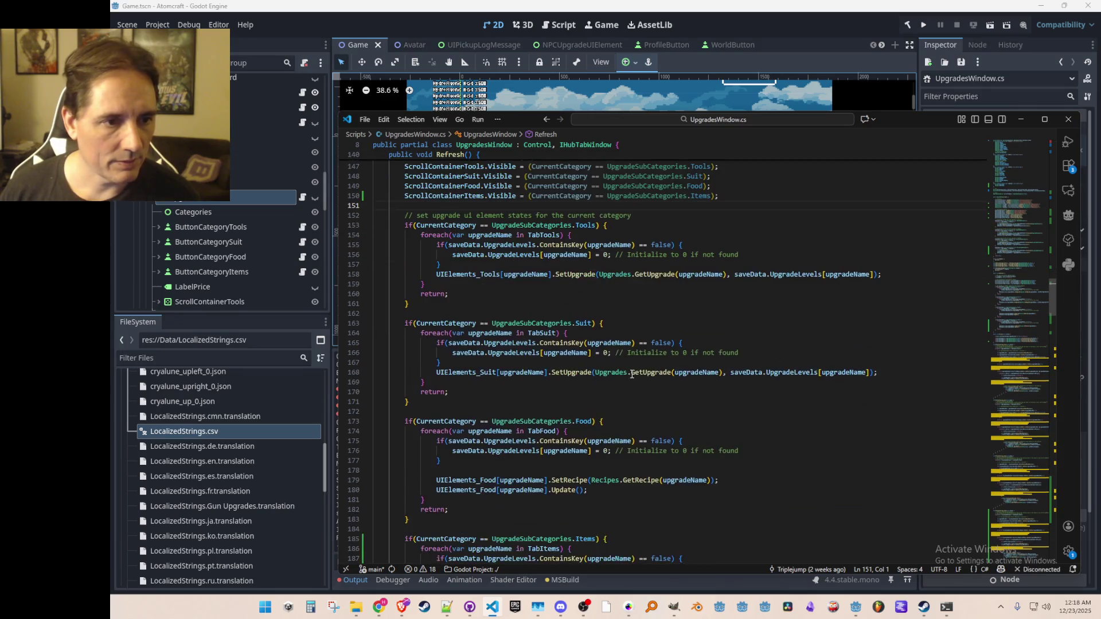
scroll(634, 370, "up", 2)
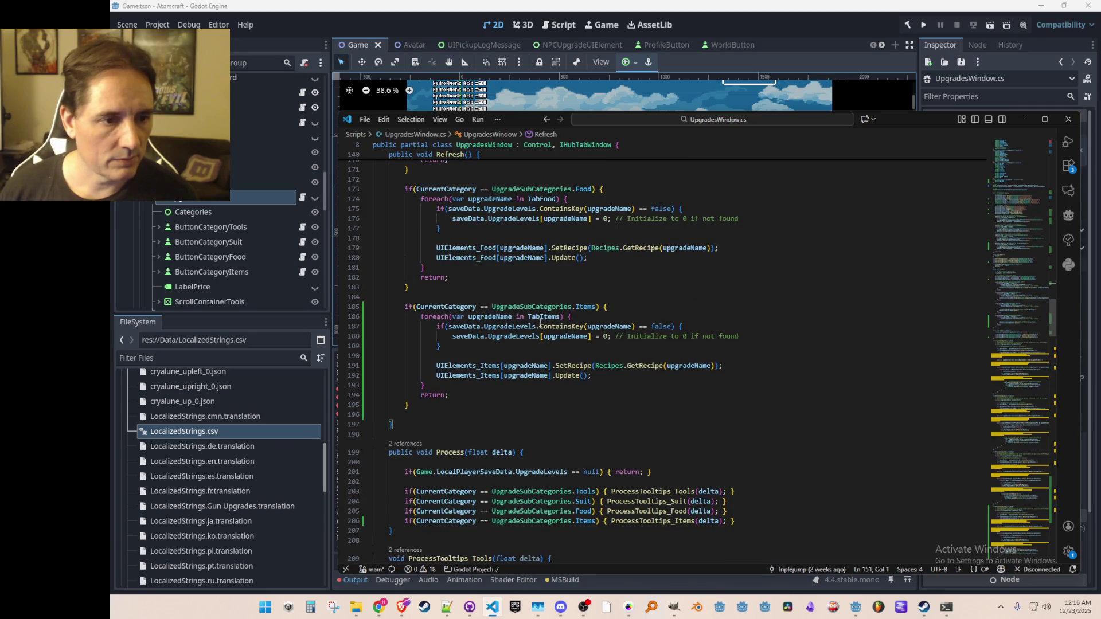
scroll(532, 321, "up", 1)
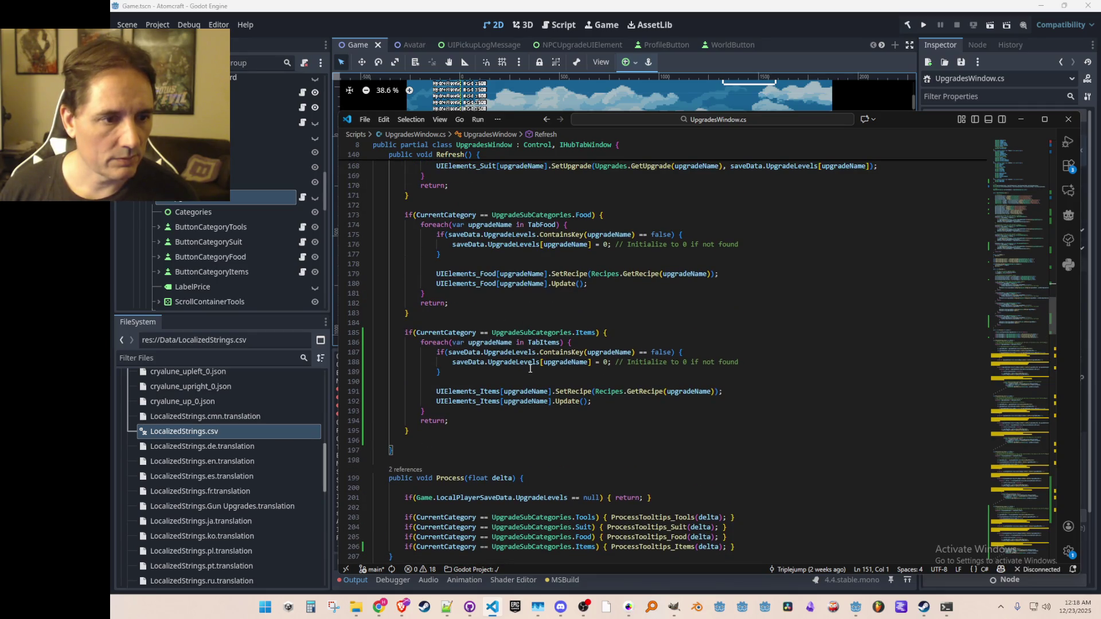
left_click(222, 272)
scroll(229, 265, "down", 2)
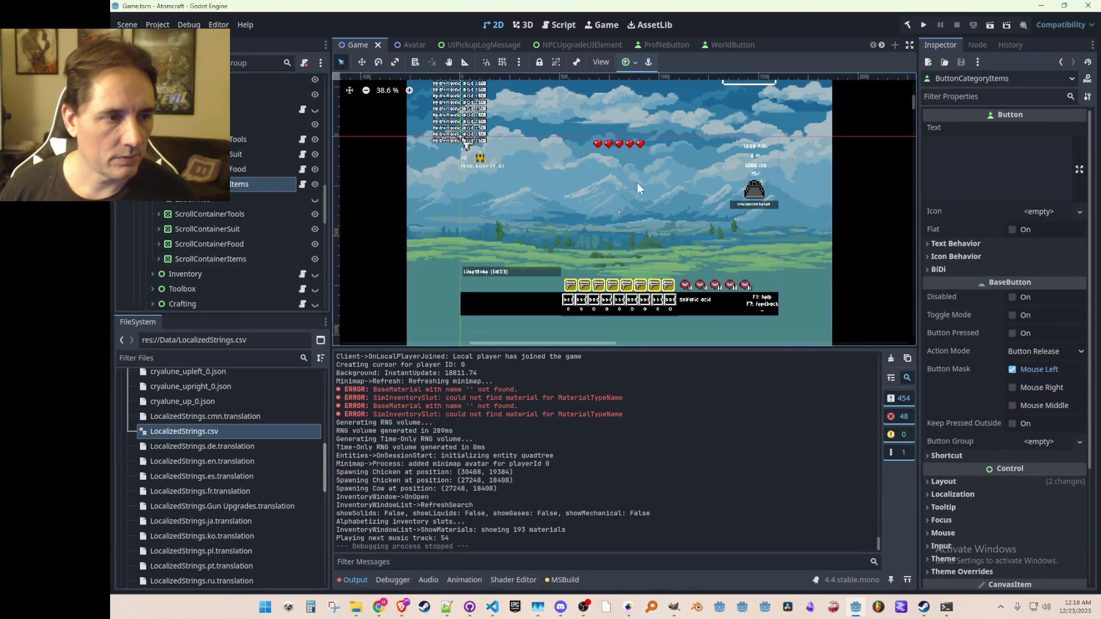
- Run the project from Godot's toolbar so the game relaunches to the Atom Craft menu
scroll(232, 278, "up", 2)
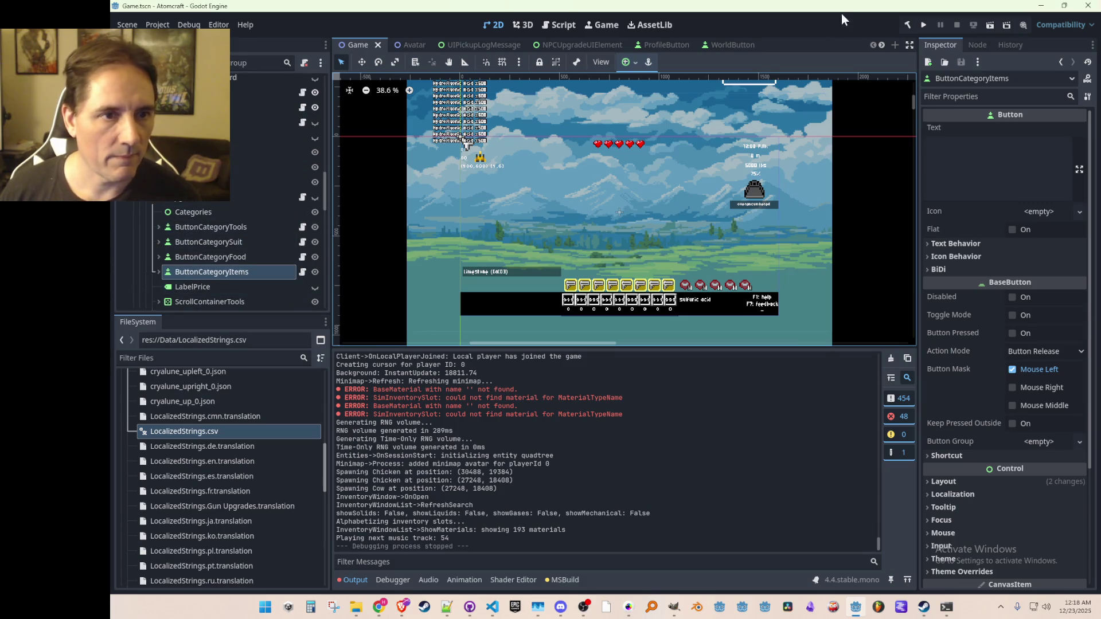
left_click(925, 28)
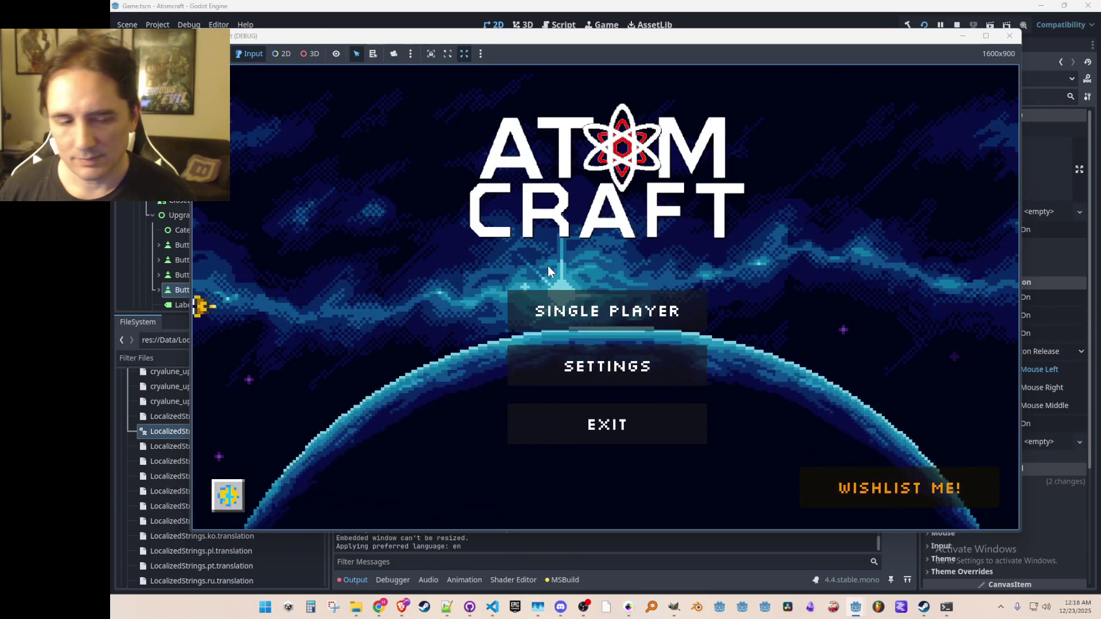
- Start Single Player with the player profile, load a saved world, and fly upward
left_click(581, 311)
left_click(565, 229)
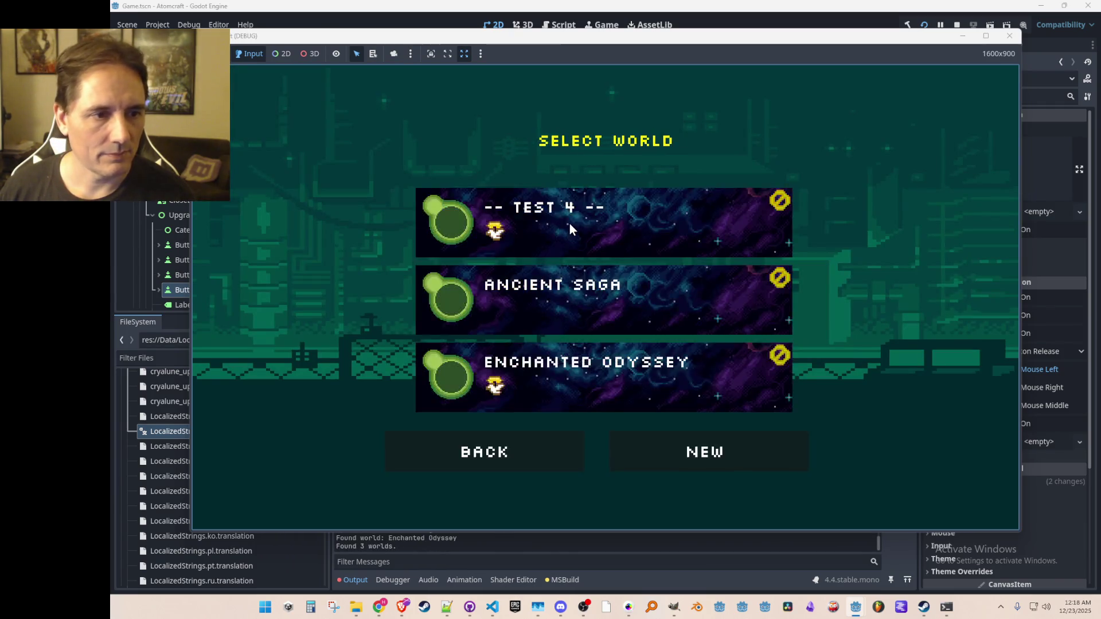
left_click(571, 227)
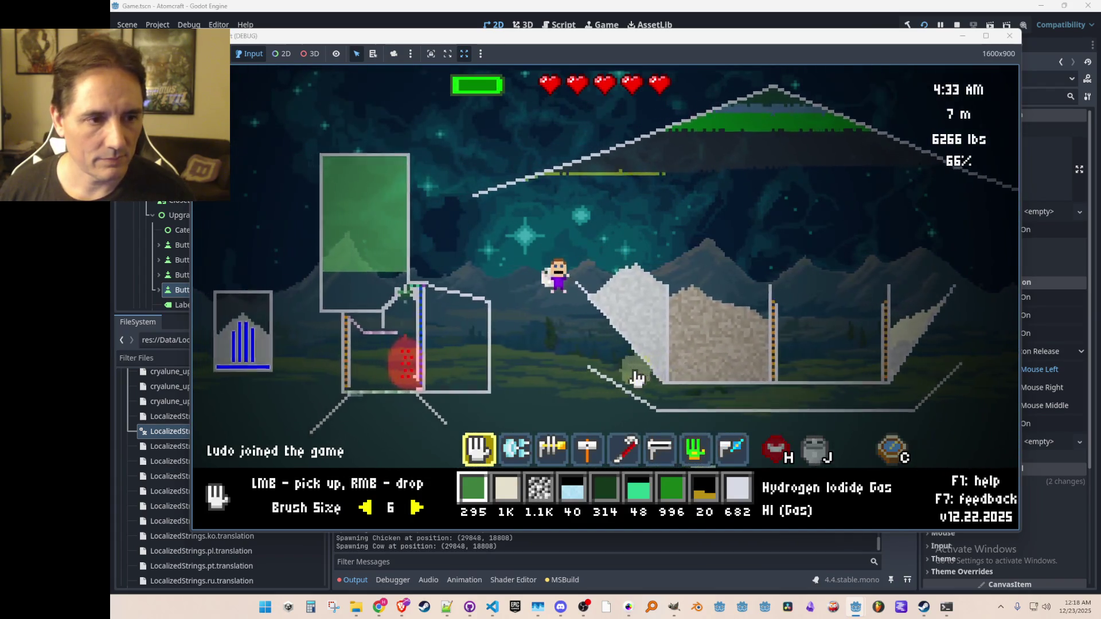
key("space")
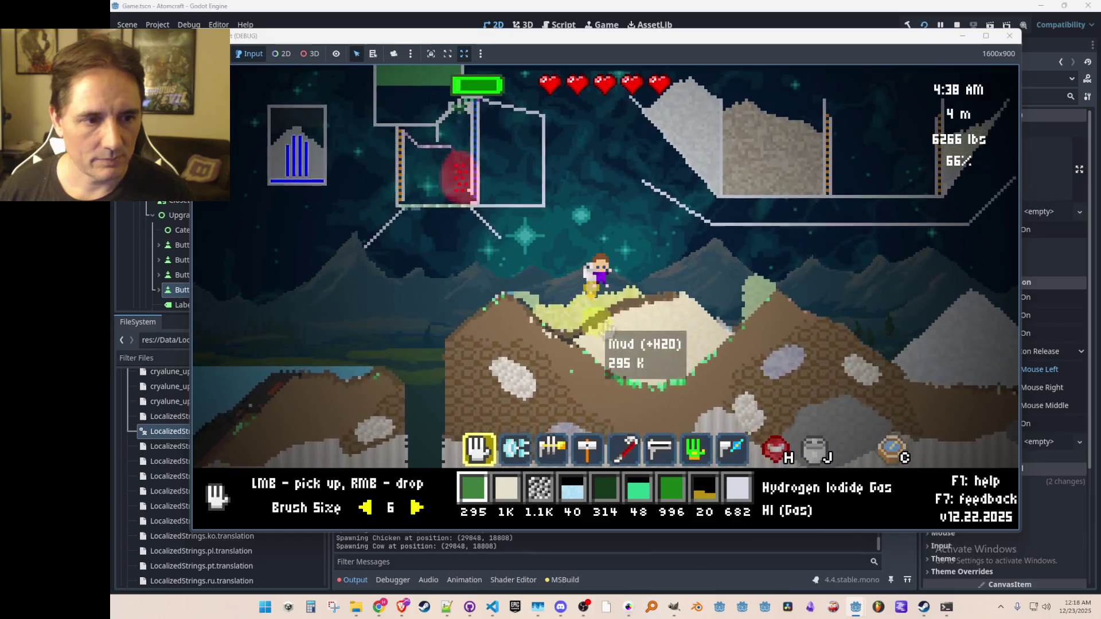
- Move onto the sand pile and show the shop's ITEMS category with the Cloud Seed recipes
key("d")
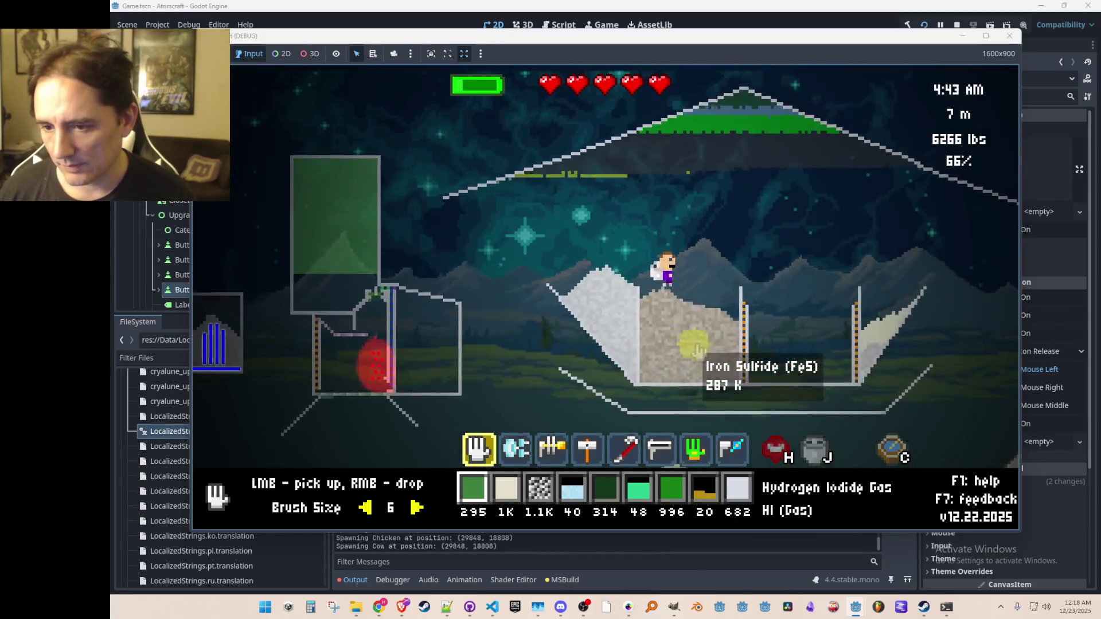
key("i")
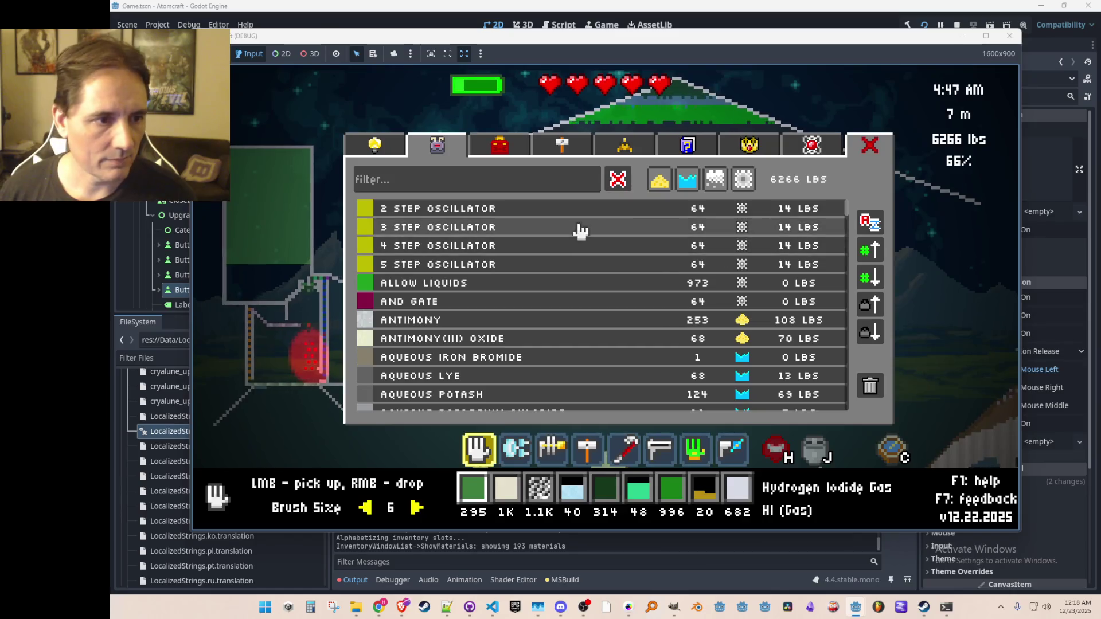
key("i")
key("i")
left_click(375, 144)
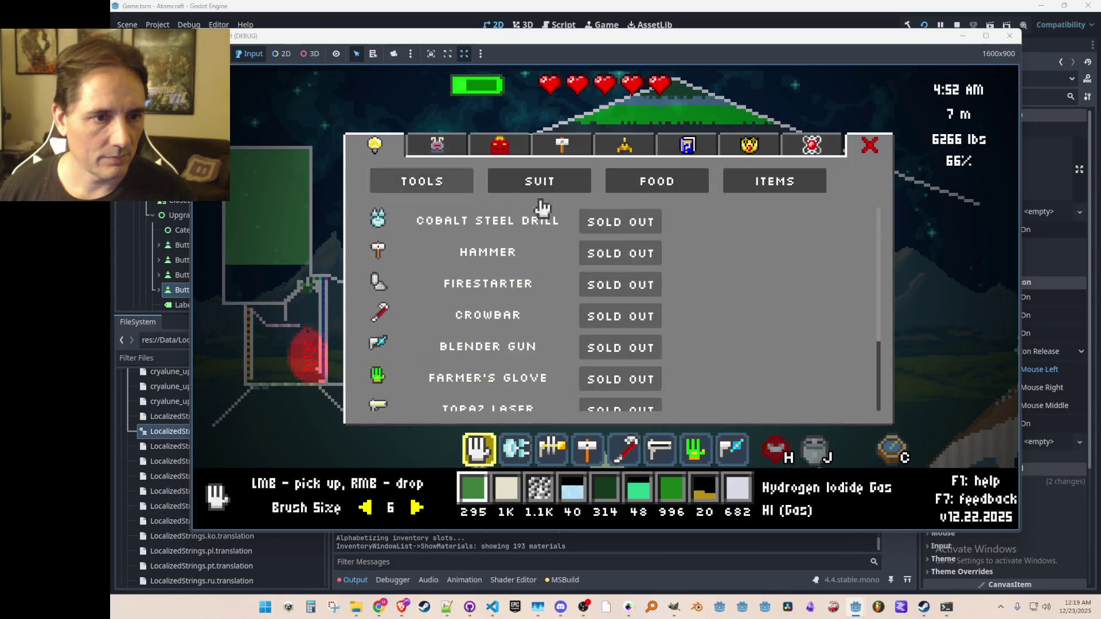
left_click(754, 183)
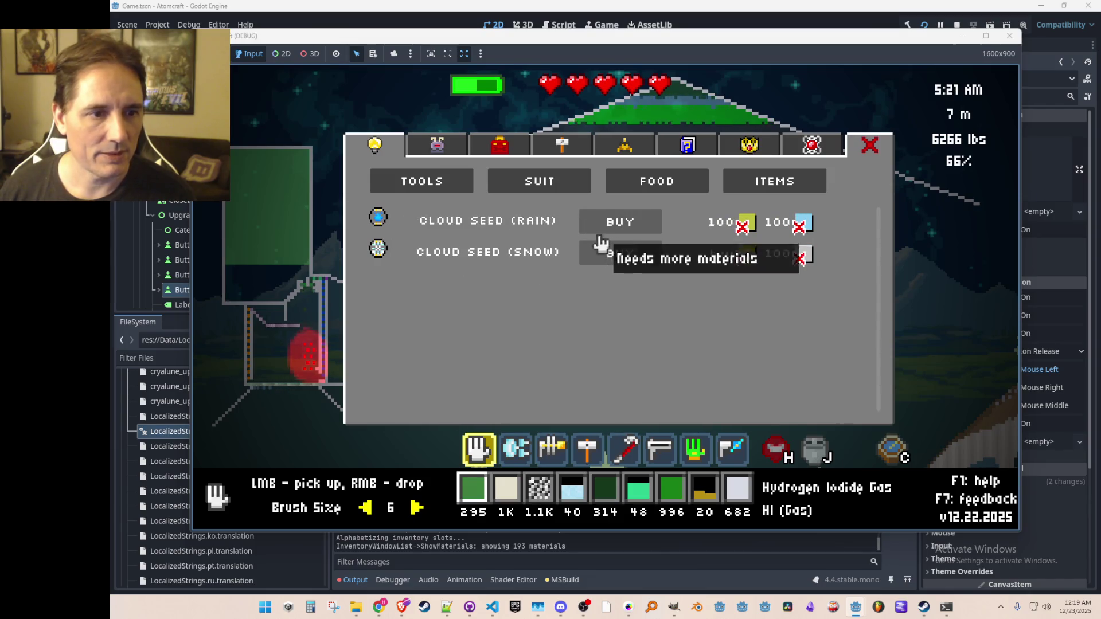
- Compare the Food, Suit and Tools categories, return to ITEMS, then close the shop
left_click(665, 192)
scroll(711, 293, "down", 3)
scroll(762, 234, "up", 3)
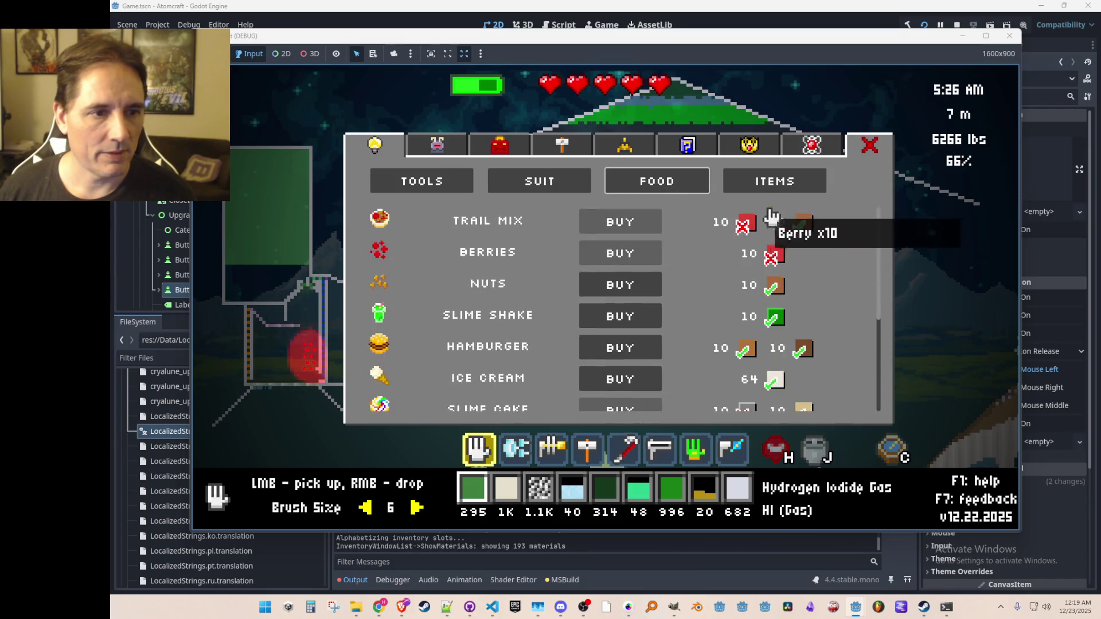
left_click(772, 182)
left_click(578, 190)
scroll(602, 269, "down", 3)
scroll(570, 241, "up", 3)
scroll(591, 321, "down", 3)
scroll(594, 343, "up", 3)
left_click(442, 182)
scroll(659, 332, "down", 3)
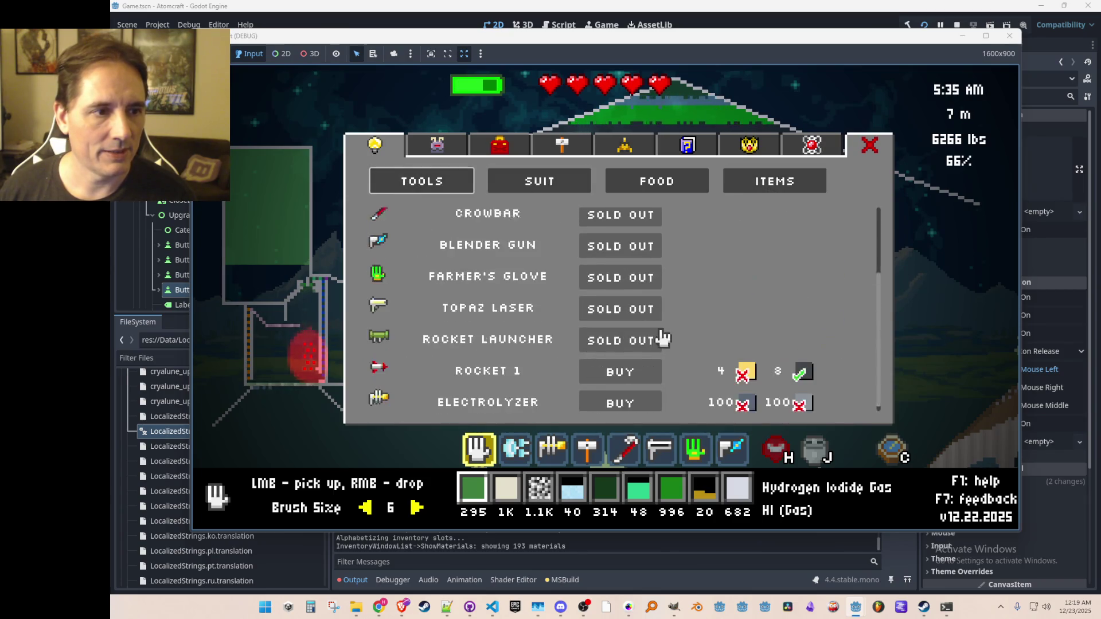
scroll(751, 223, "up", 3)
left_click(756, 184)
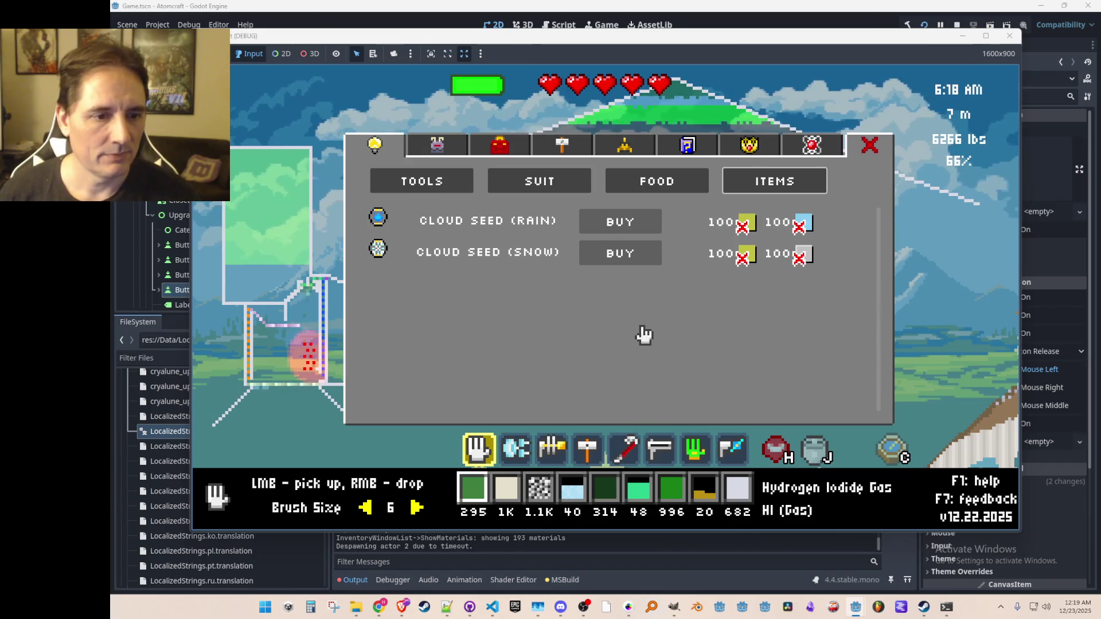
key("Escape")
- Open the materials inventory list and sort it by weight, heaviest first
scroll(660, 267, "down", 1)
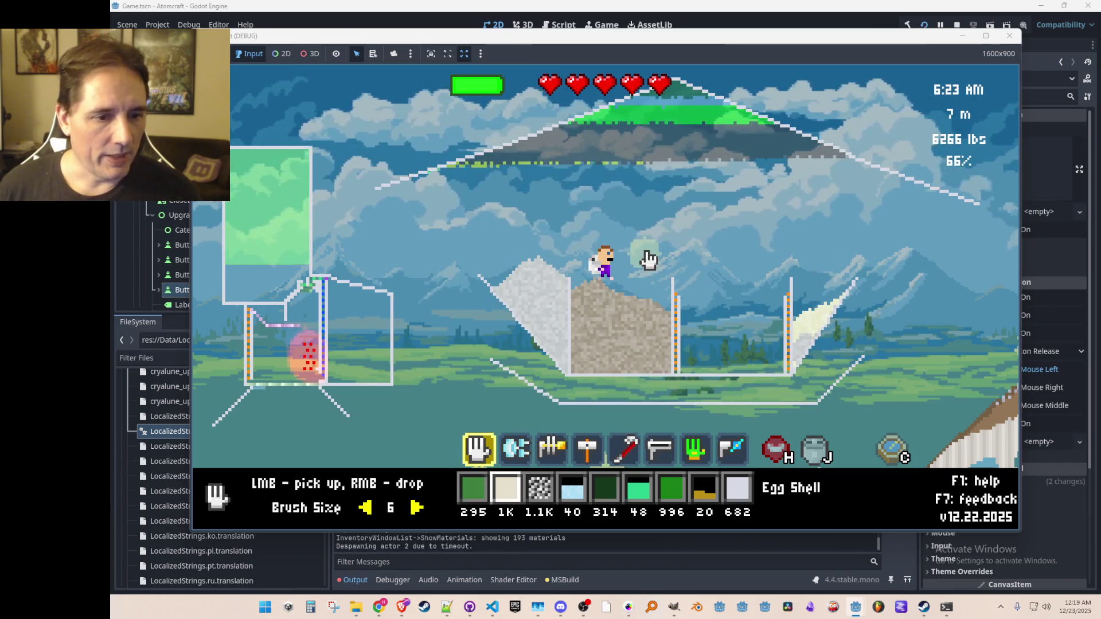
left_click(619, 243)
left_click(452, 150)
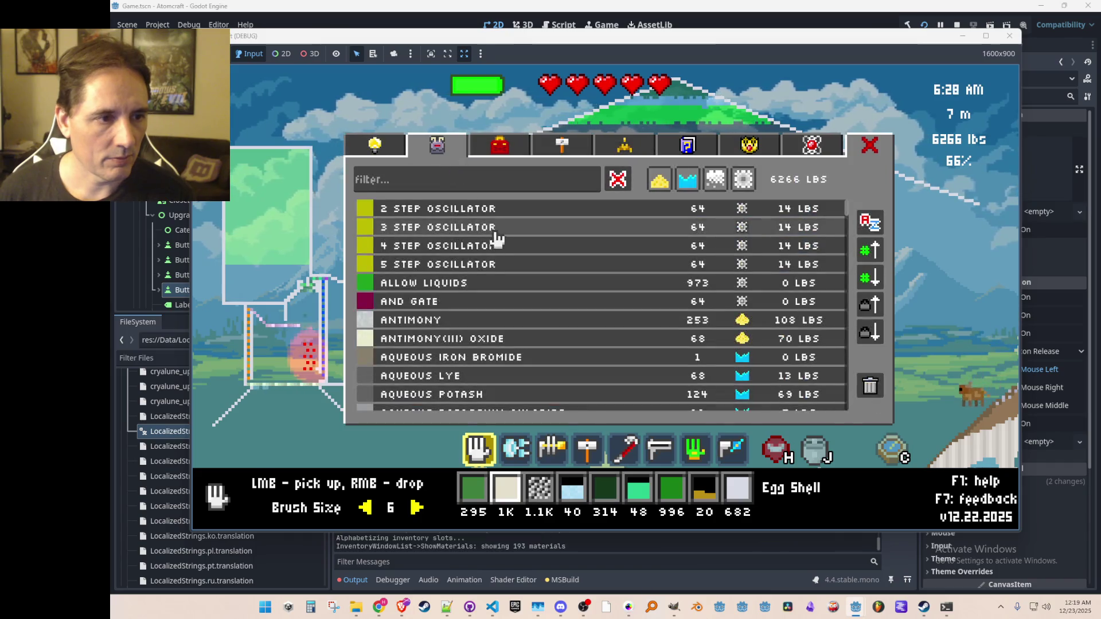
scroll(505, 246, "down", 3)
scroll(819, 332, "up", 3)
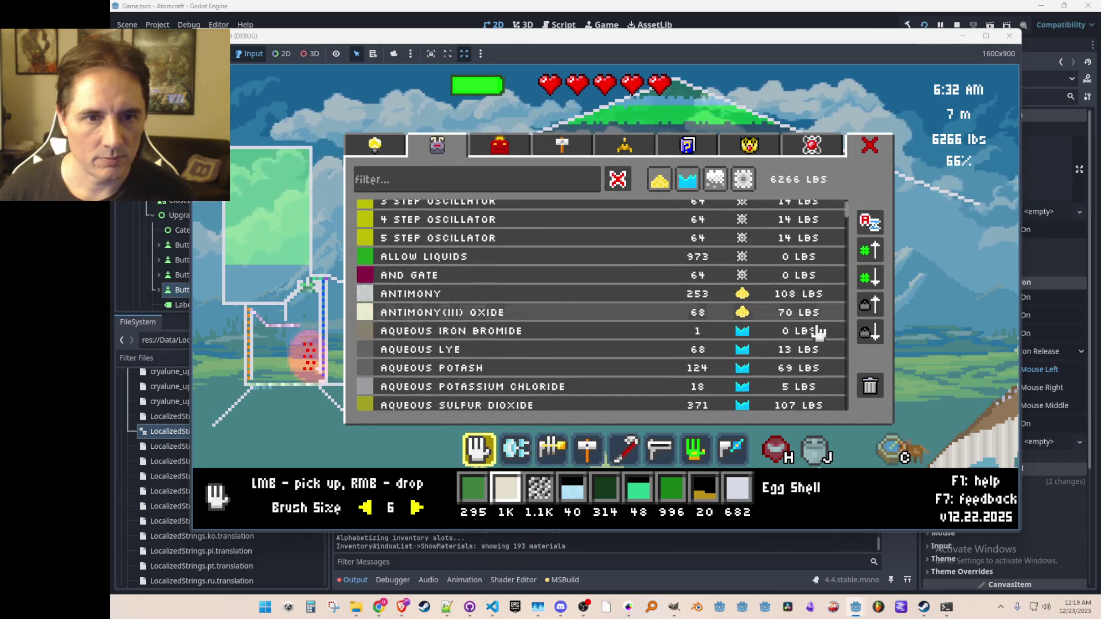
left_click(870, 305)
- Discard Silver, Iron Sulfide and Wood from the inventory, then close the window
left_click(585, 235)
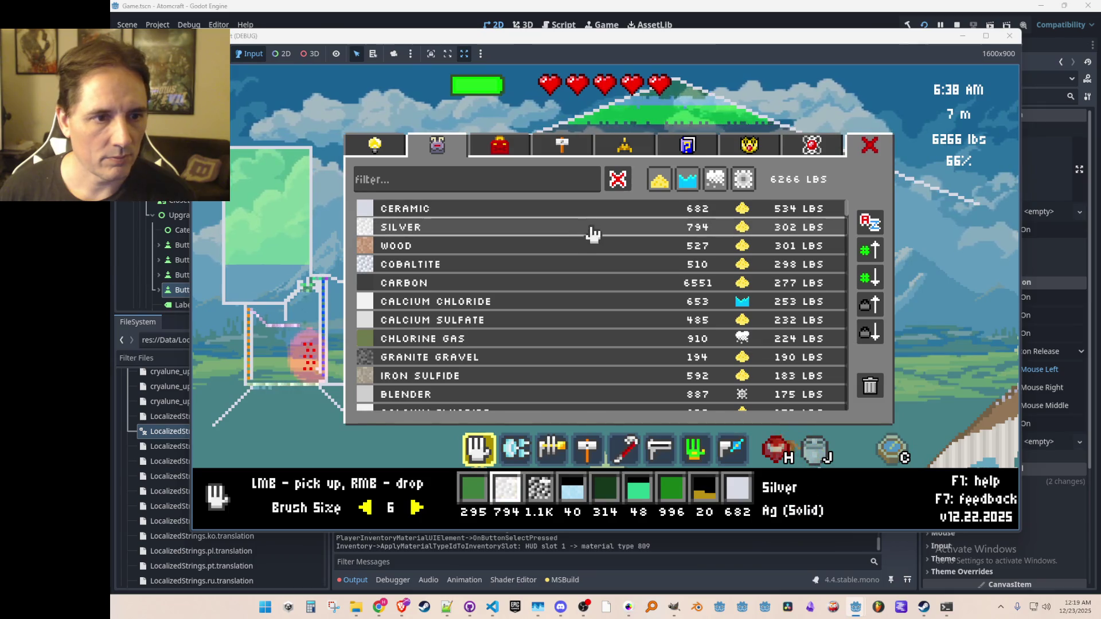
left_click(872, 389)
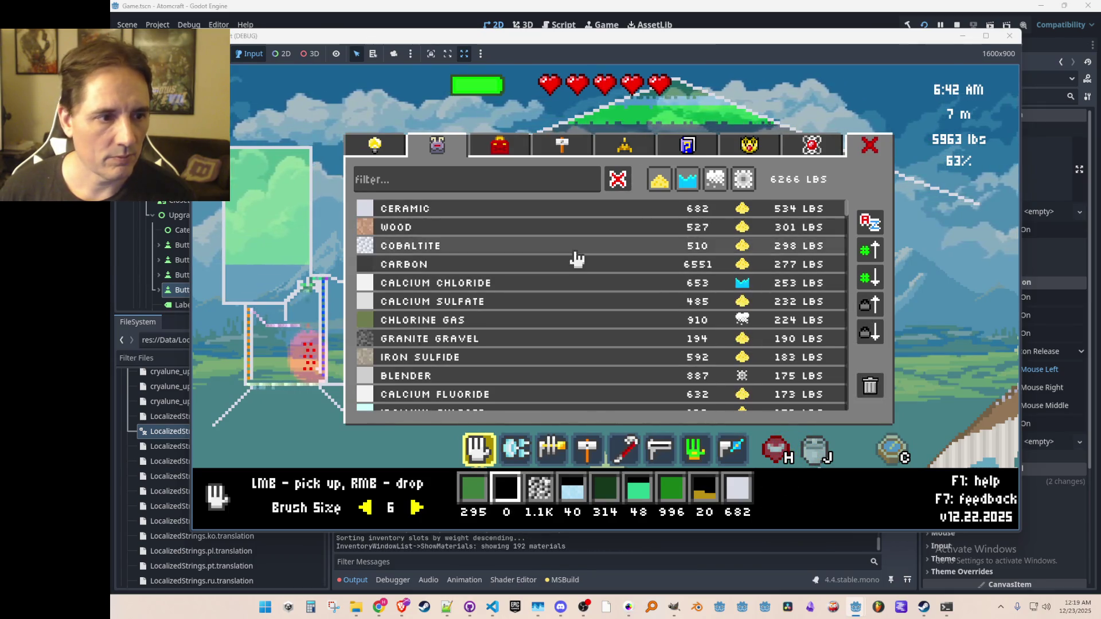
left_click(630, 358)
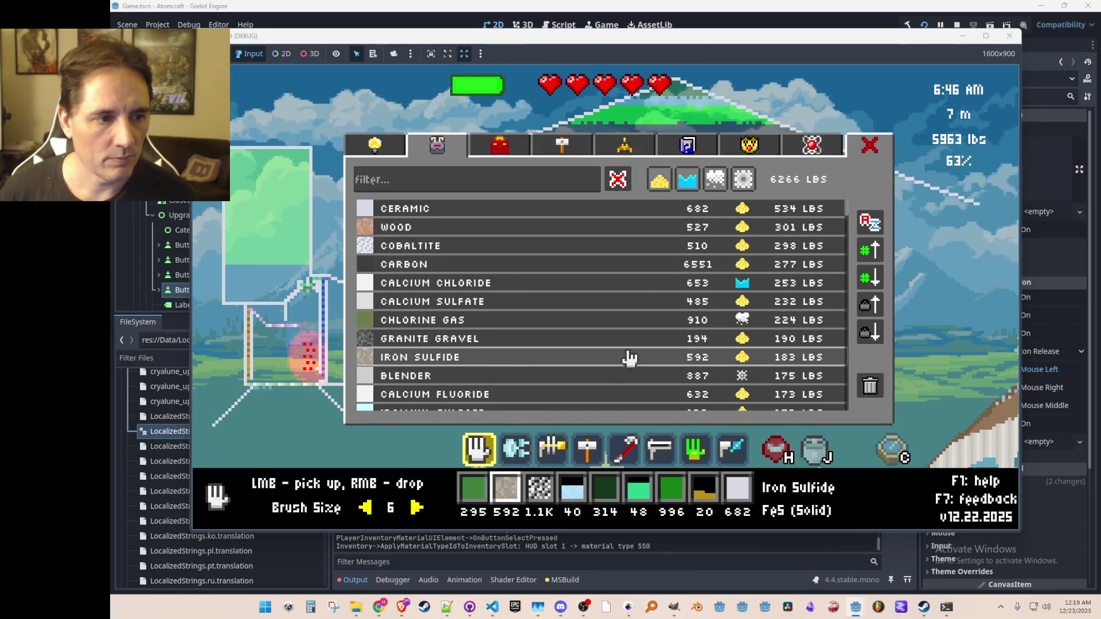
left_click(870, 386)
left_click(491, 238)
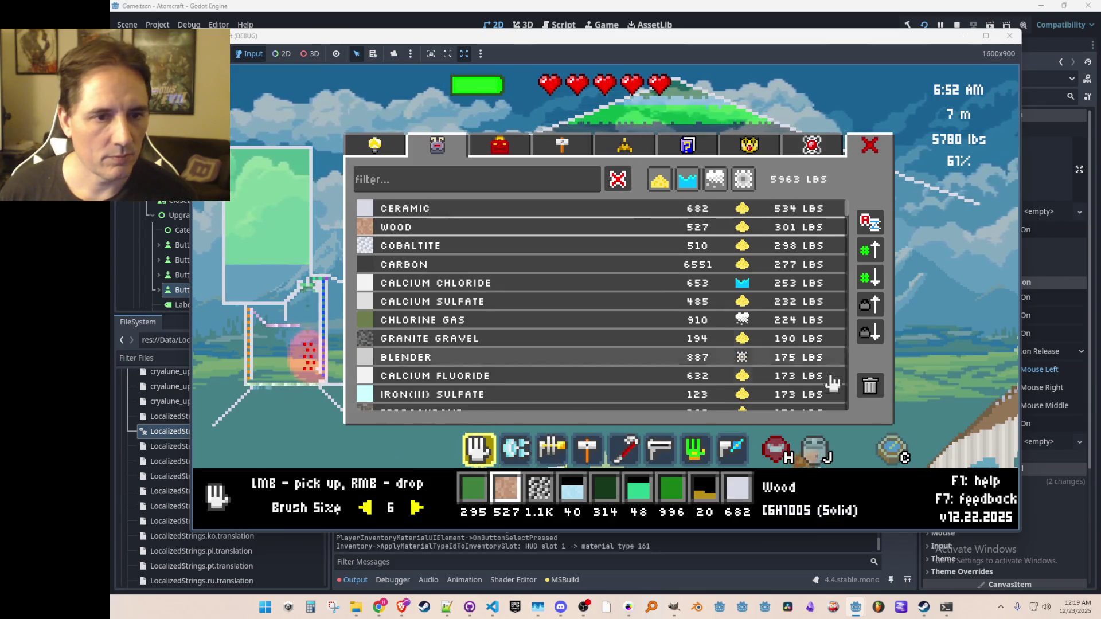
left_click(869, 386)
key("Escape")
- Give 1000 each of Silver Iodide, Dry Ice and Potassium Chloride via console, then reopen the shop
key("grave")
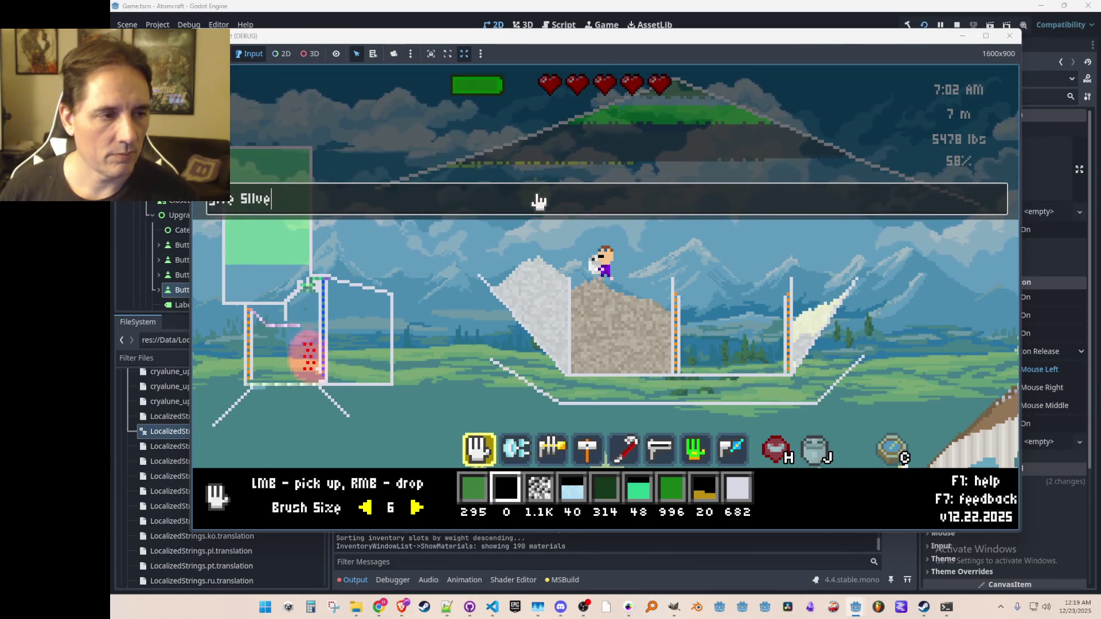
type("odide")
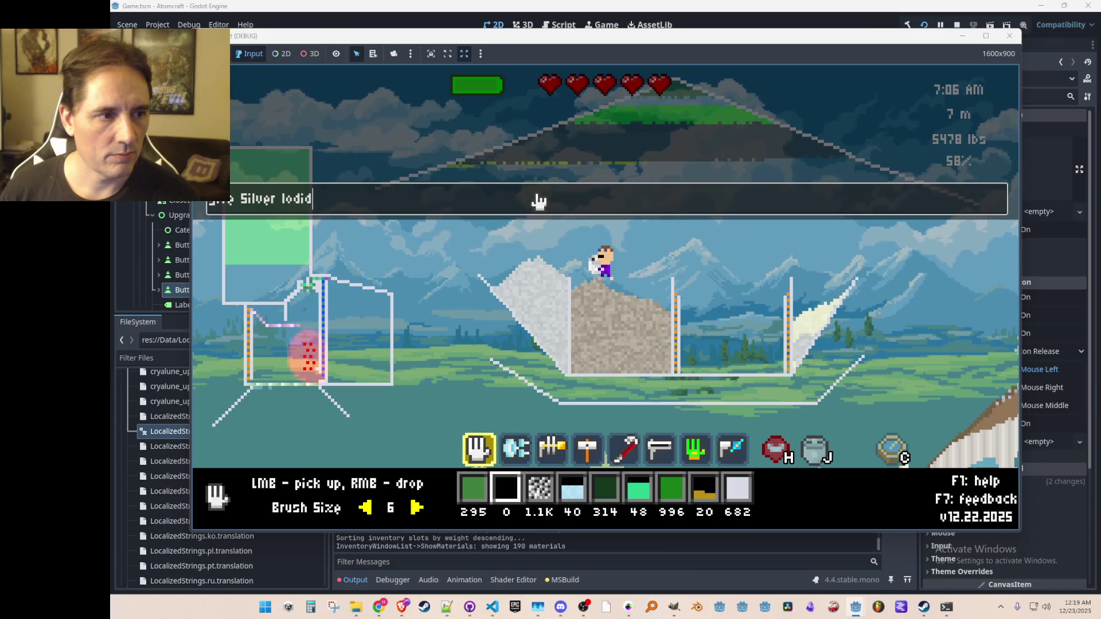
key("Return")
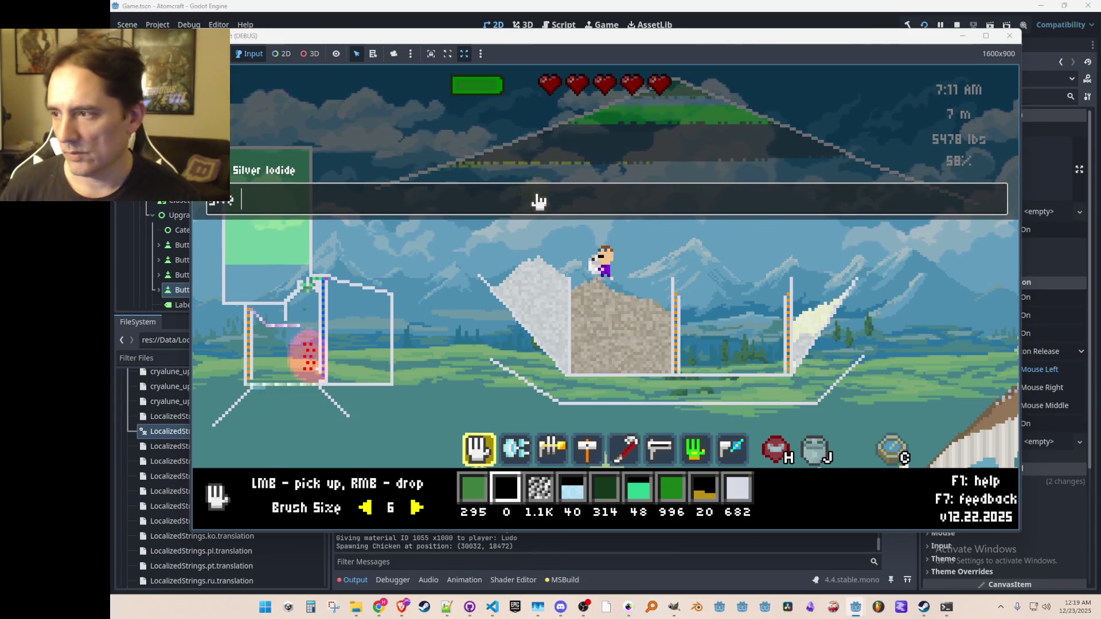
type("Dry Ice")
key("Return")
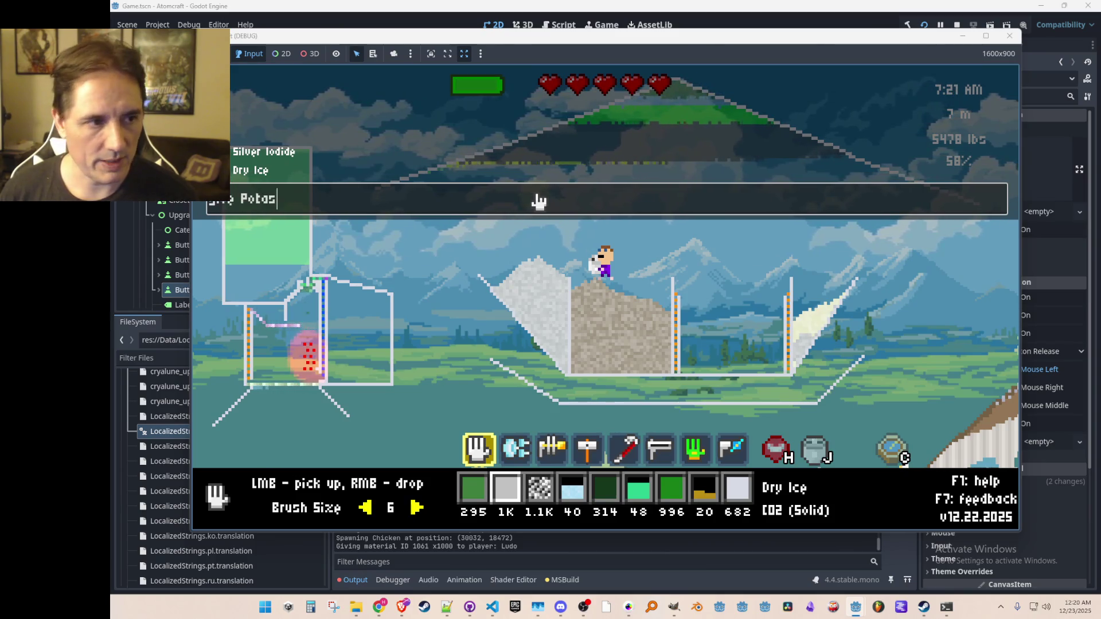
key("Return")
key("Escape")
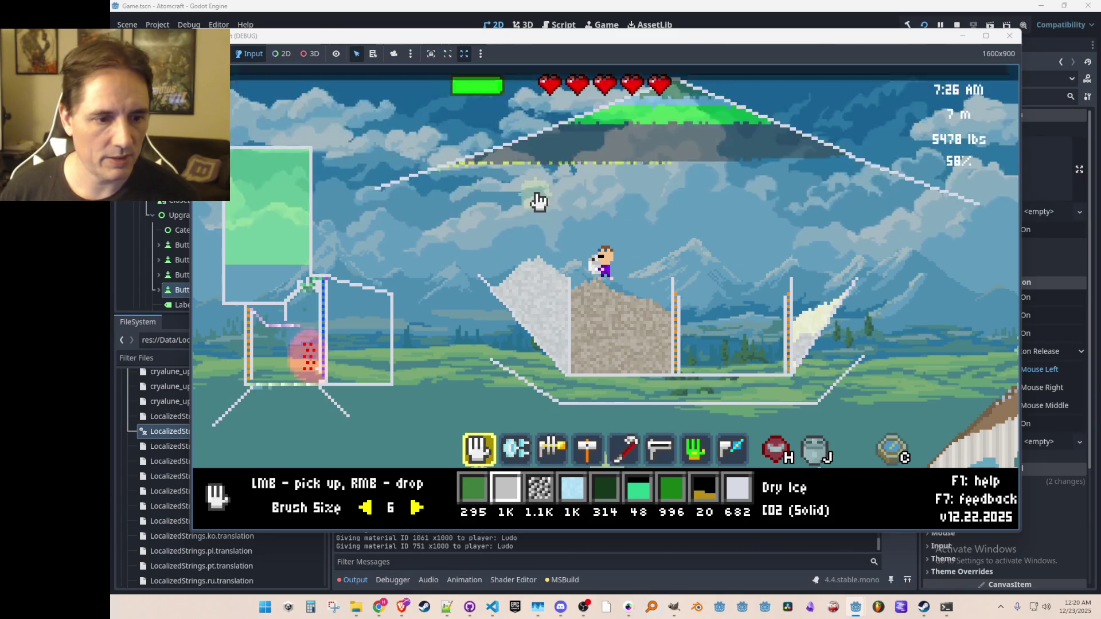
key("i")
left_click(375, 144)
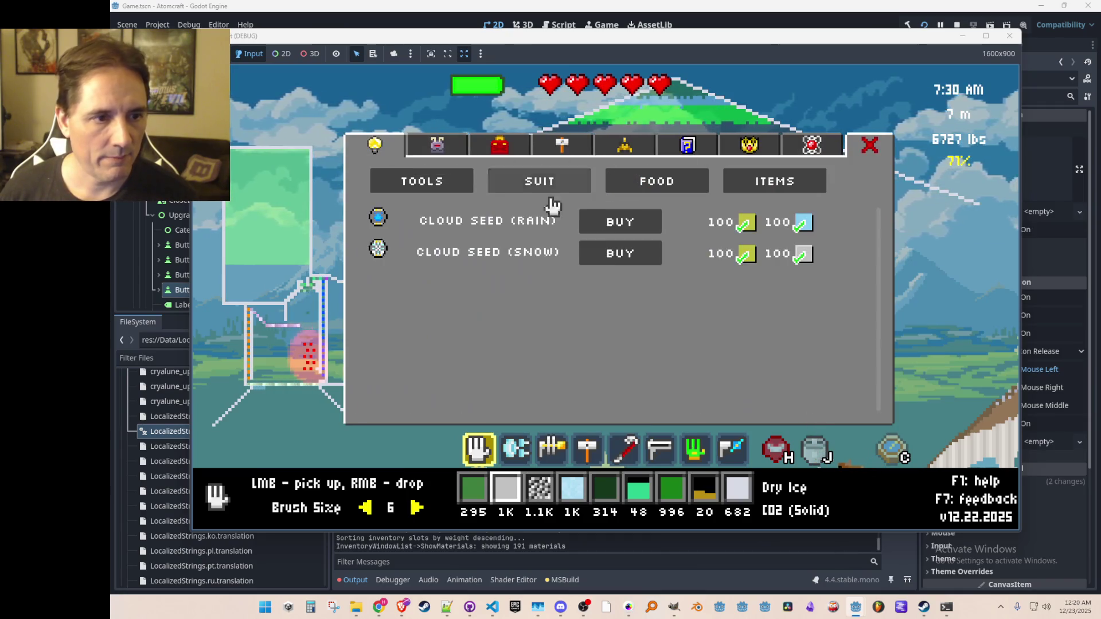
- Buy a Rain and a Snow Cloud Seed from the shop
left_click(614, 230)
left_click(614, 253)
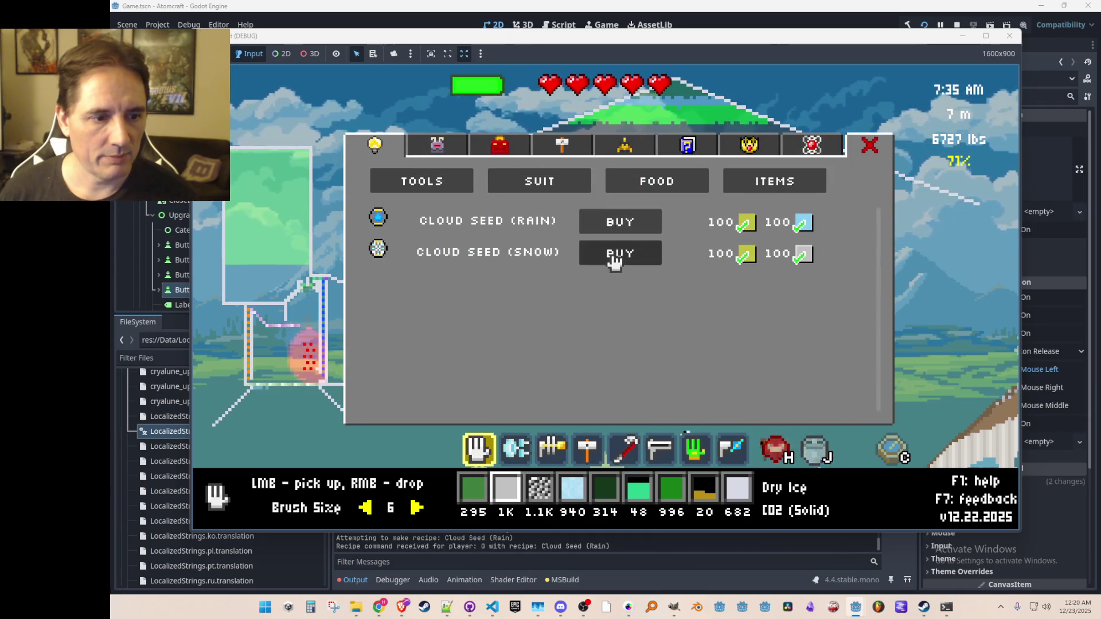
left_click(622, 221)
- Place the Snow and Rain seeds on the toolbar, moving the Farmer's Glove and laser aside
left_click(500, 145)
left_click(562, 145)
left_click(500, 144)
left_click(787, 343)
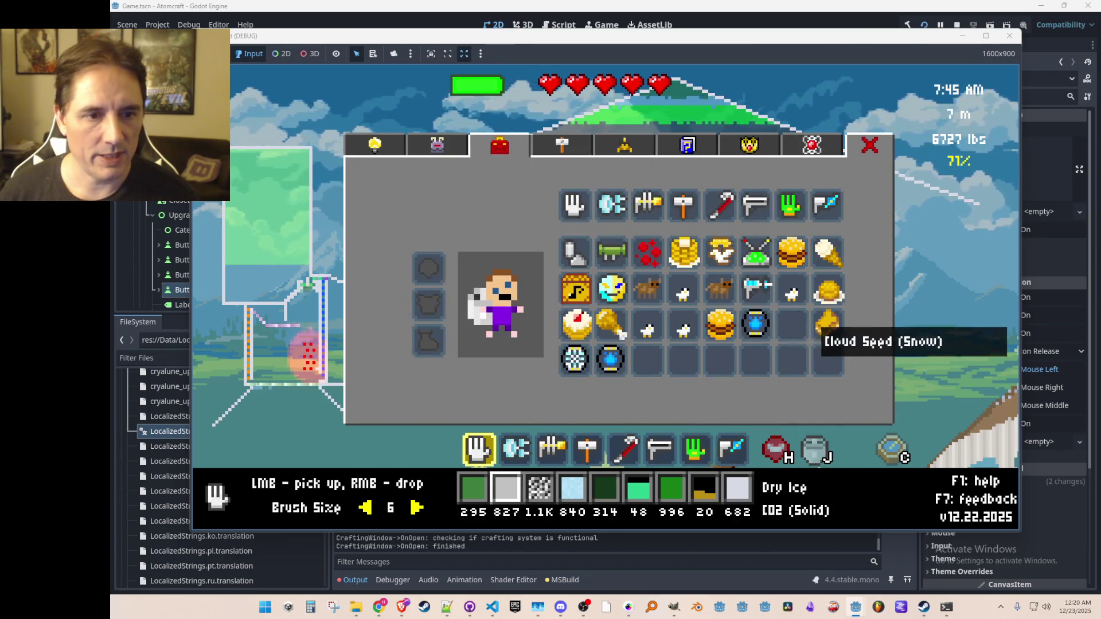
left_click(790, 205)
left_click(791, 325)
left_click(755, 324)
left_click(755, 204)
left_click(755, 325)
- Select a seed slot and fly the character up out of the ship to use it
key("Escape")
scroll(769, 234, "down", 5)
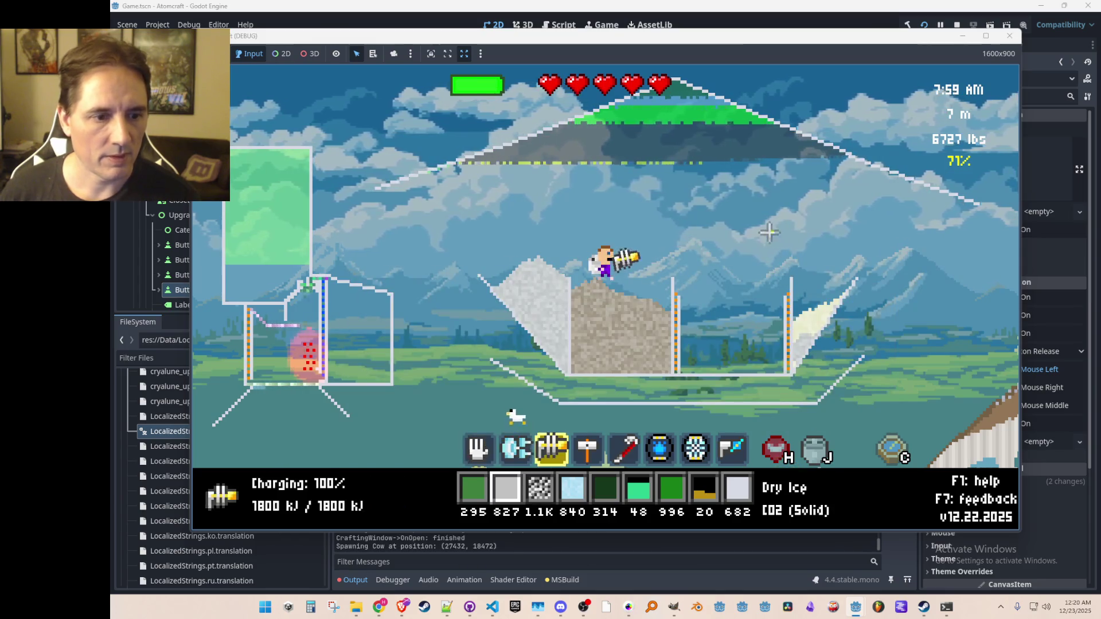
key("d")
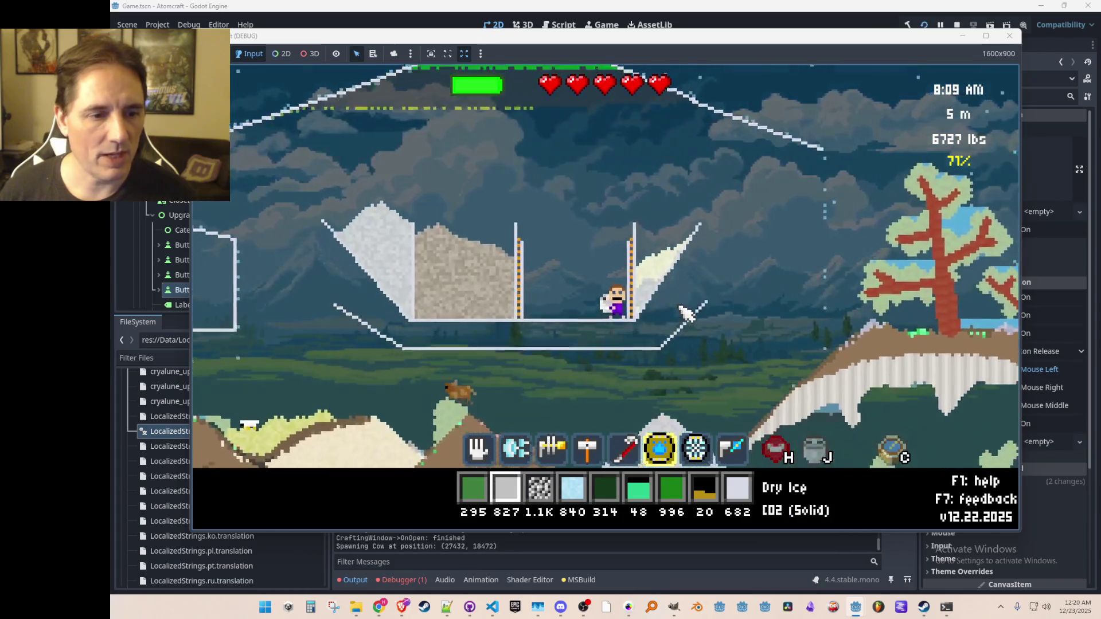
key("space")
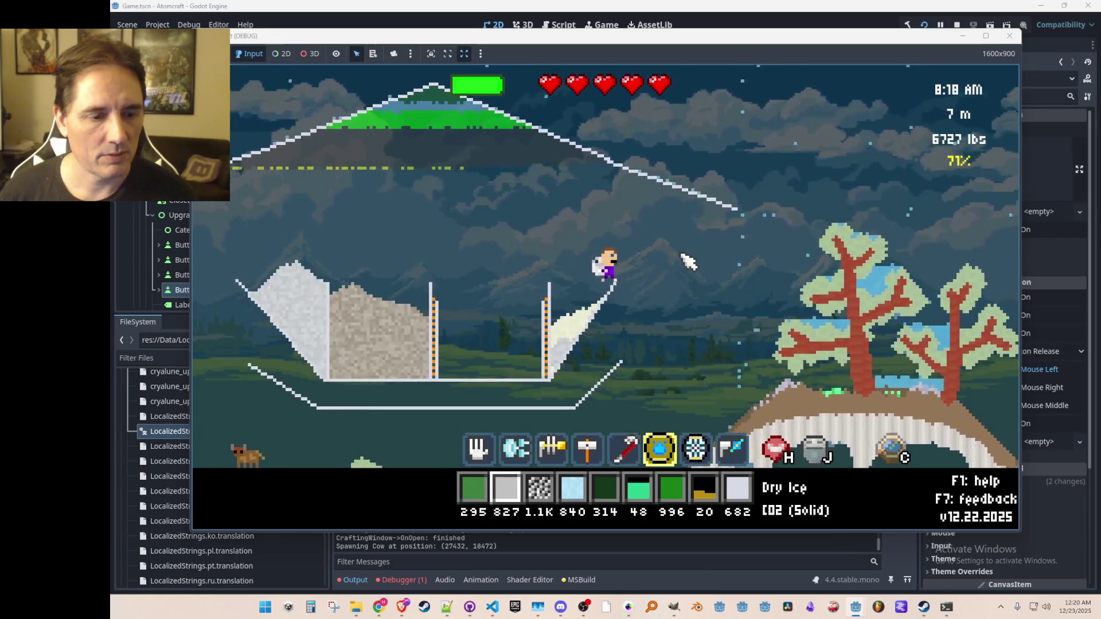
scroll(686, 261, "down", 1)
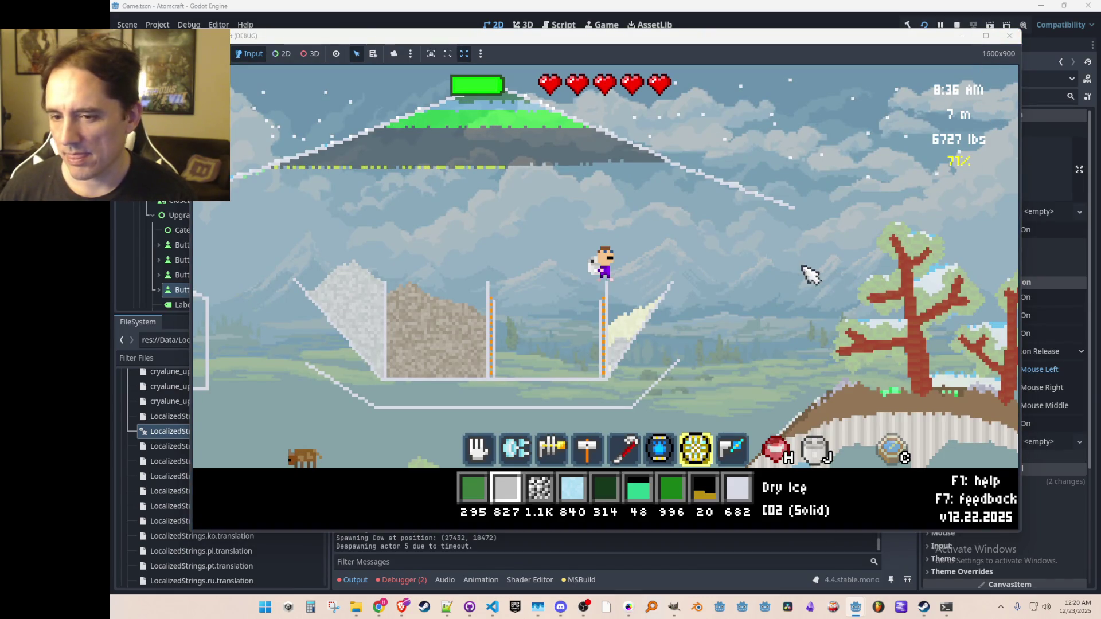
- Stop the game and review the IndexOutOfRangeException errors from RemoveEquipment
key("F8")
left_click(419, 581)
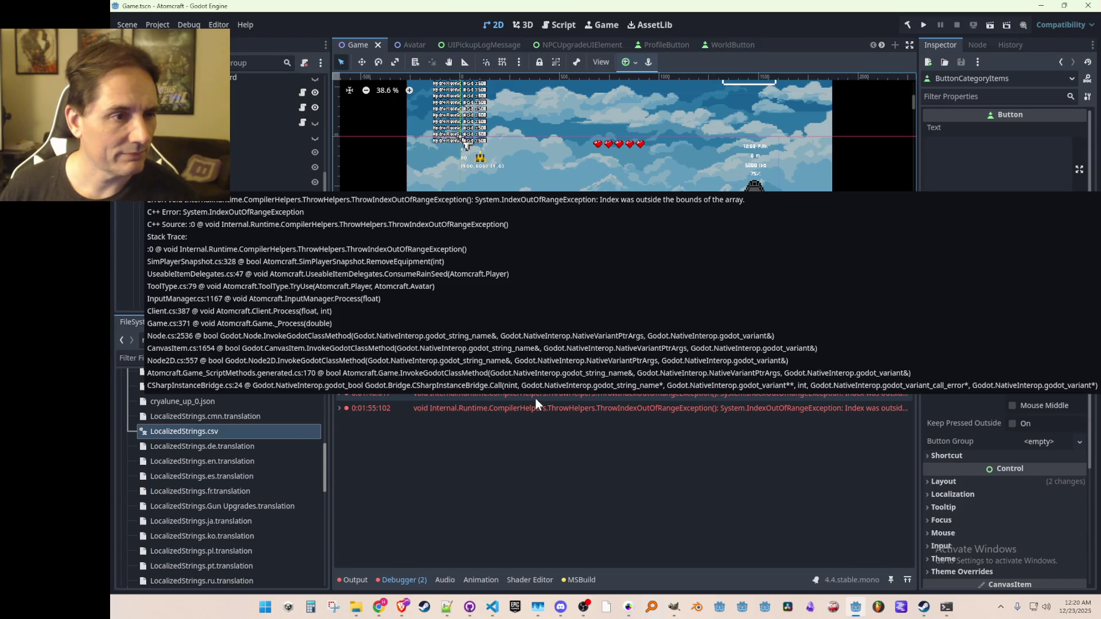
left_click(495, 607)
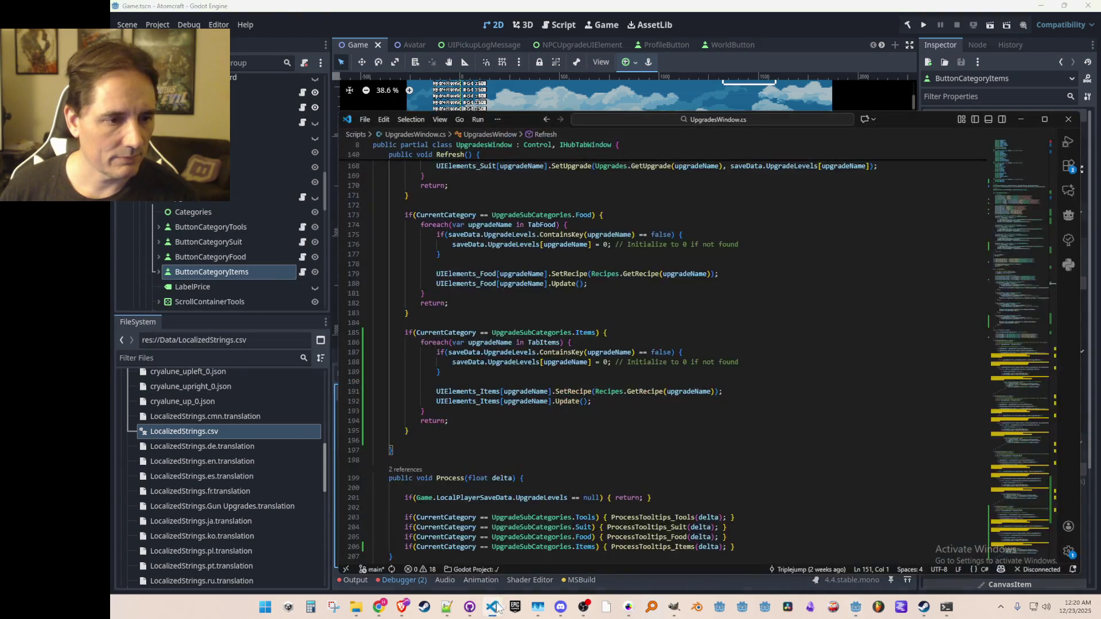
- Open UseableItemDelegates.cs and go from ConsumeRainSeed to the RemoveEquipment definition
left_click(613, 461)
key("ctrl+p")
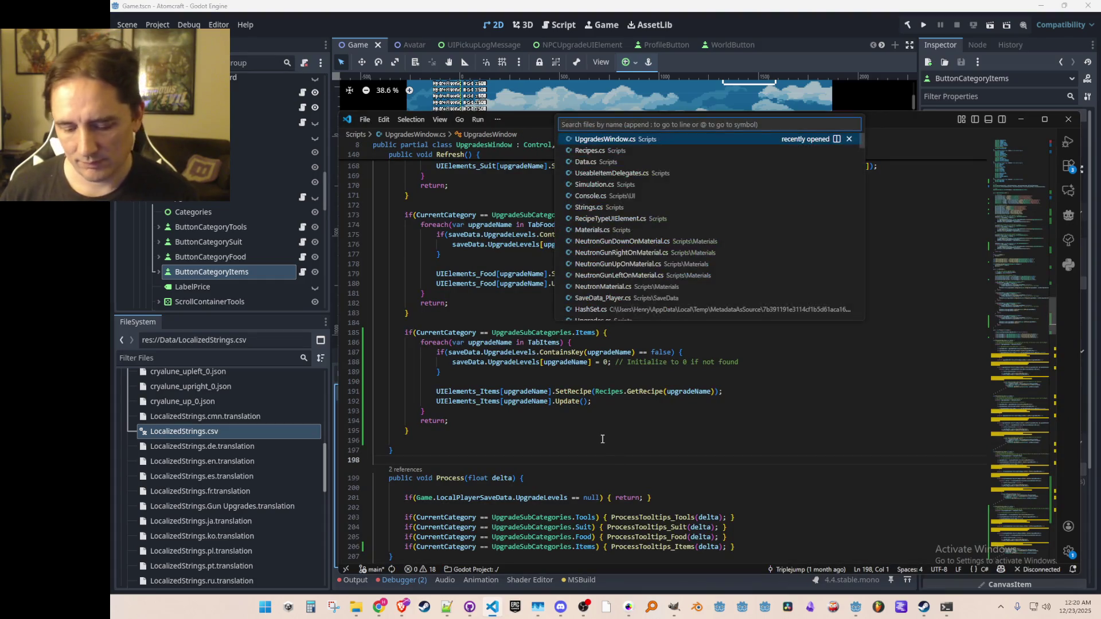
type("useable")
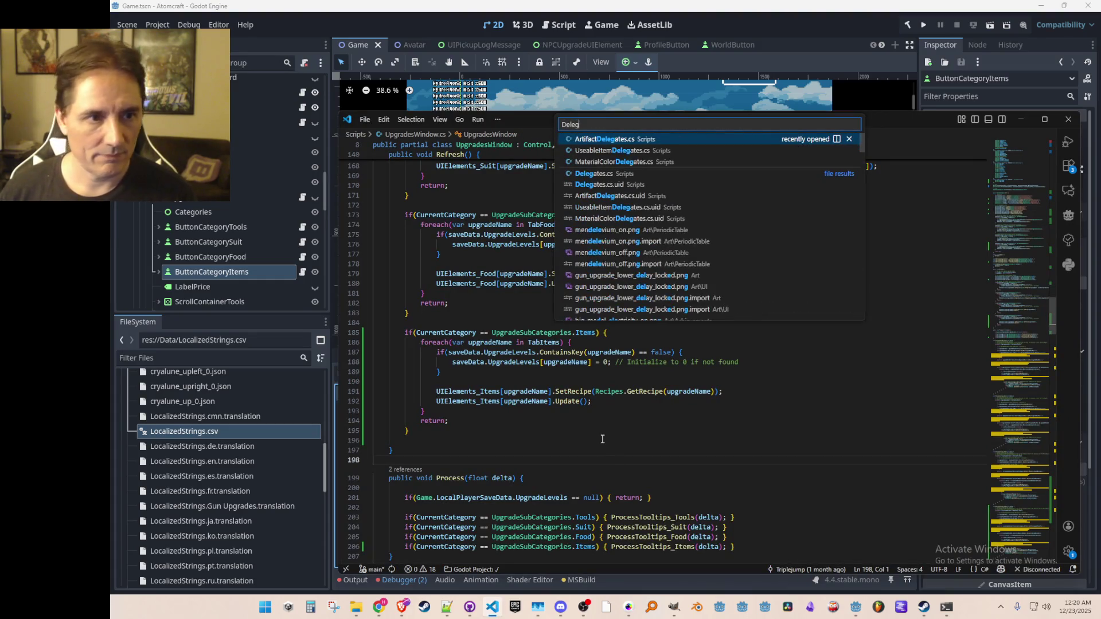
left_click(660, 155)
scroll(840, 358, "down", 15)
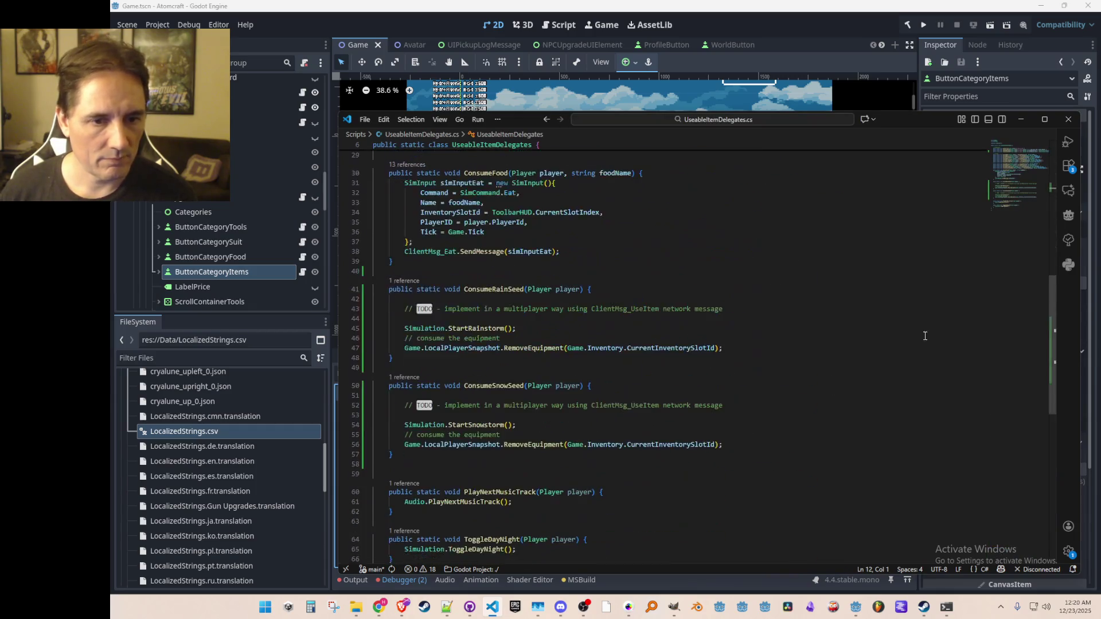
scroll(676, 348, "up", 1)
left_click(529, 312)
left_click(536, 296)
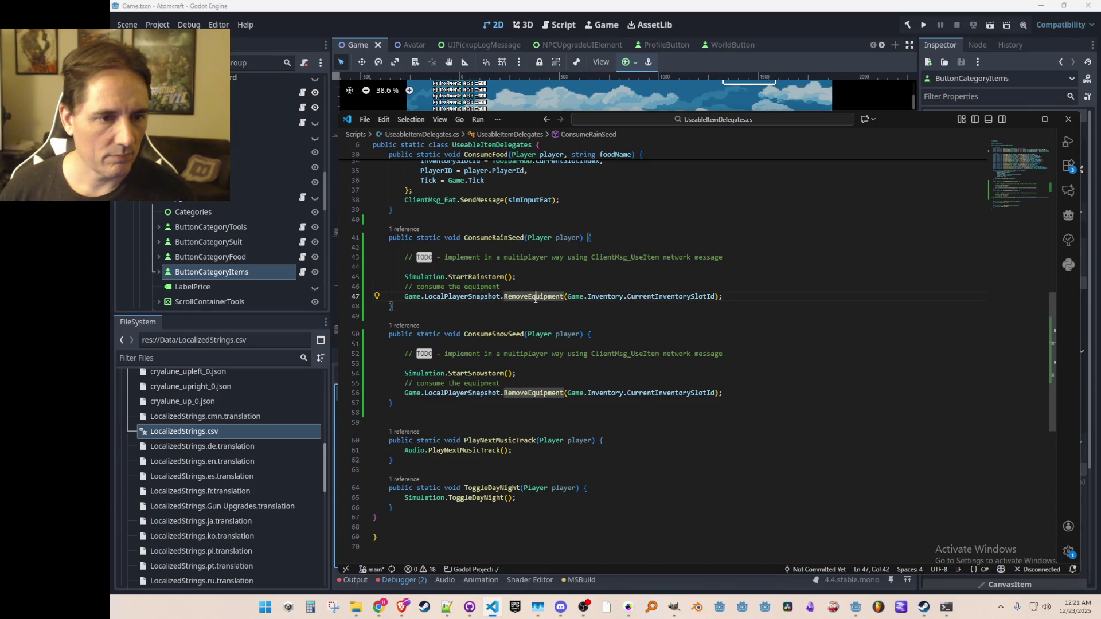
right_click(544, 297)
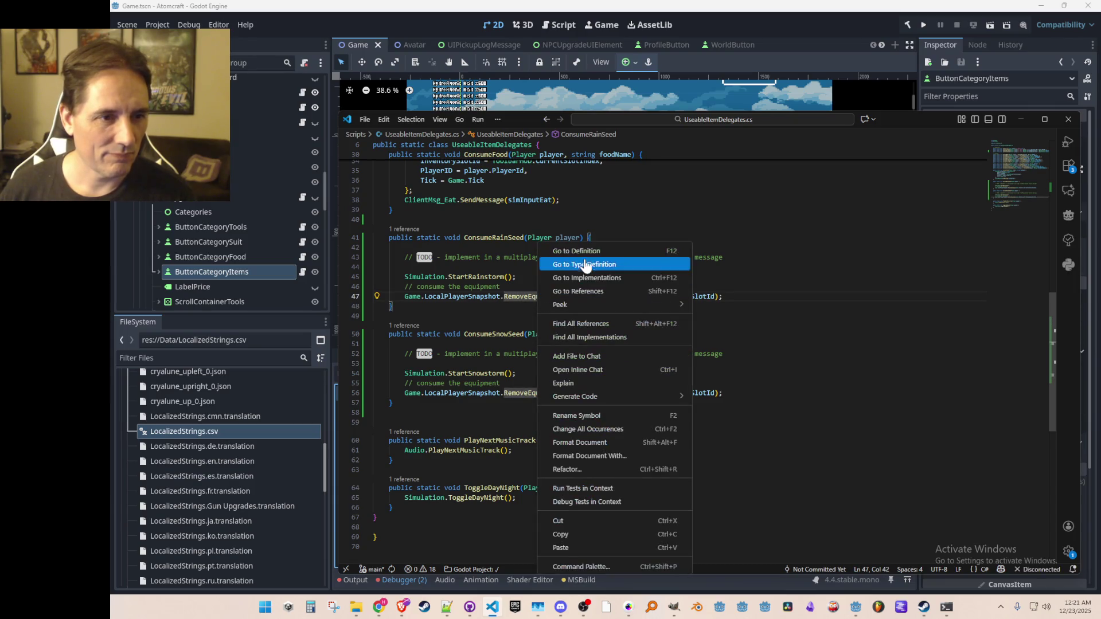
left_click(591, 250)
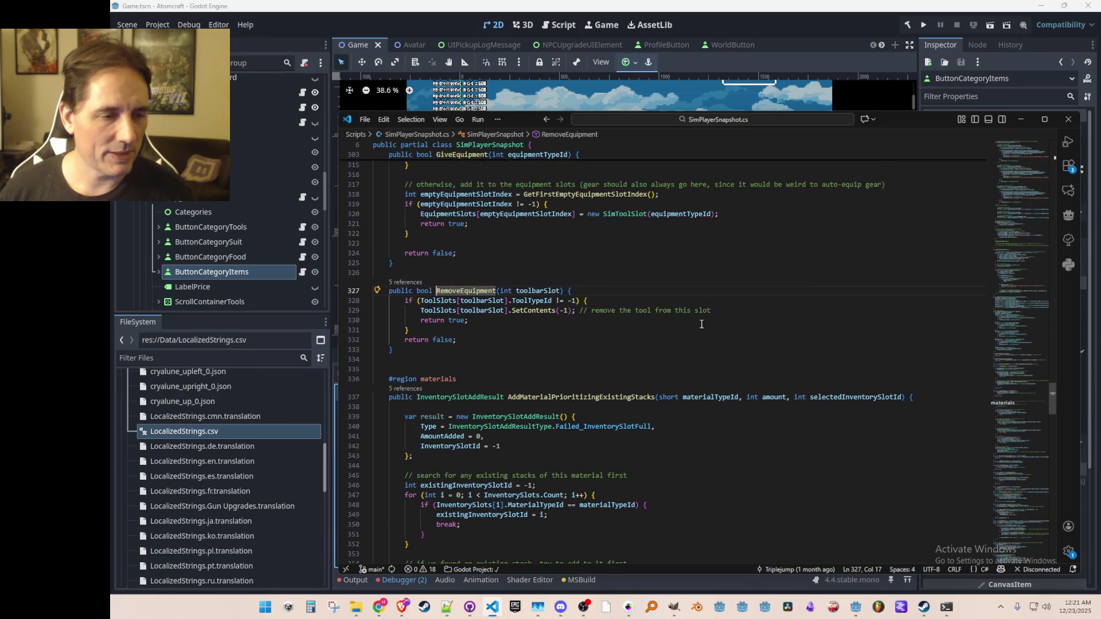
- In InputManager.cs, find the 'Eat' code and delete the old commented-out block
key("ctrl+p")
type("Inputman")
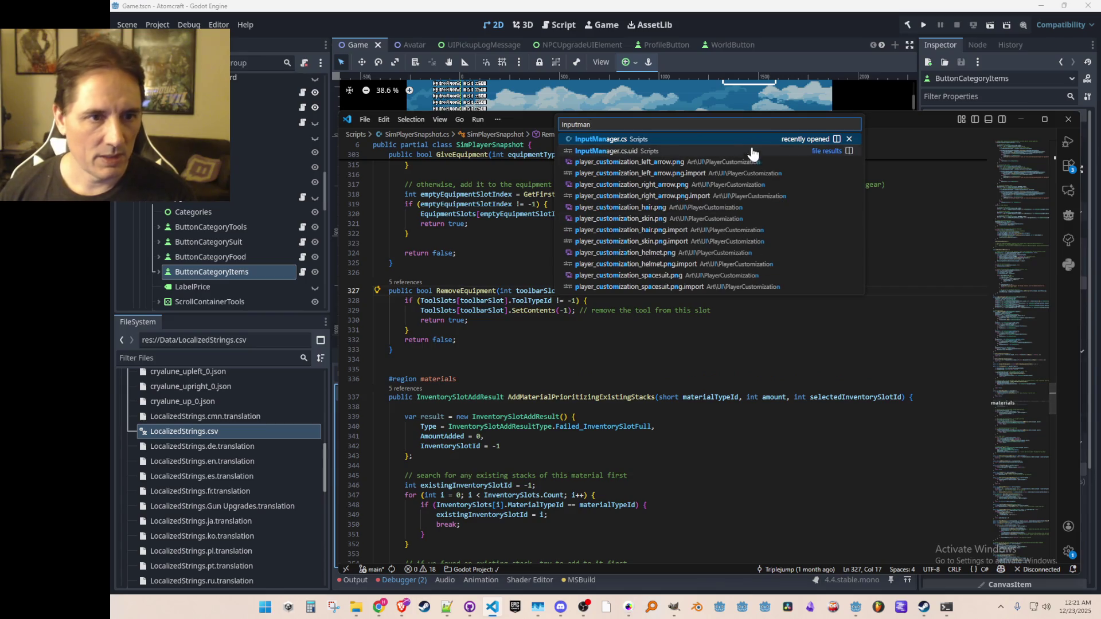
left_click(751, 150)
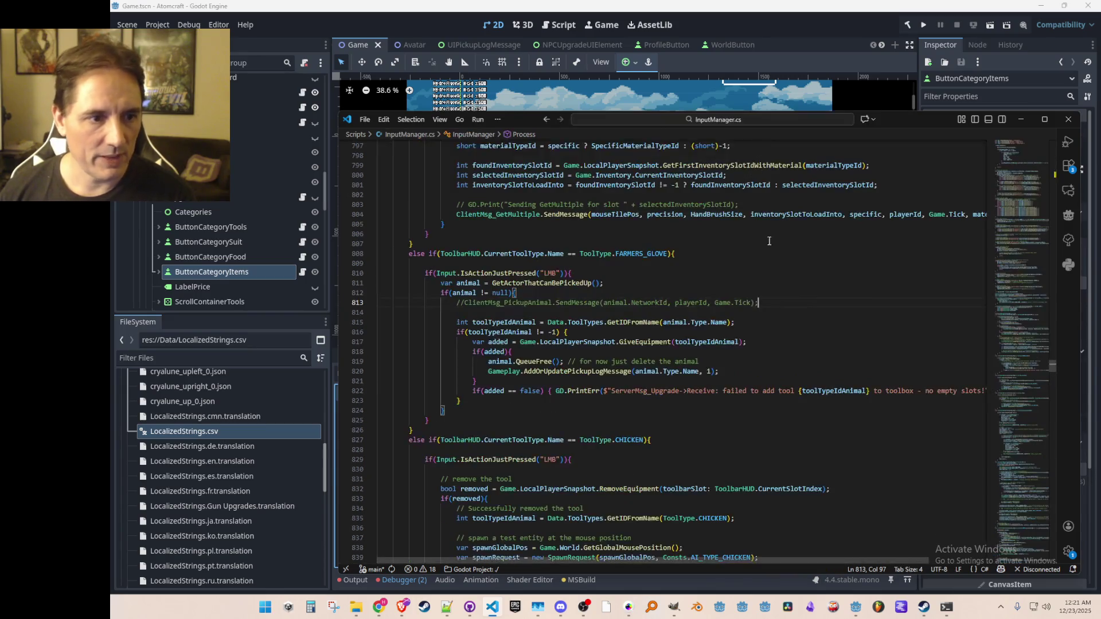
key("ctrl+f")
type("Eat")
key("Return")
key("Return")
key("Return")
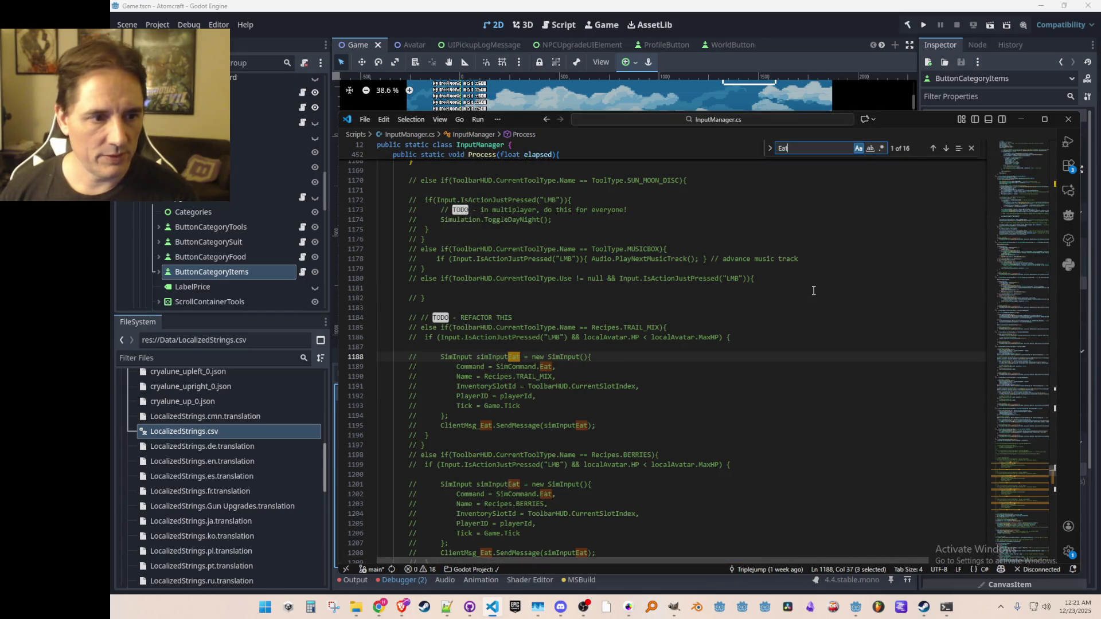
key("Escape")
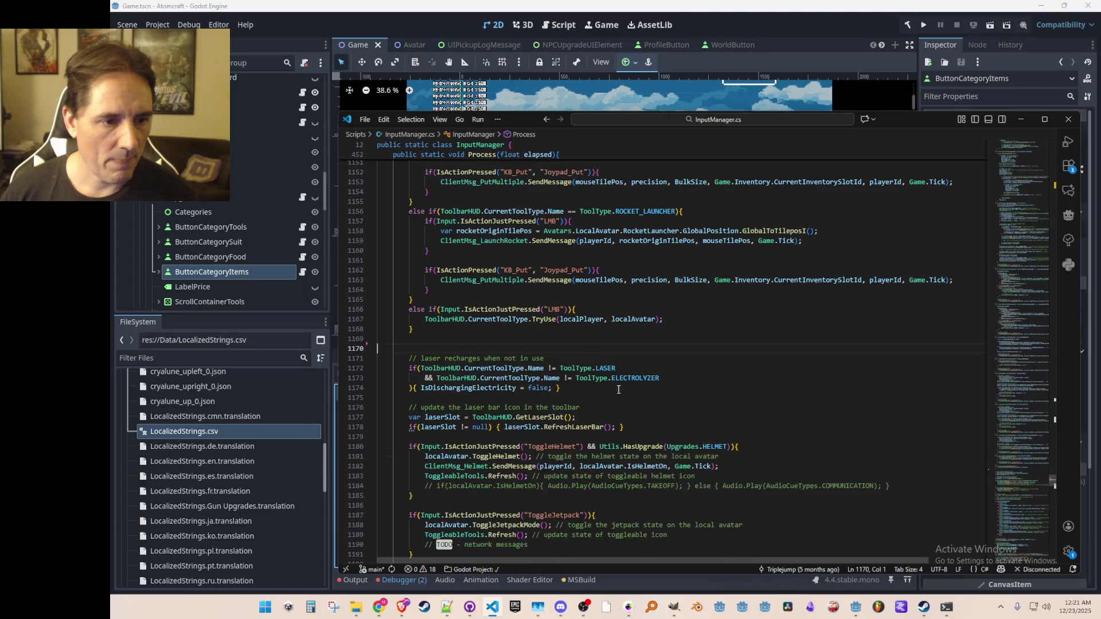
- Inspect CurrentToolType's definition in ToolbarHUD, including SetCurrentSlotIndex, then navigate back
left_click(515, 321)
right_click(516, 320)
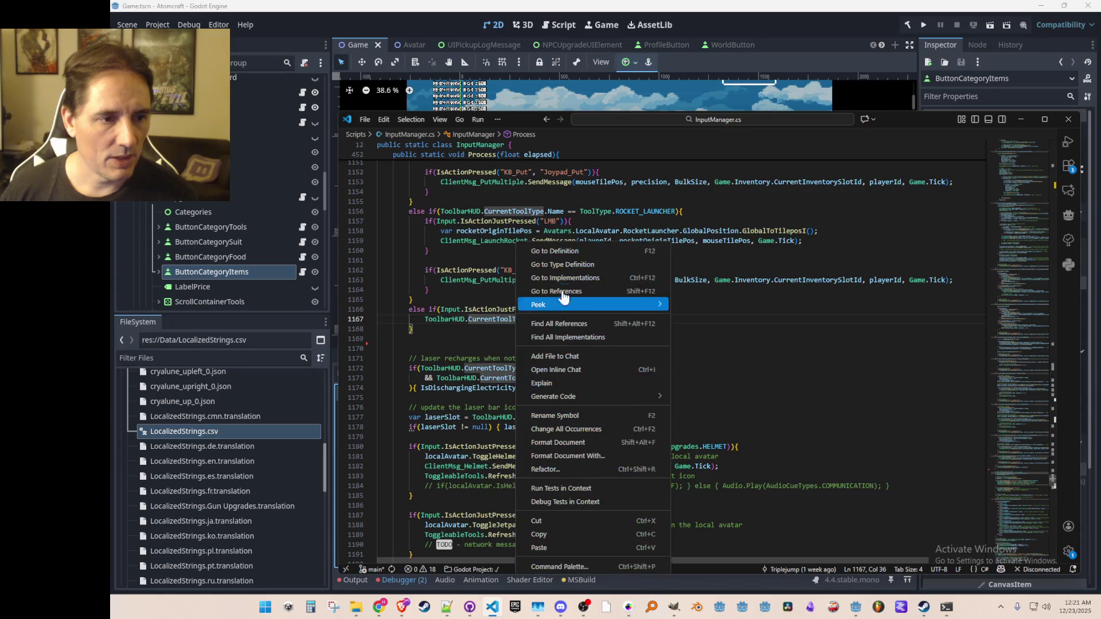
left_click(574, 250)
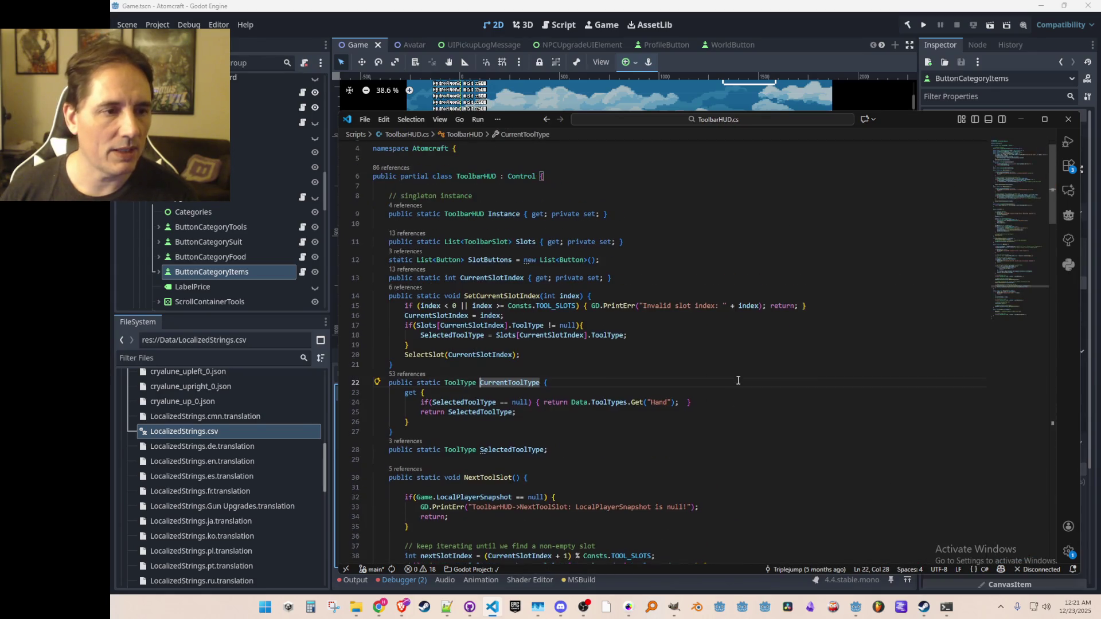
double_click(473, 175)
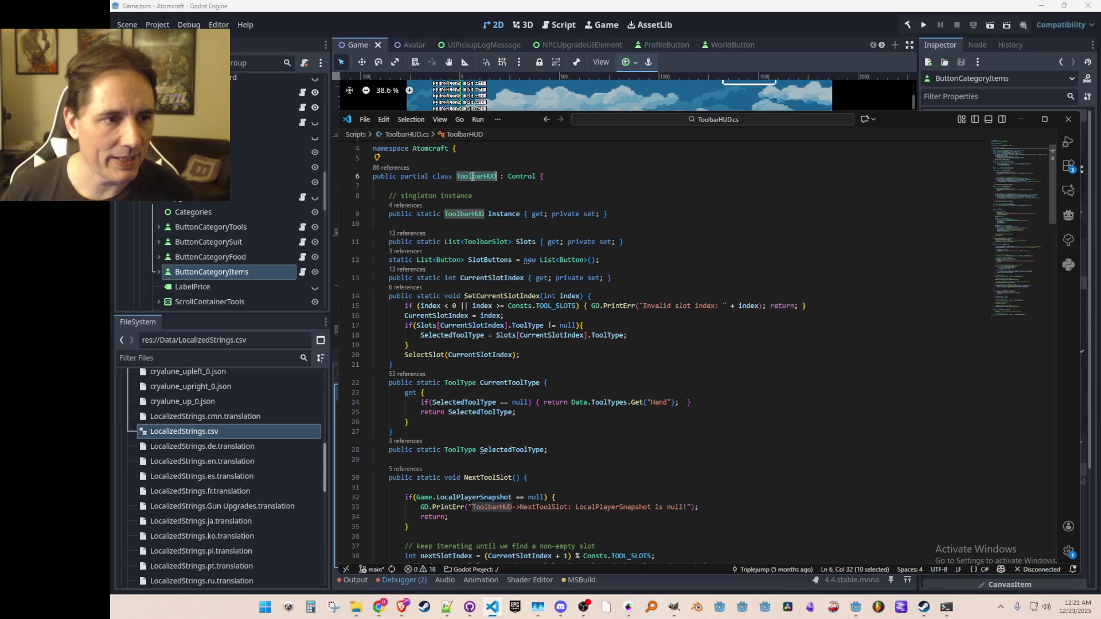
left_click(671, 350)
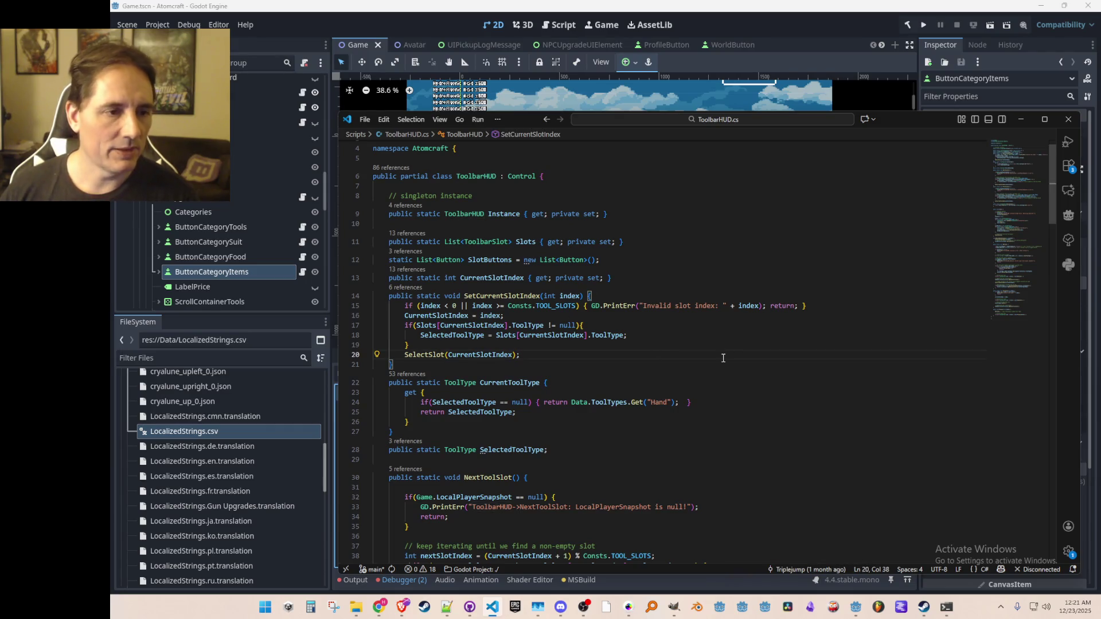
key("alt+Left")
key("alt+Left")
key("alt+Left")
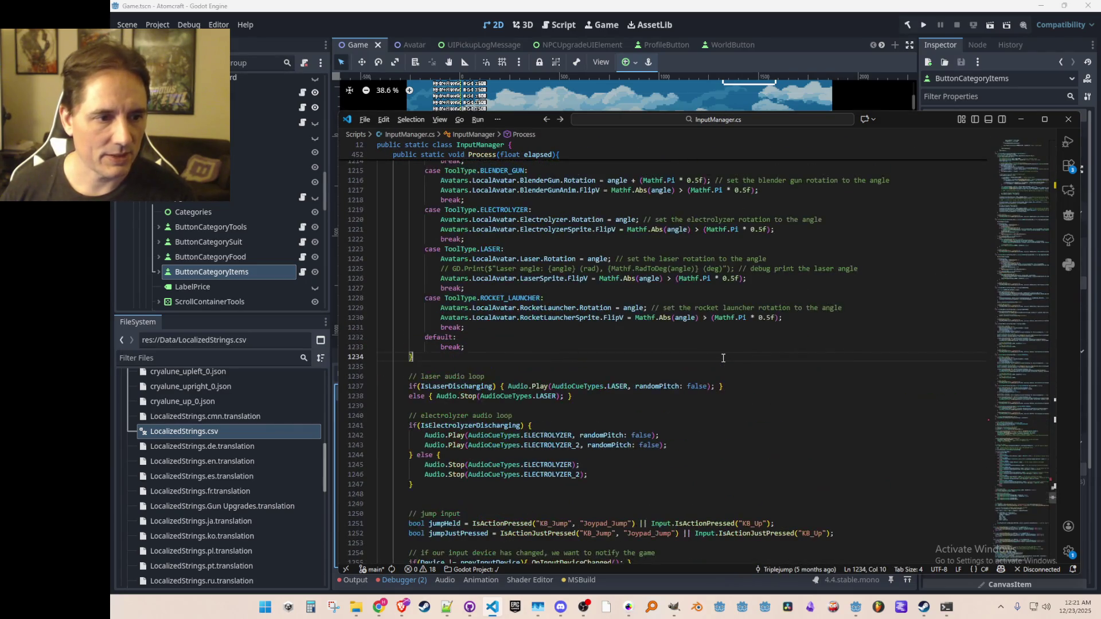
key("alt+Left")
key("alt+Left")
key("alt+Left")
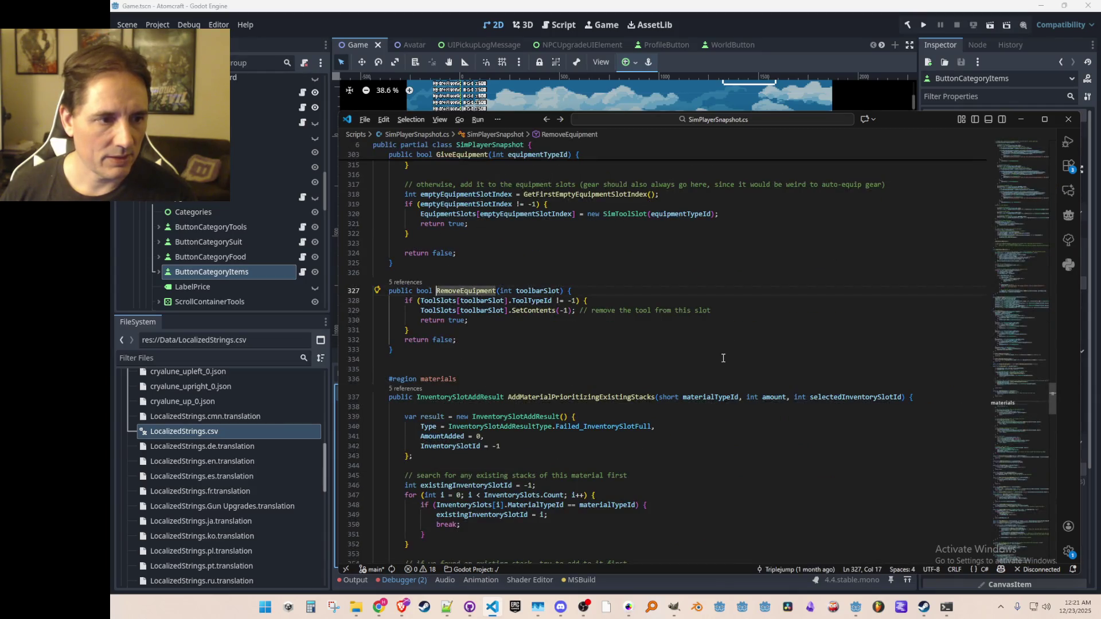
- Replace the rain seed's slot reference on line 47 with ToolbarHUD.CurrentSlotIndex
key("alt+Left")
key("alt+Right")
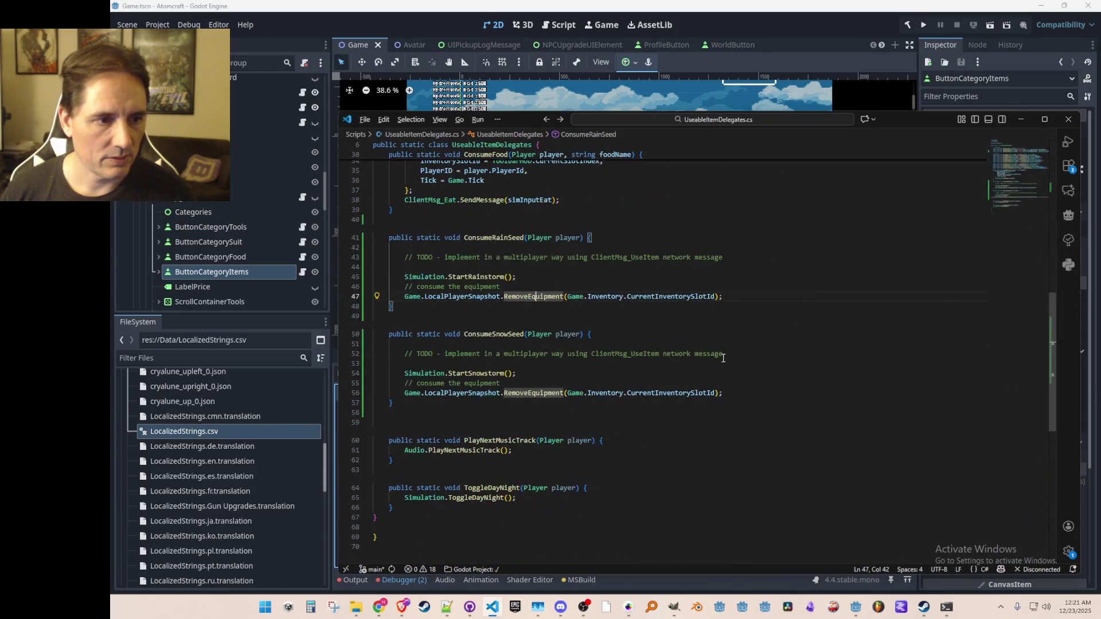
key("ctrl+z")
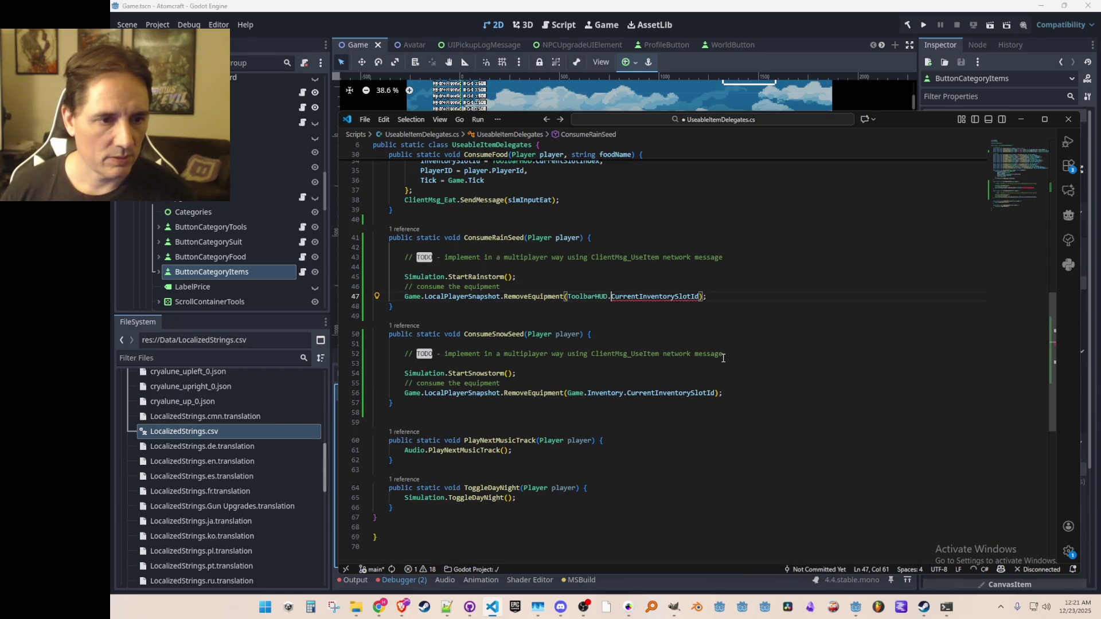
type("Cur")
key("Tab")
key("Down")
key("Down")
key("Down")
key("Down")
key("Down")
- Change the snow seed line to ToolbarHUD.CurrentSlotIndex too, save, and run the game in Godot
key("End")
key("Left")
key("Left")
key("ctrl+shift+Left")
key("ctrl+shift+Left")
key("ctrl+shift+Left")
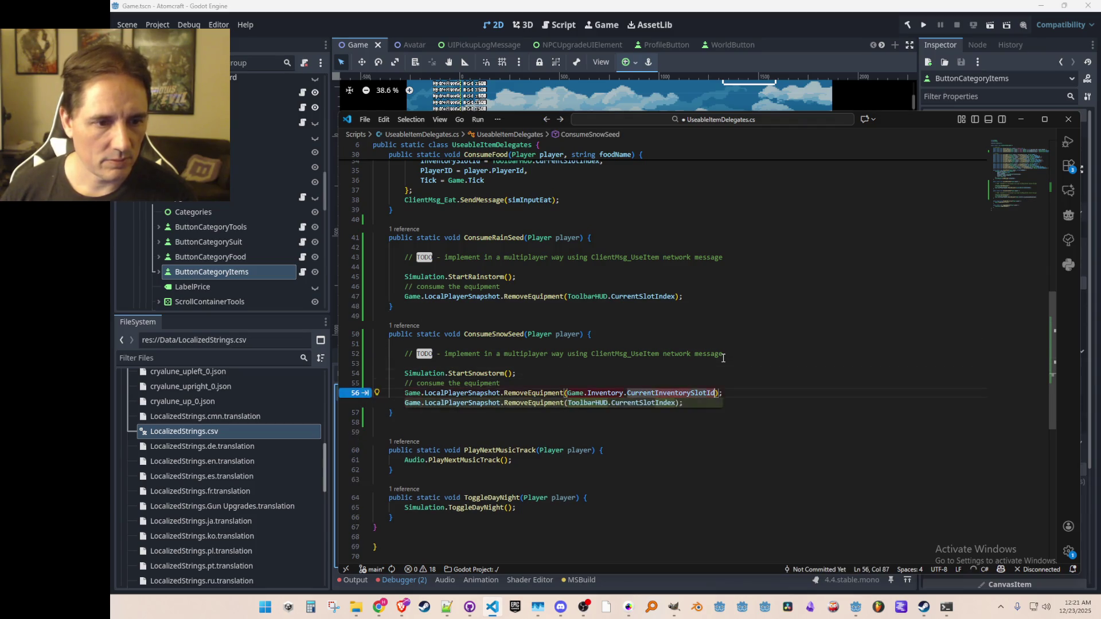
key("Tab")
key("Up")
key("Up")
key("Up")
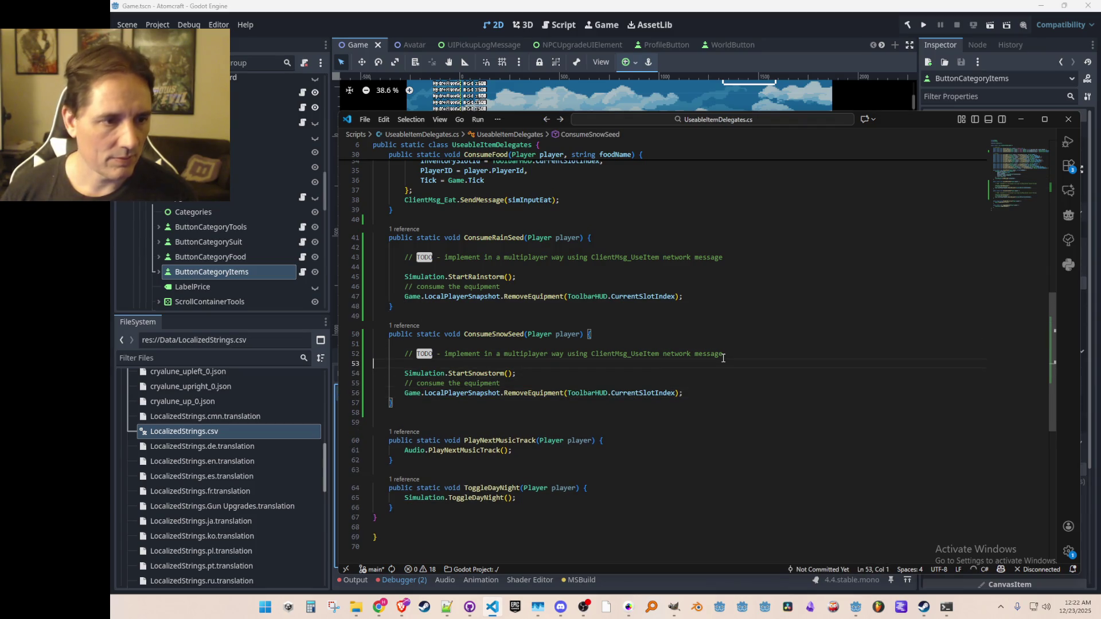
left_click(913, 23)
left_click(921, 25)
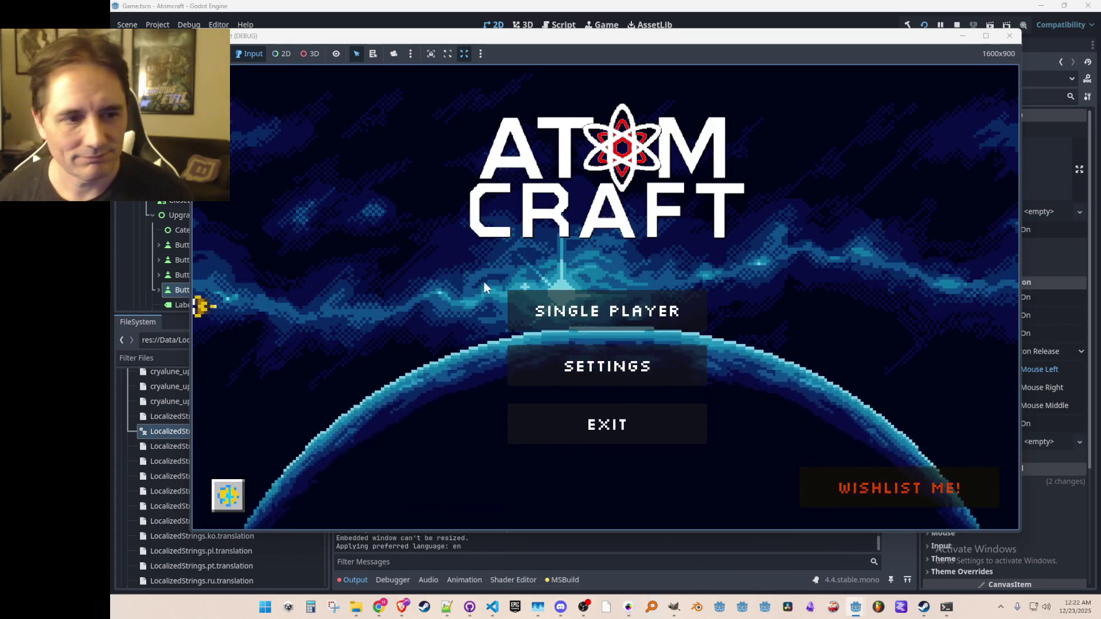
- Start single player with the saved profile and world, and select the seed slot
left_click(533, 304)
left_click(565, 273)
left_click(563, 204)
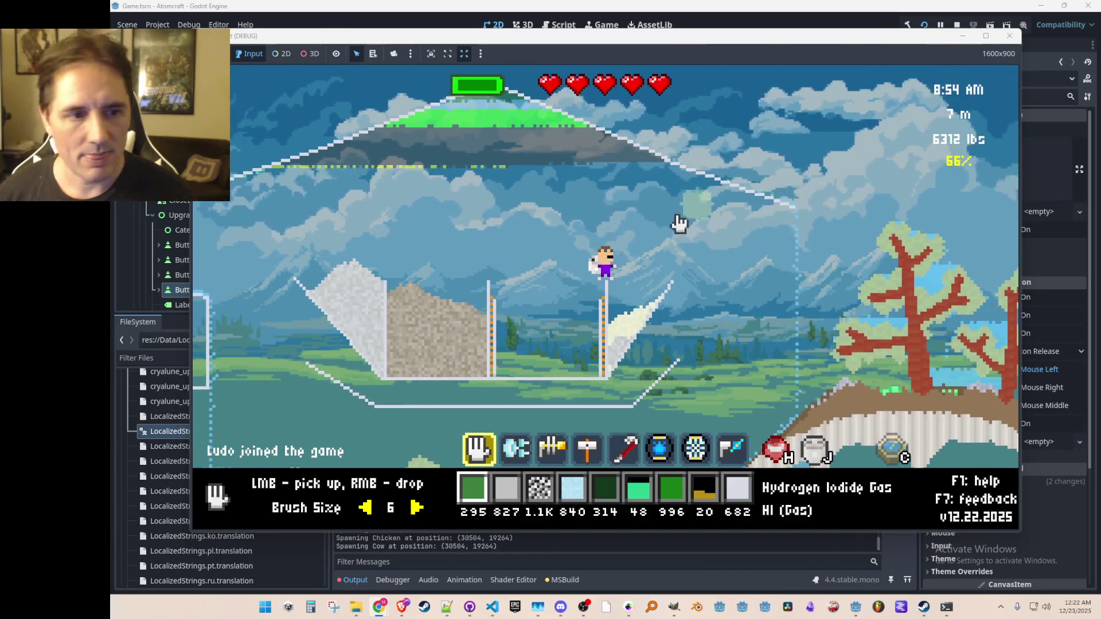
scroll(701, 290, "down", 5)
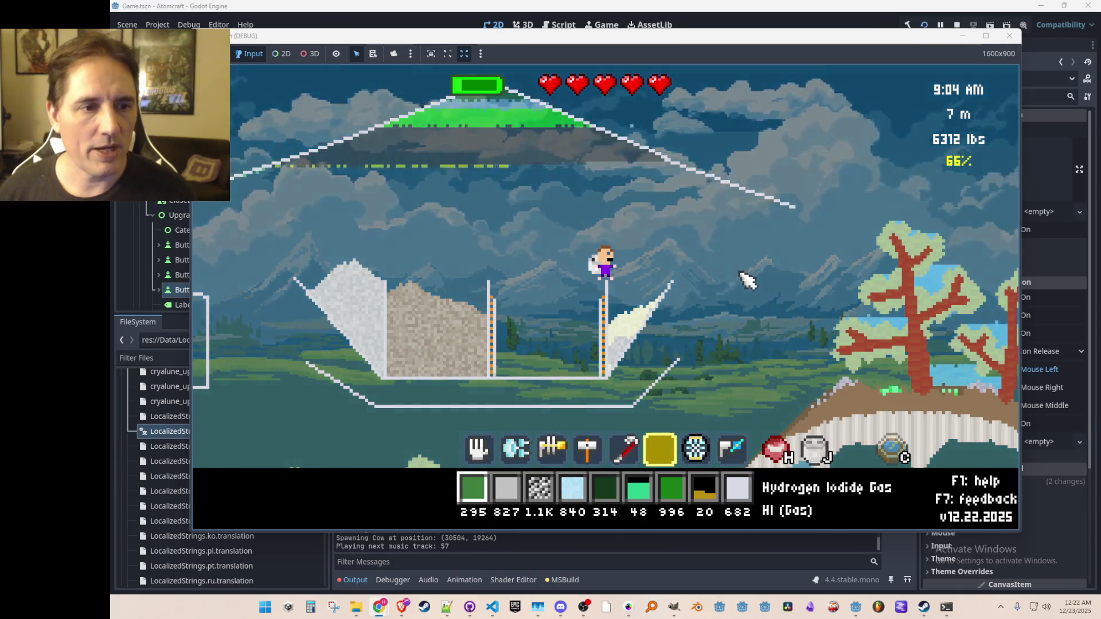
scroll(730, 273, "down", 1)
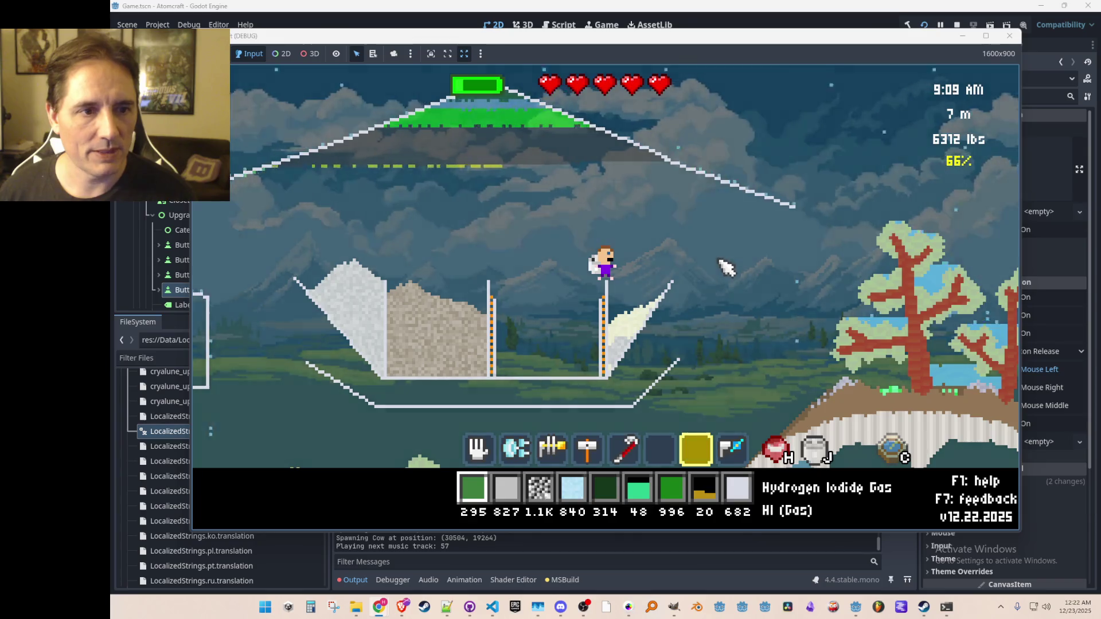
- Fly around the hills watching the snowfall, then stop the run
key("a")
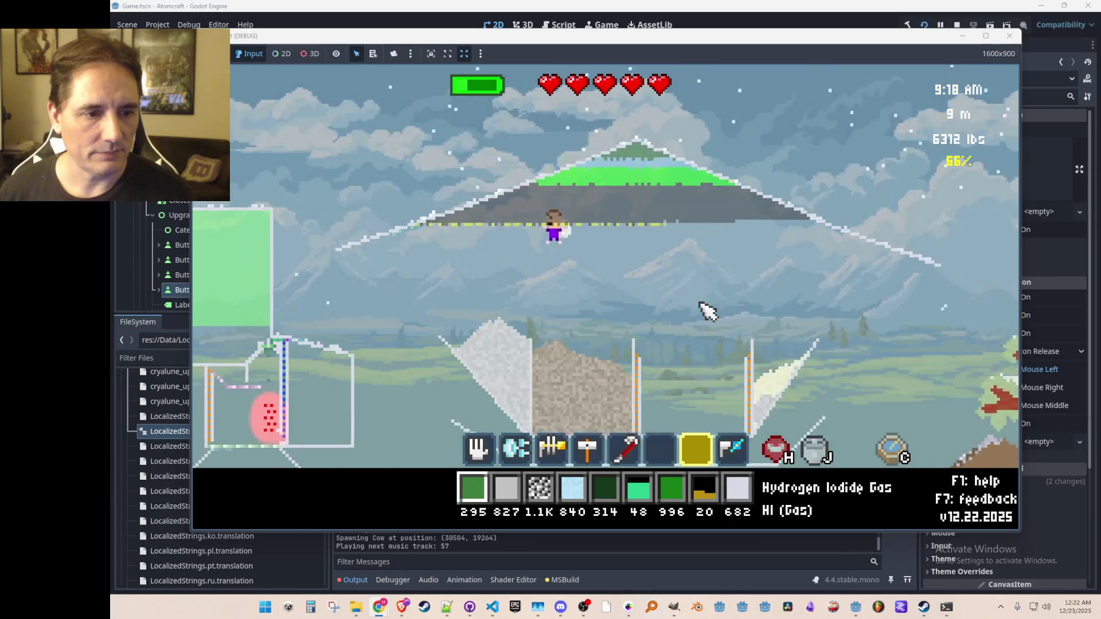
key("d")
scroll(585, 252, "up", 6)
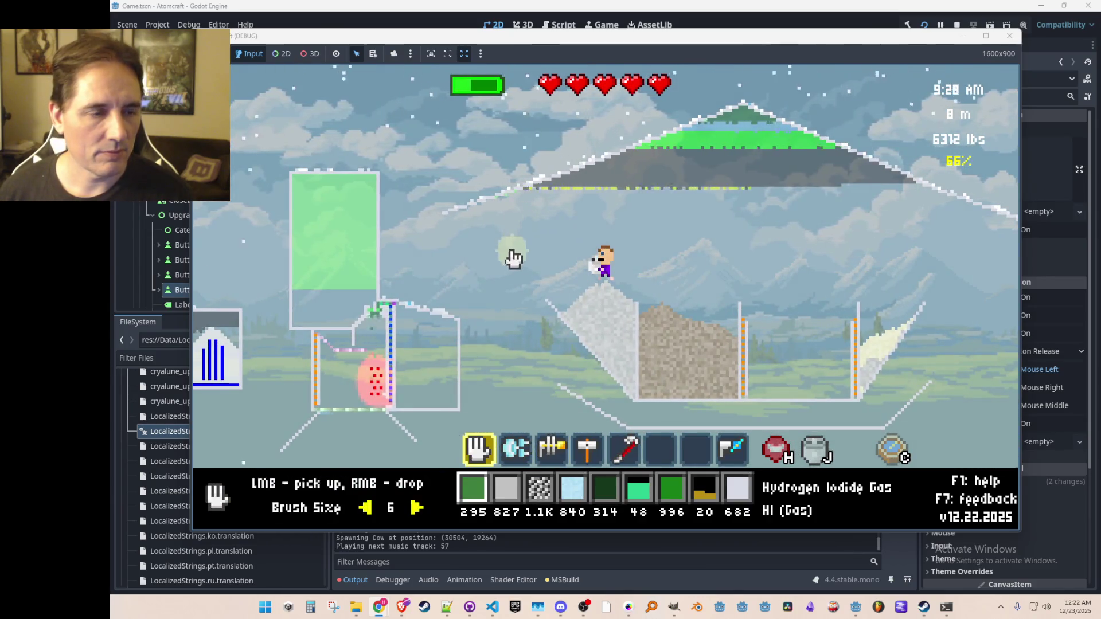
key("w")
key("d")
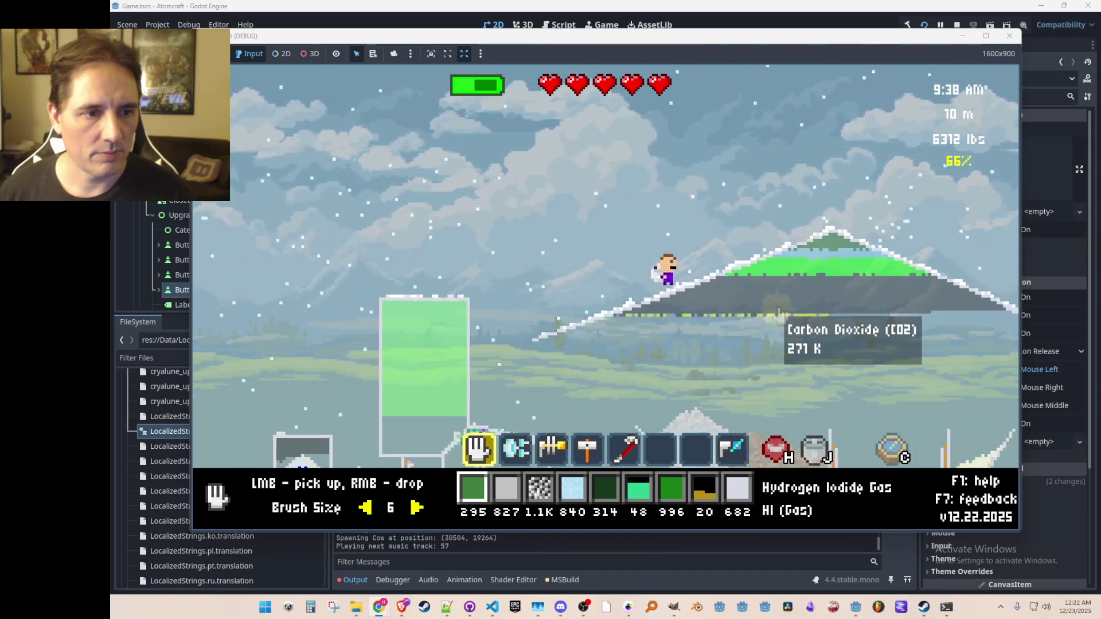
key("d")
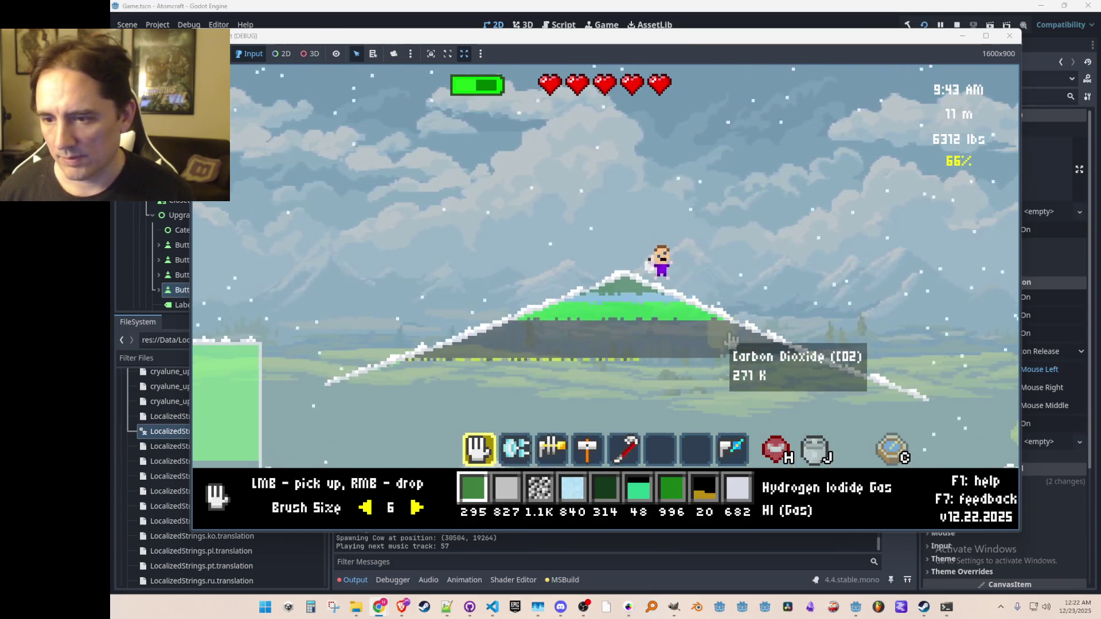
key("d")
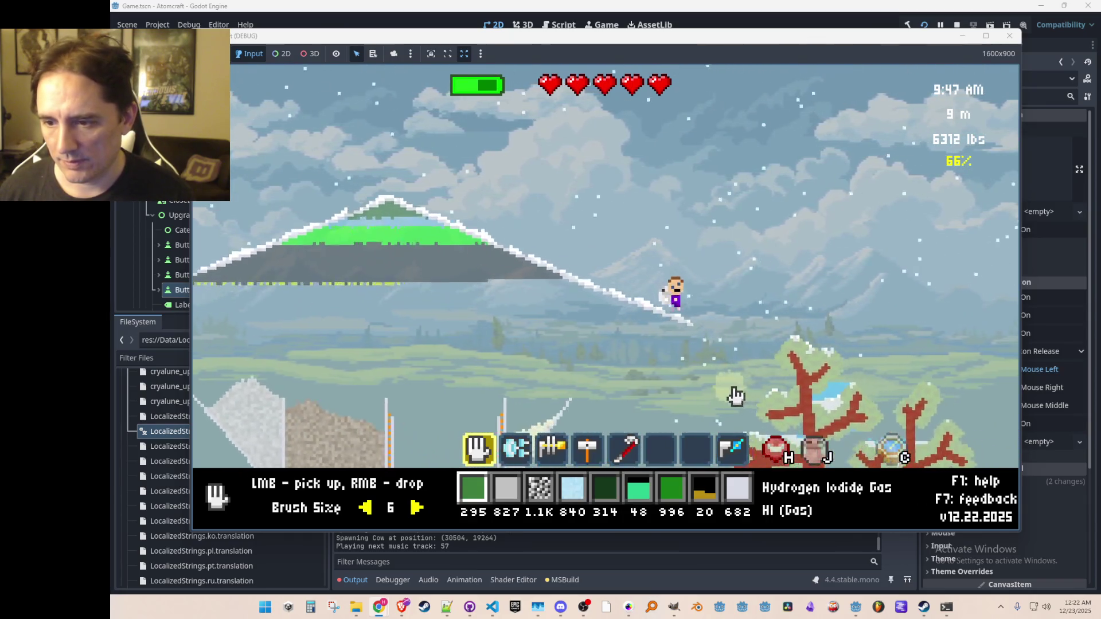
key("w")
key("a")
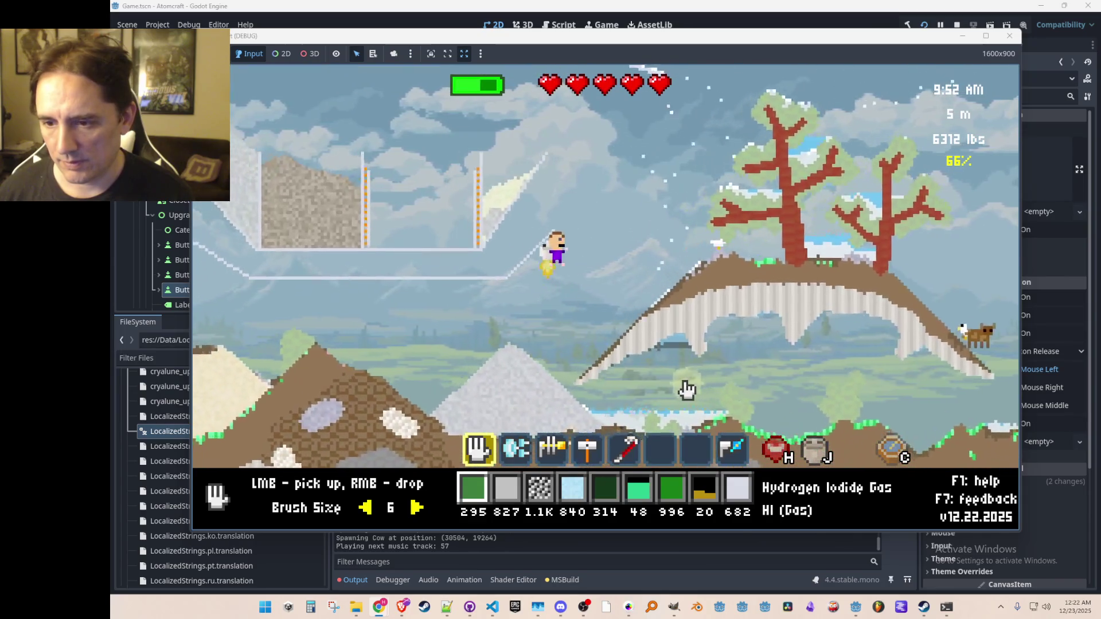
key("a")
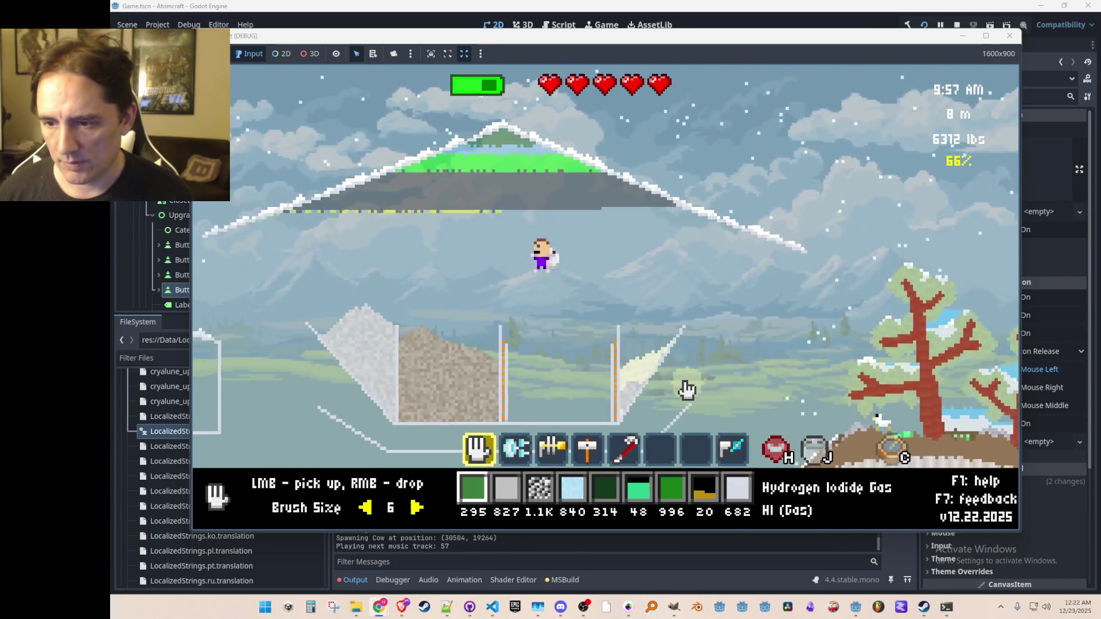
key("a")
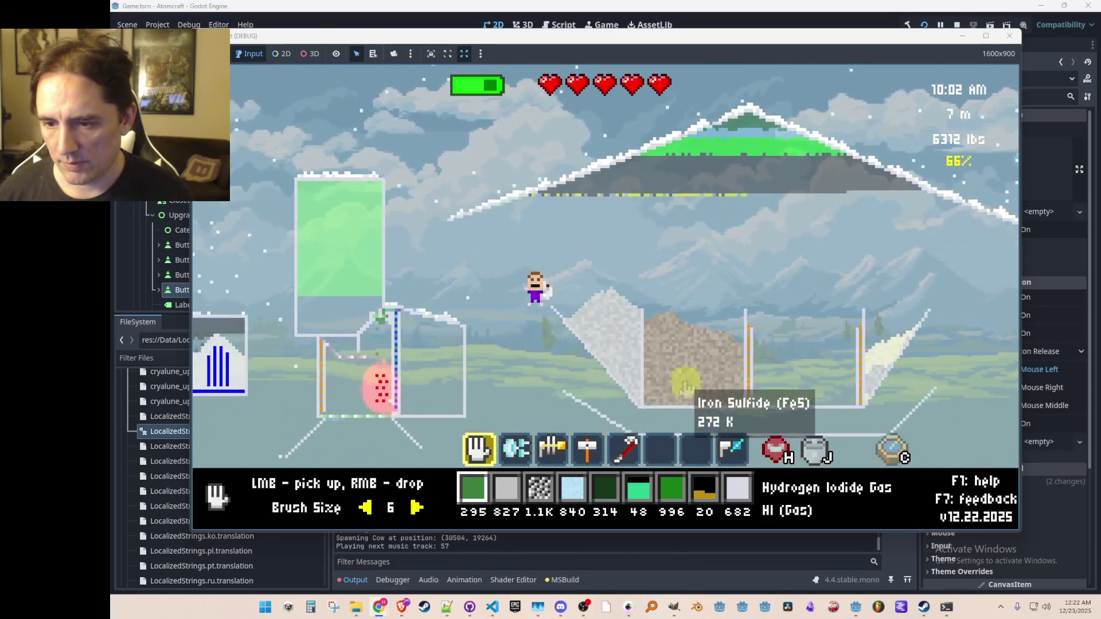
key("w")
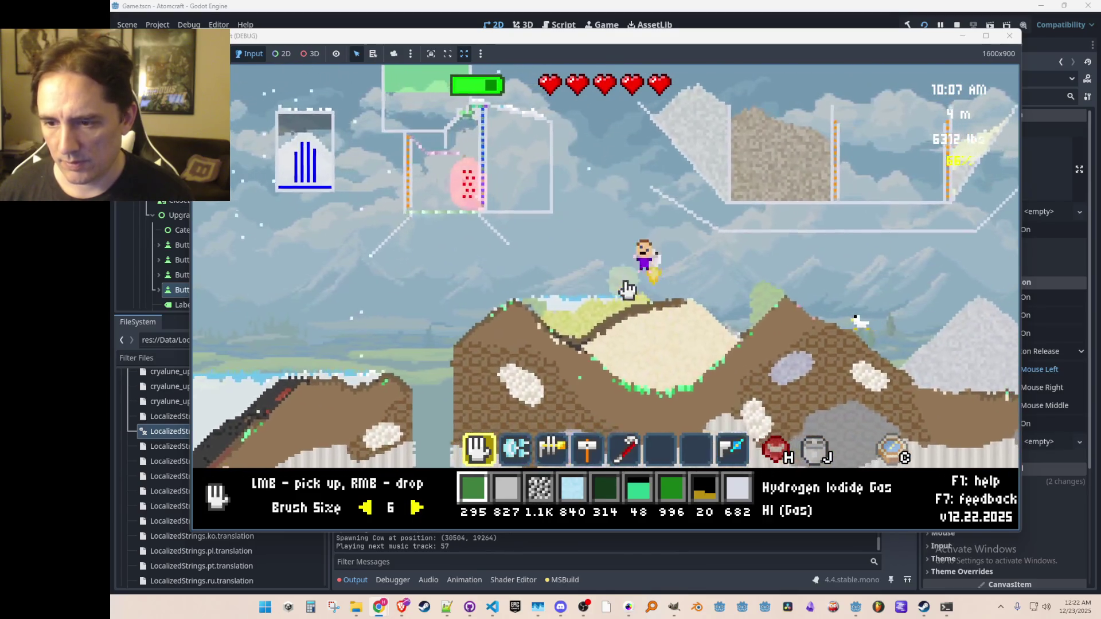
key("w")
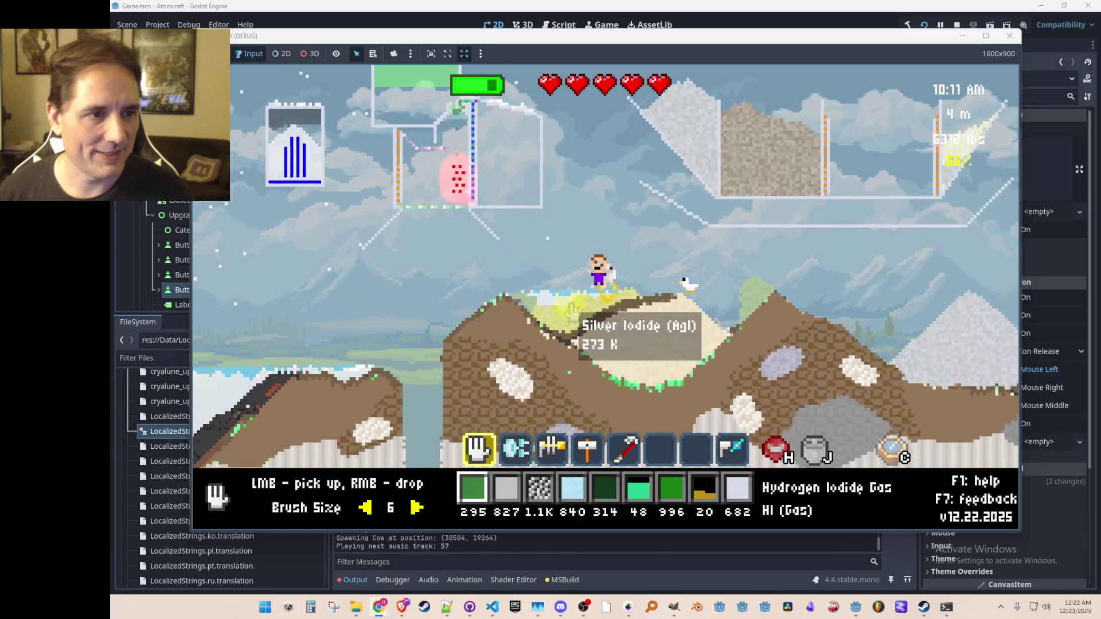
key("a")
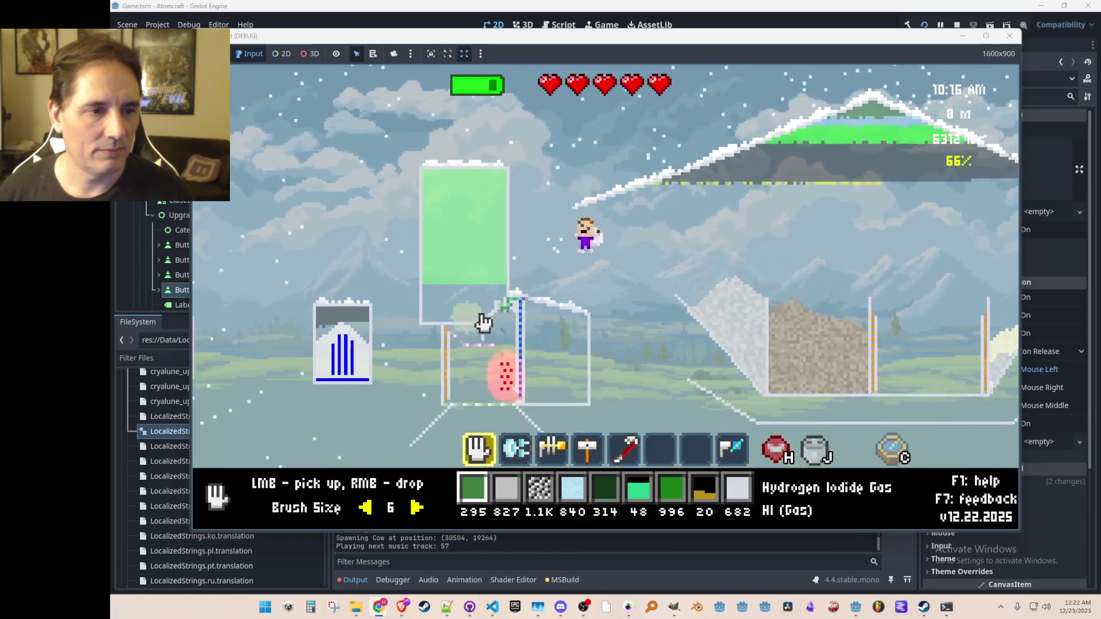
left_click(957, 25)
- Save the Game.tscn scene and check the output log, then switch to the browser
key("ctrl+s")
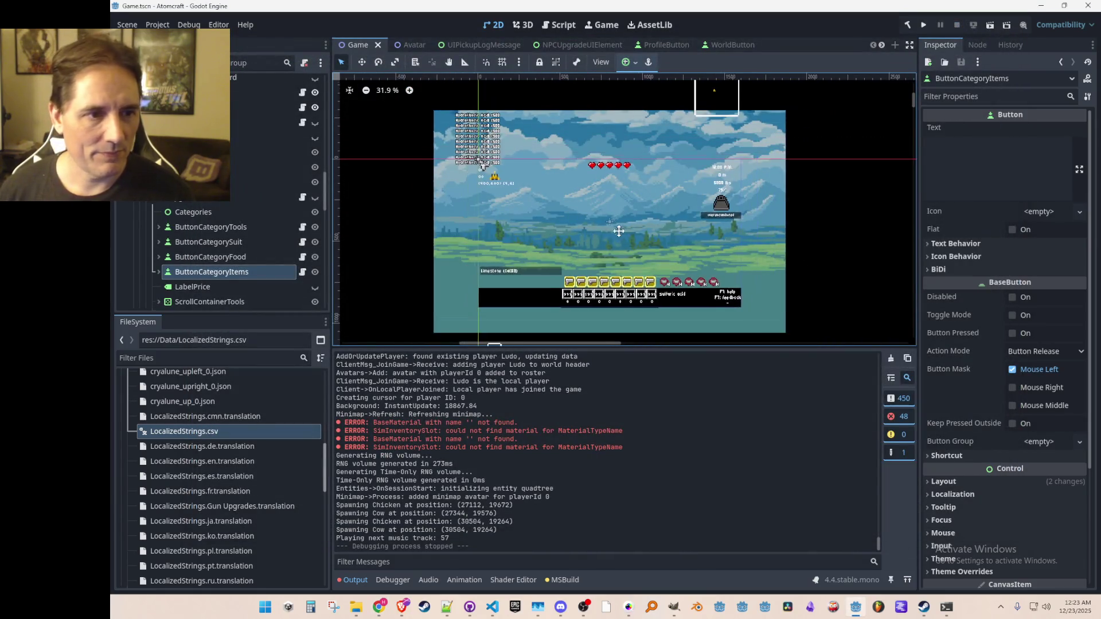
scroll(596, 240, "down", 1)
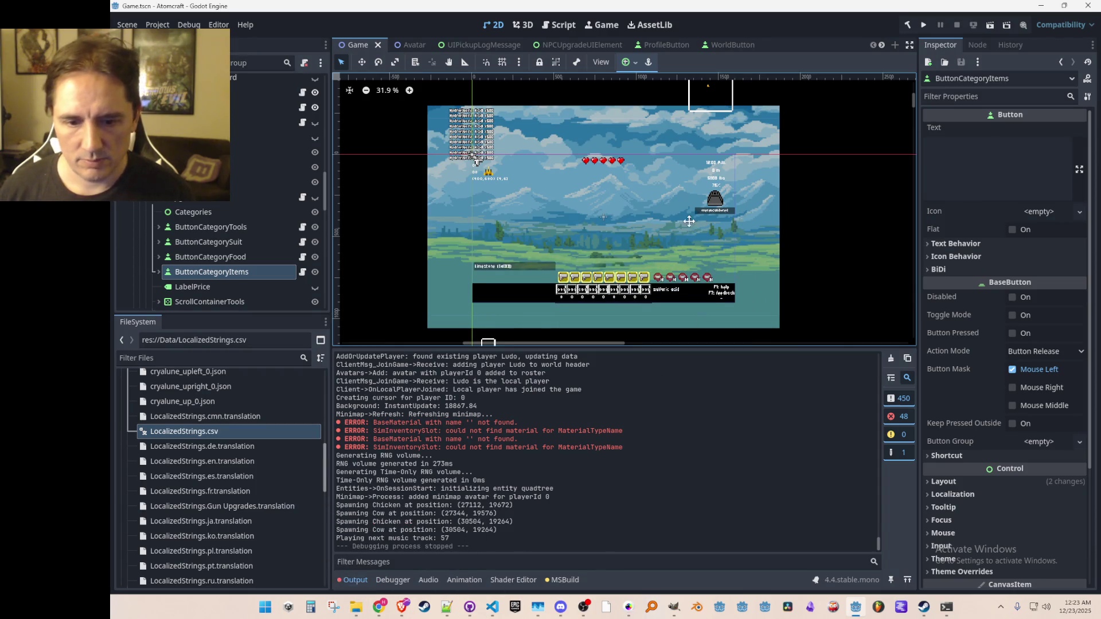
left_click_drag(689, 221, 682, 219)
key("alt+Tab")
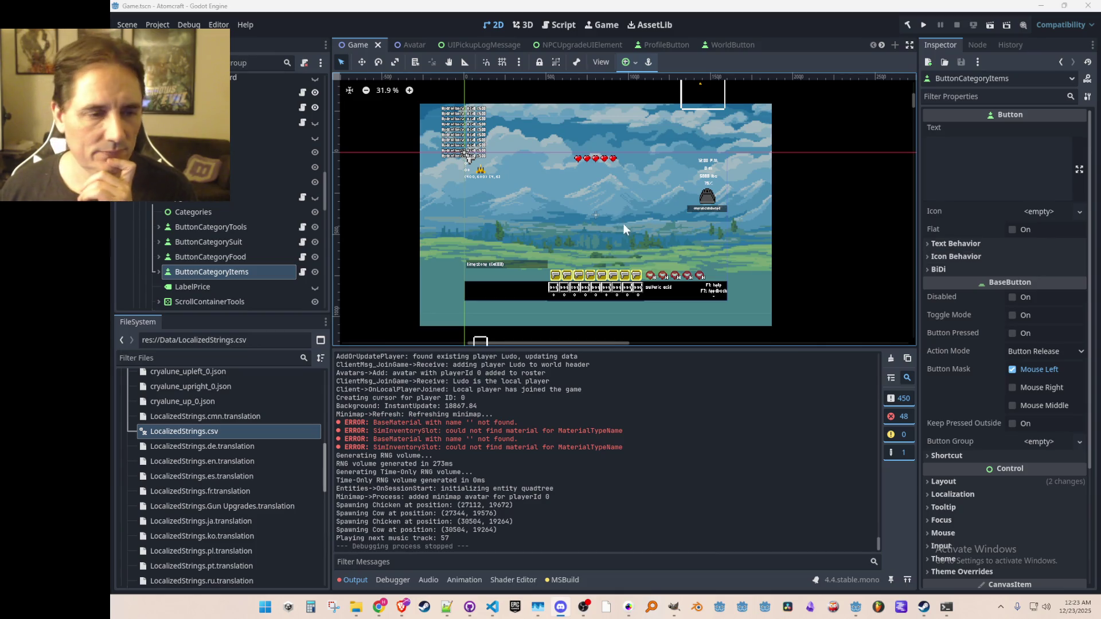
scroll(631, 235, "down", 1)
scroll(631, 235, "down", 1)
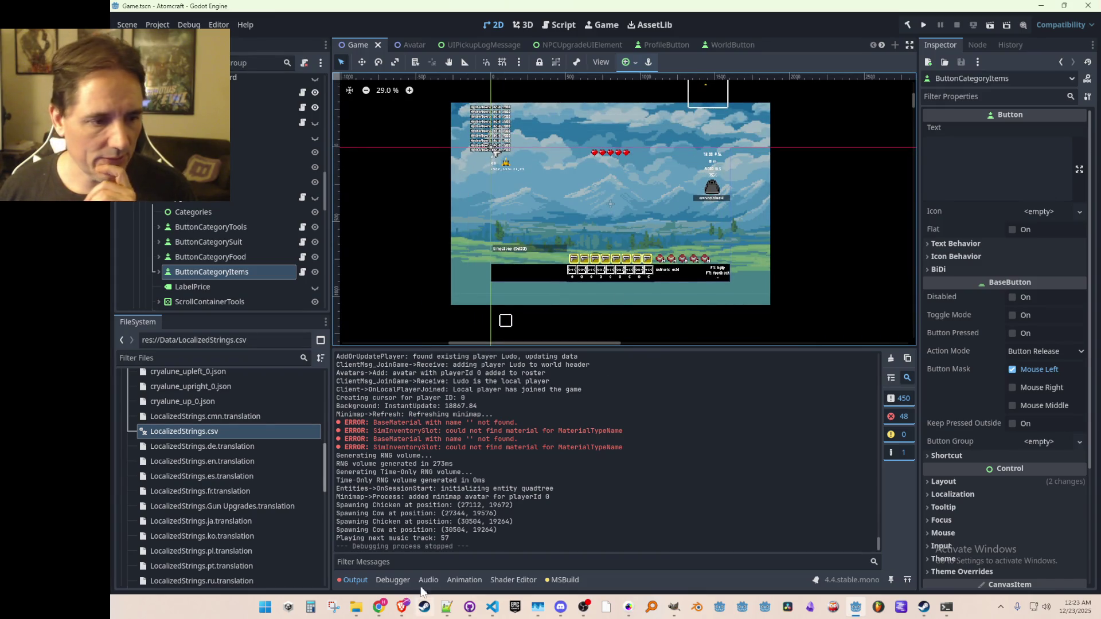
- Check the Materials and Reactions export folders, then relaunch the game from Godot
mouse_move(356, 607)
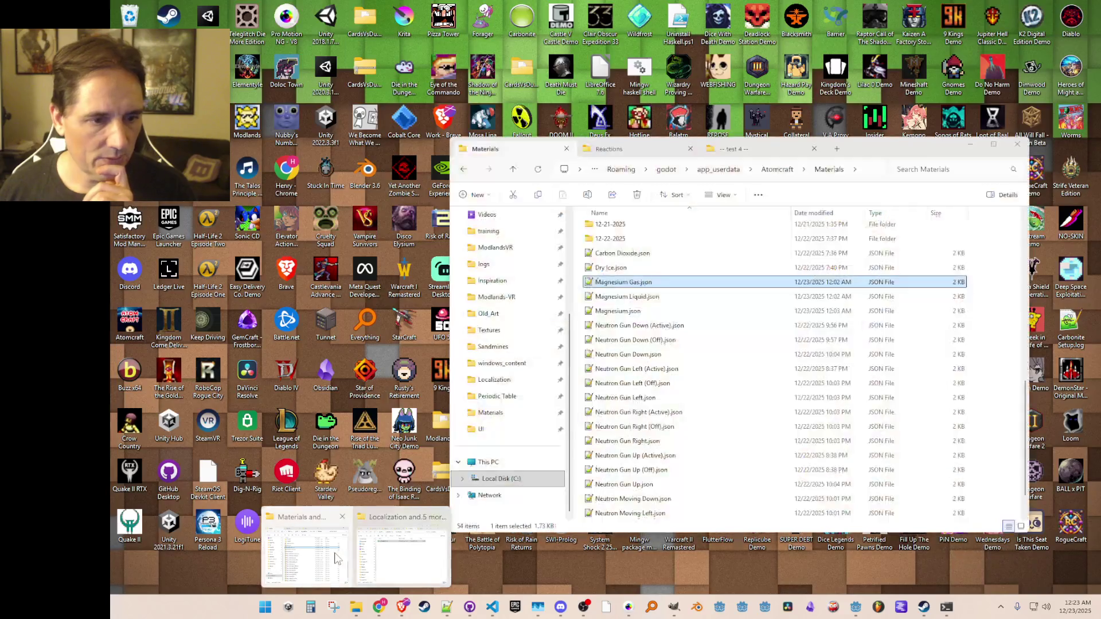
left_click(337, 559)
scroll(656, 383, "up", 5)
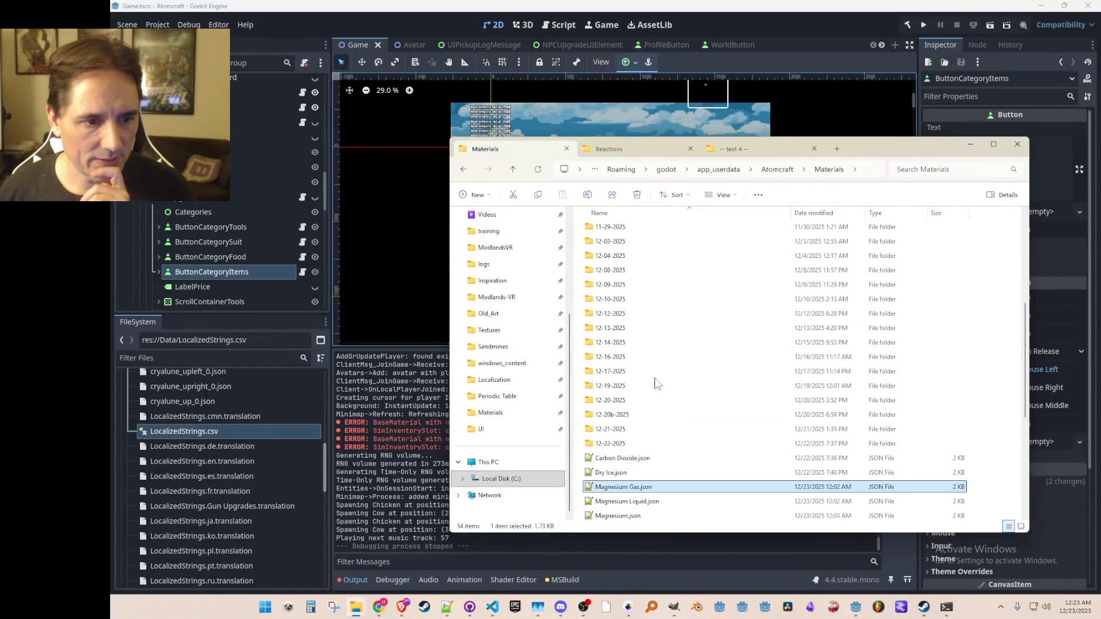
scroll(657, 383, "down", 5)
left_click(631, 150)
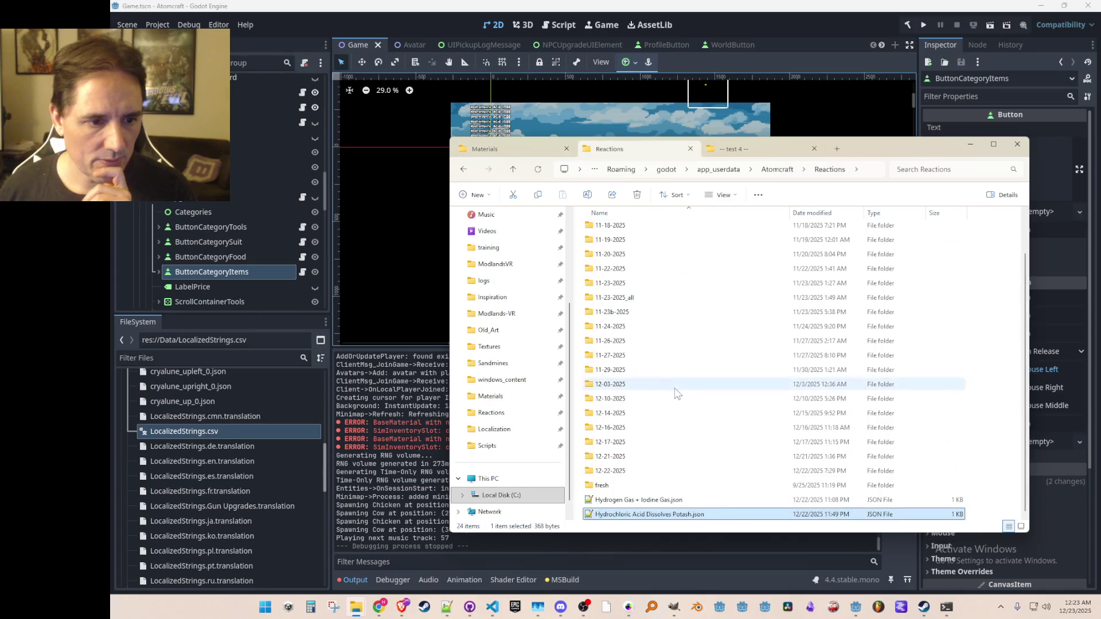
left_click(516, 149)
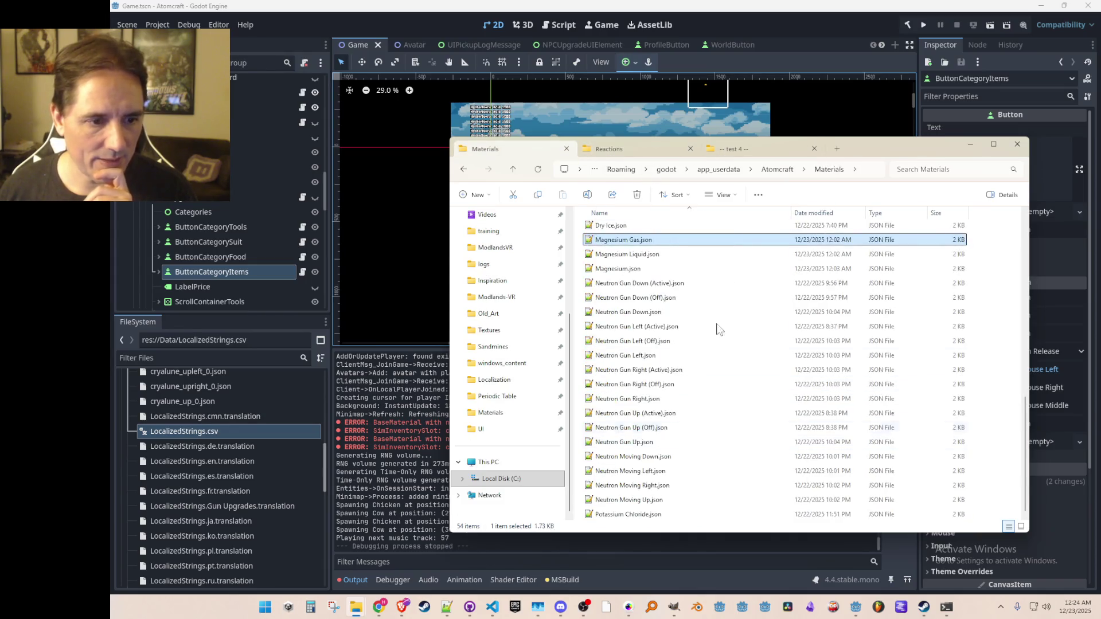
left_click(783, 26)
left_click(927, 23)
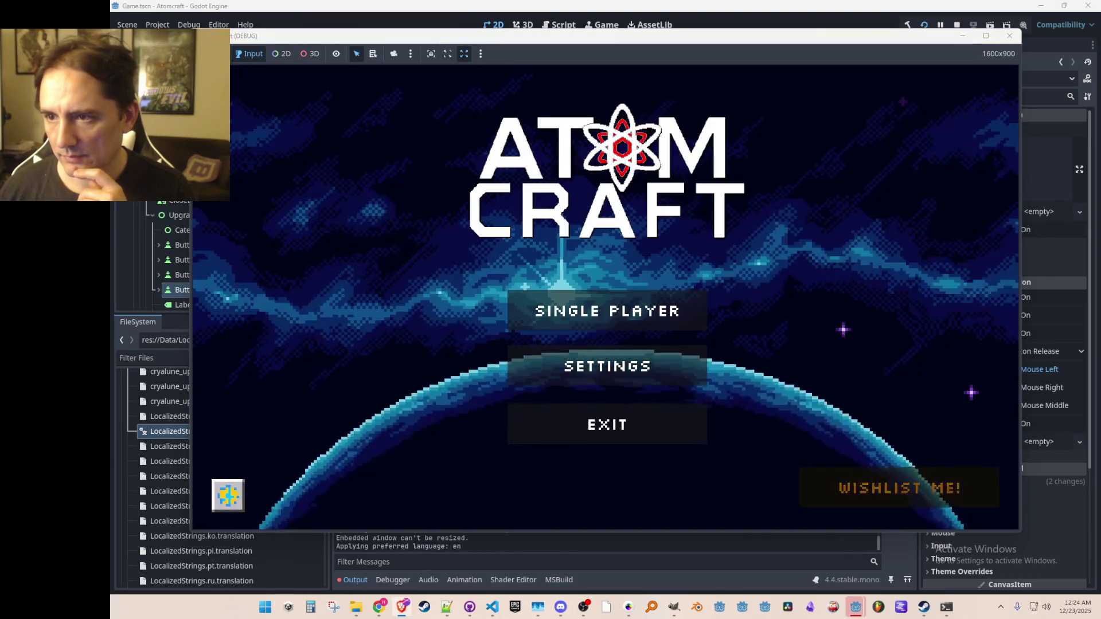
- Load the saved world and run export_all_materials and export_all_reactions in the console
left_click(598, 310)
left_click(600, 242)
left_click(604, 219)
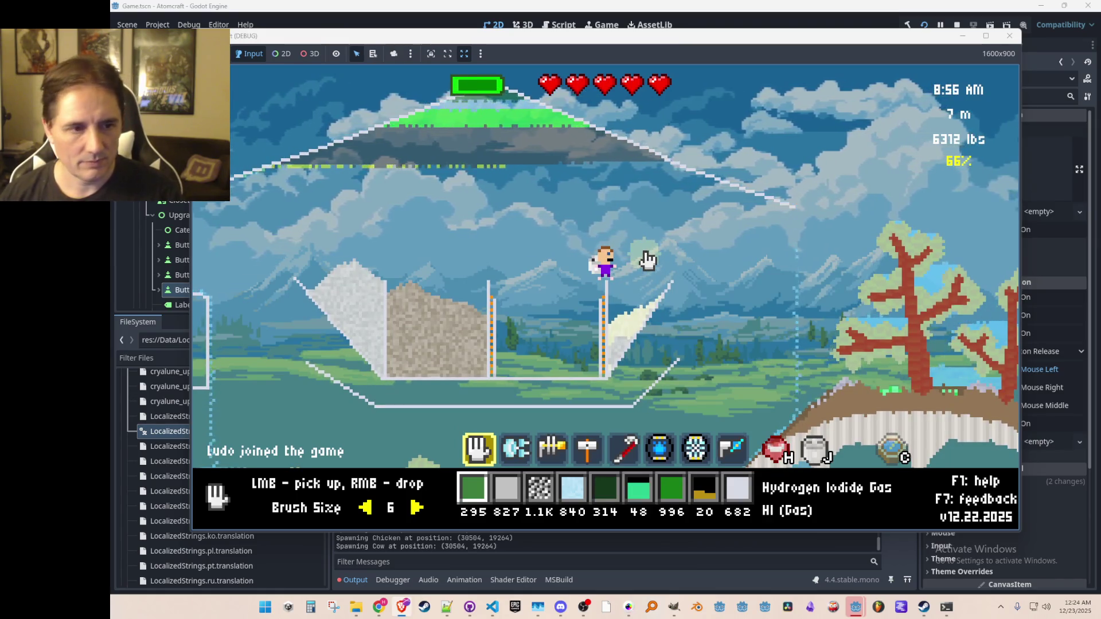
key("grave")
type("export_a")
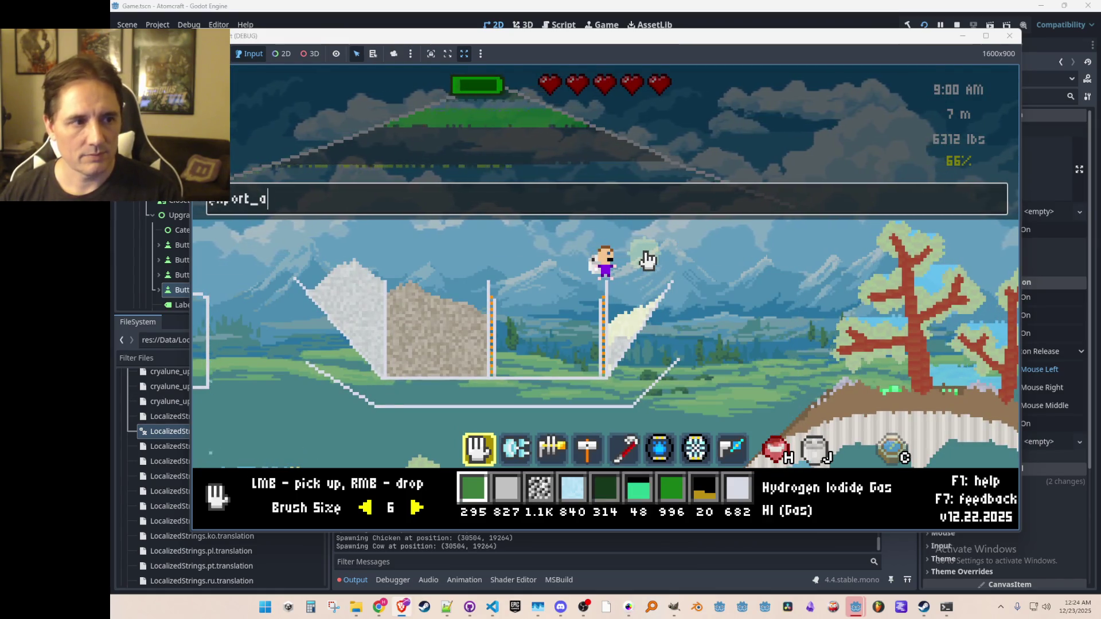
type("ll_materials")
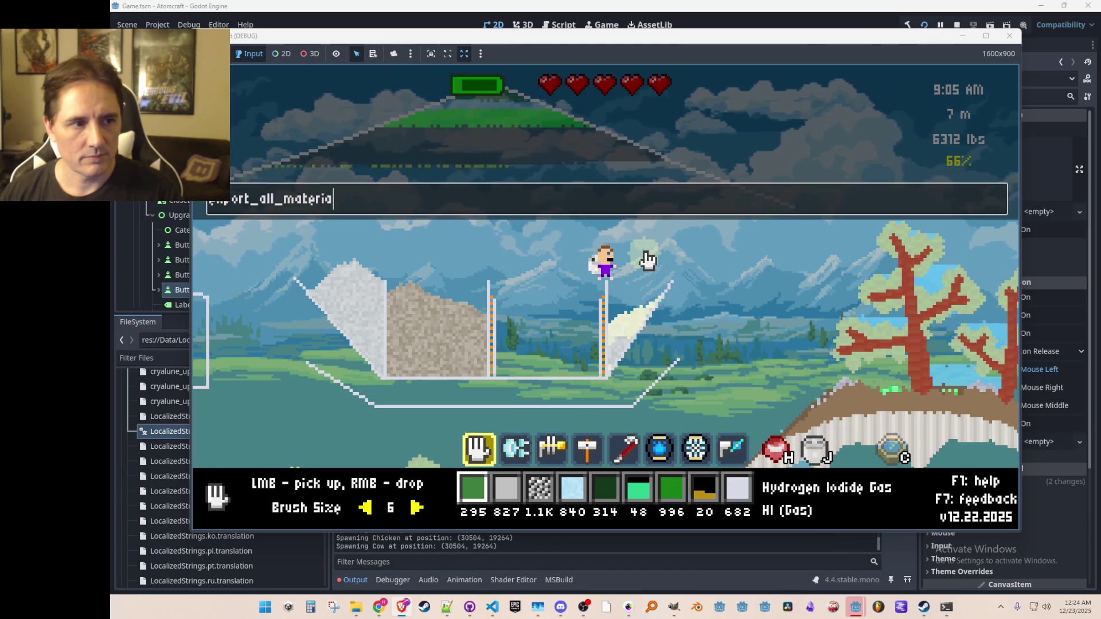
key("Return")
type("export_all_reactions")
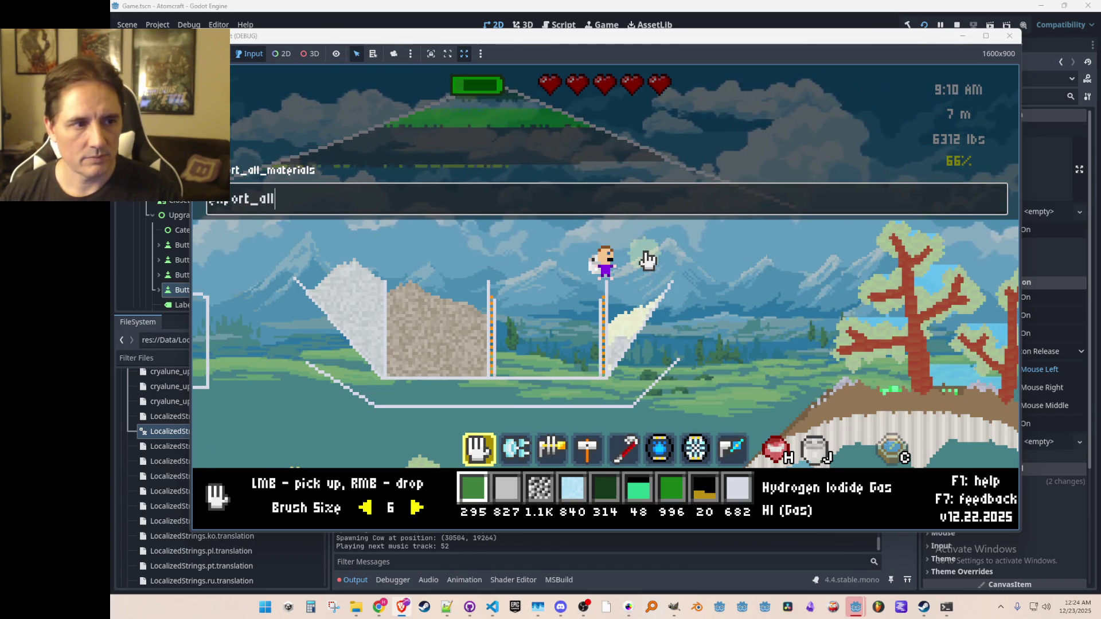
key("Return")
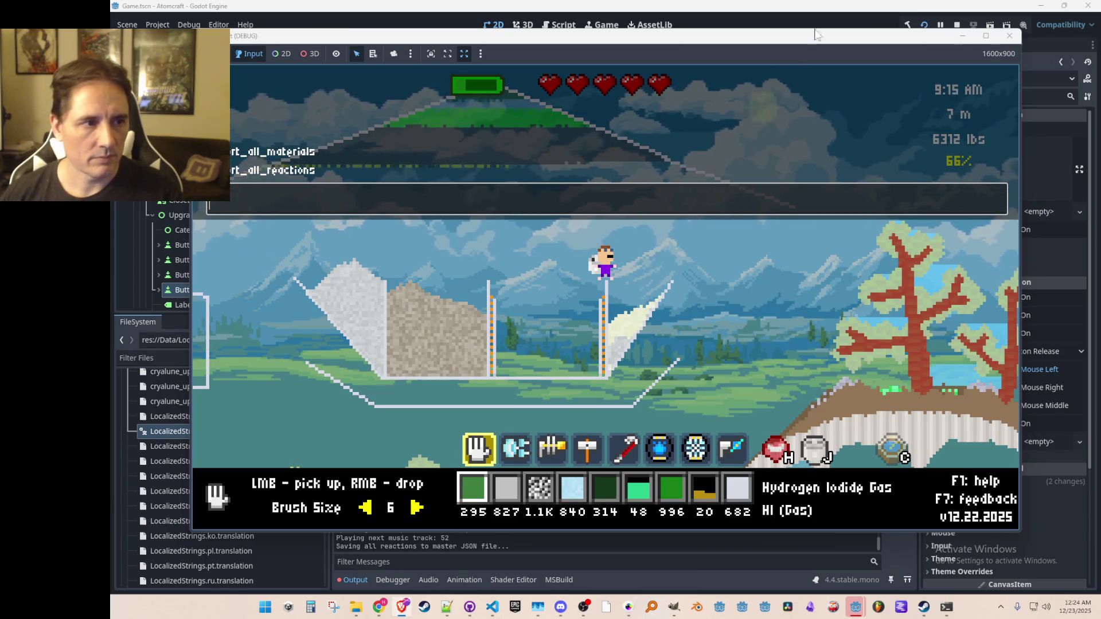
- Stop the game, select AllMaterials.json in the project's Data folder, and show the Materials folder
left_click(957, 25)
scroll(253, 459, "down", 2)
mouse_move(325, 463)
left_mouse_down()
mouse_move(324, 394)
mouse_move(308, 395)
left_mouse_up()
left_click(194, 437)
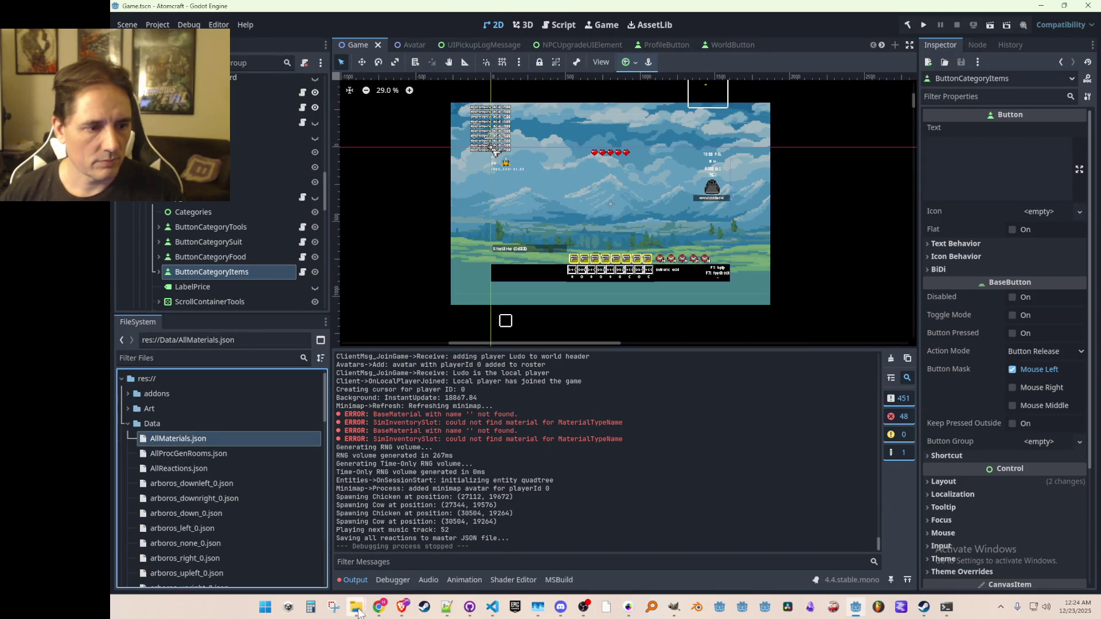
mouse_move(357, 612)
left_click(321, 540)
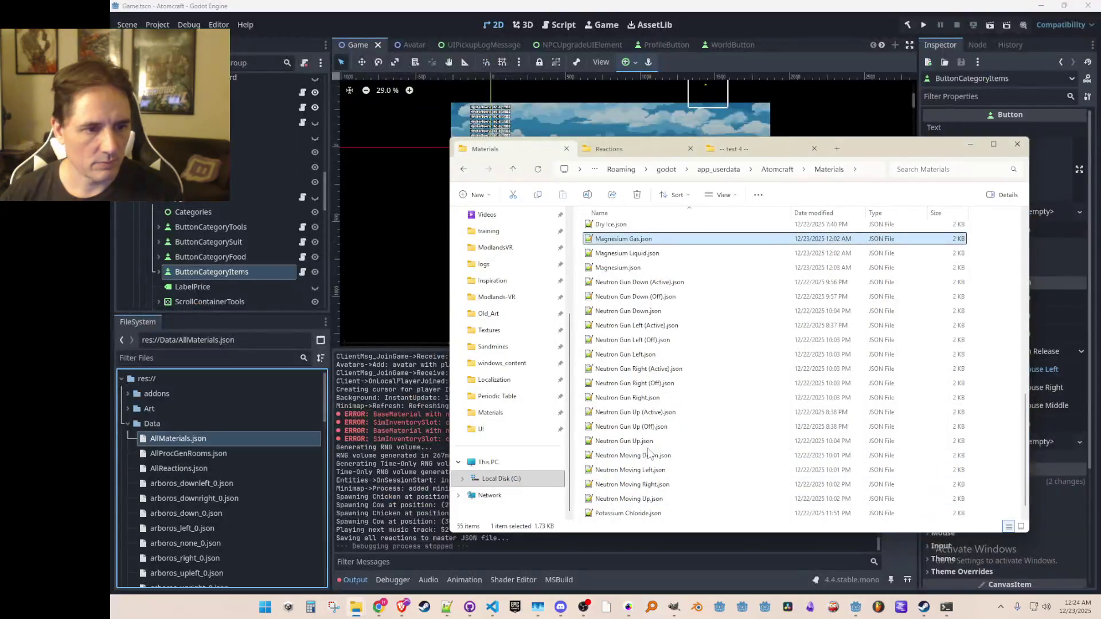
- Delete the old AllMaterials.json from the project's res://Data folder
scroll(648, 454, "up", 6)
key("c")
scroll(642, 340, "down", 3)
key("Up")
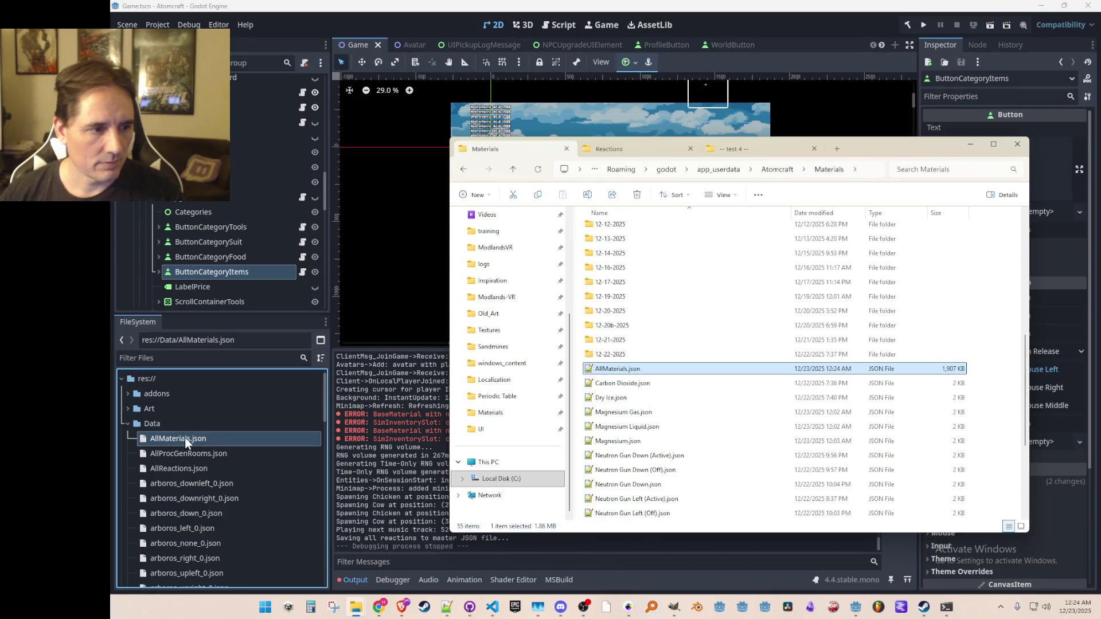
left_click(185, 438)
key("Delete")
key("Return")
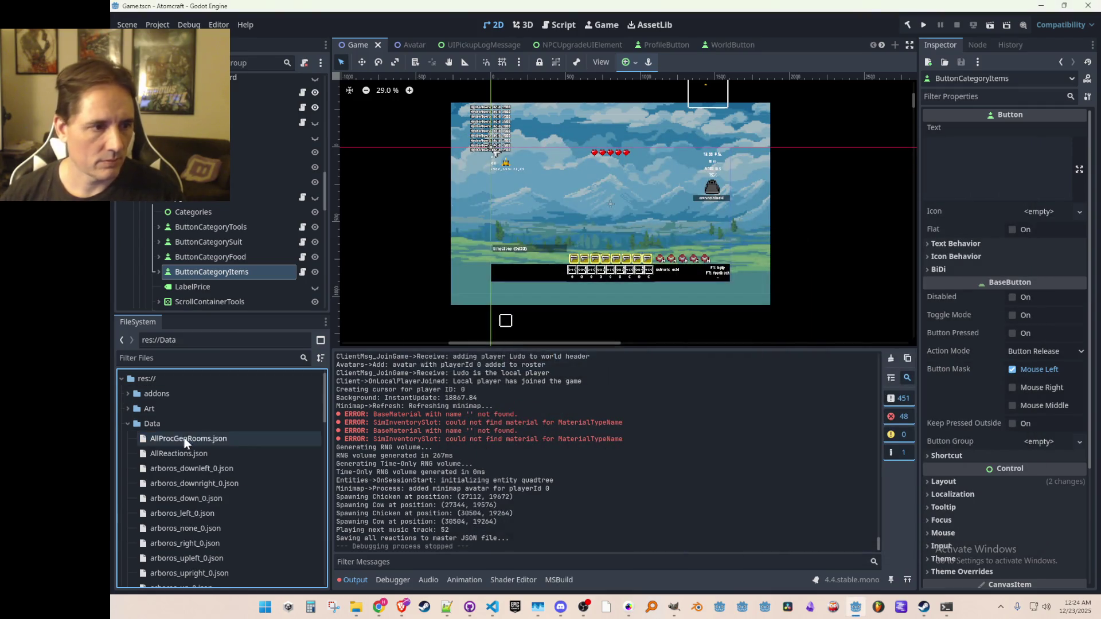
left_click(178, 428)
key("alt+Tab")
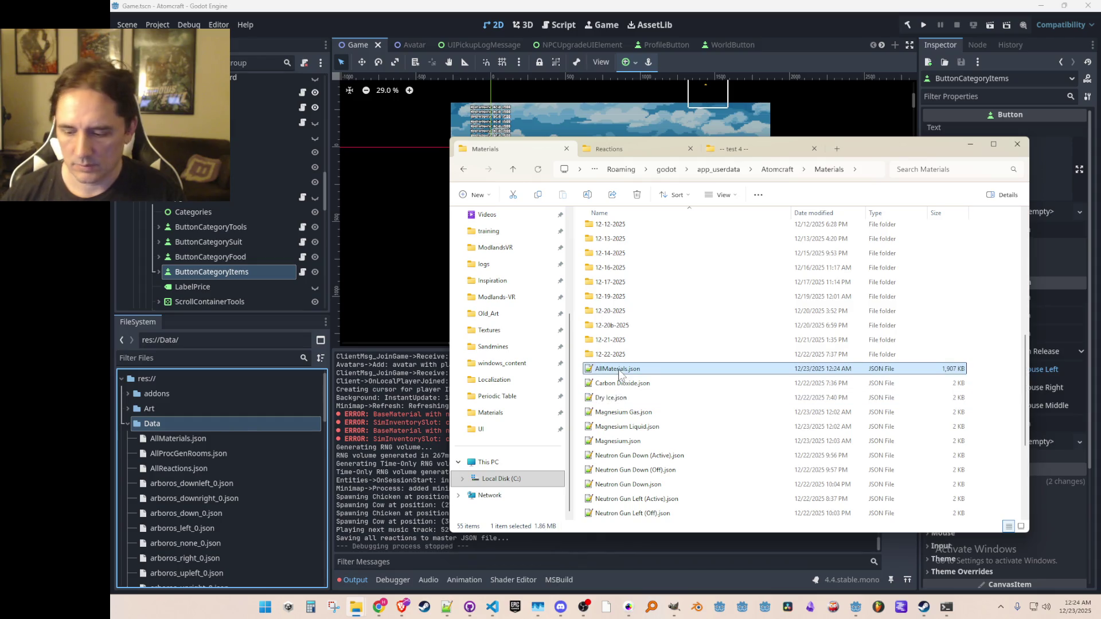
- Replace the project's AllReactions.json with the new export, then delete it from the Reactions folder
left_click(609, 149)
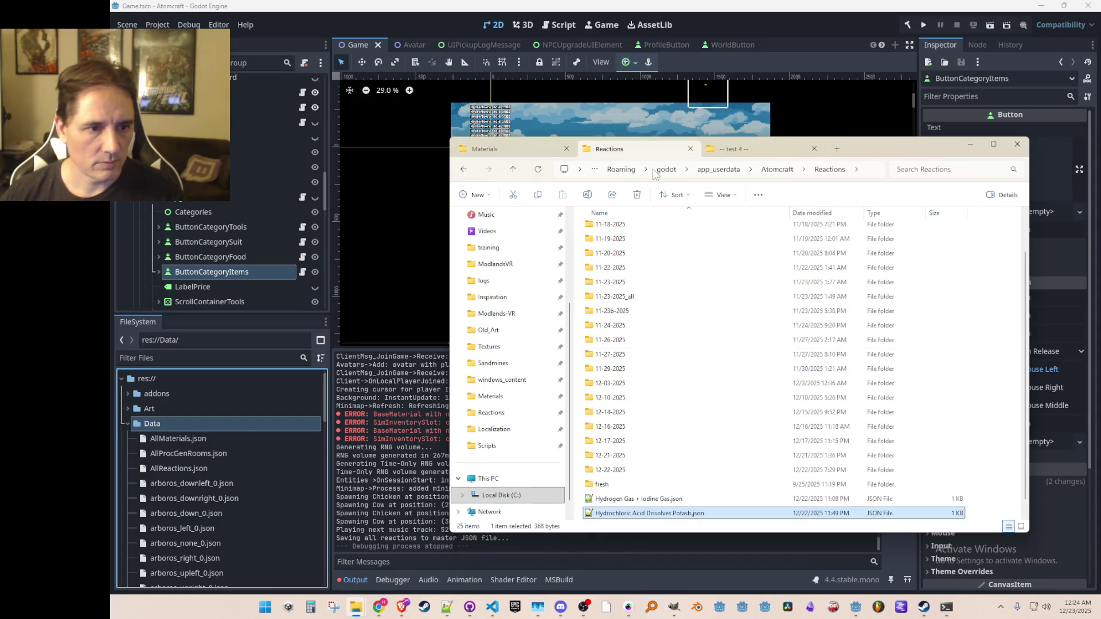
scroll(634, 498, "down", 1)
left_click(638, 486)
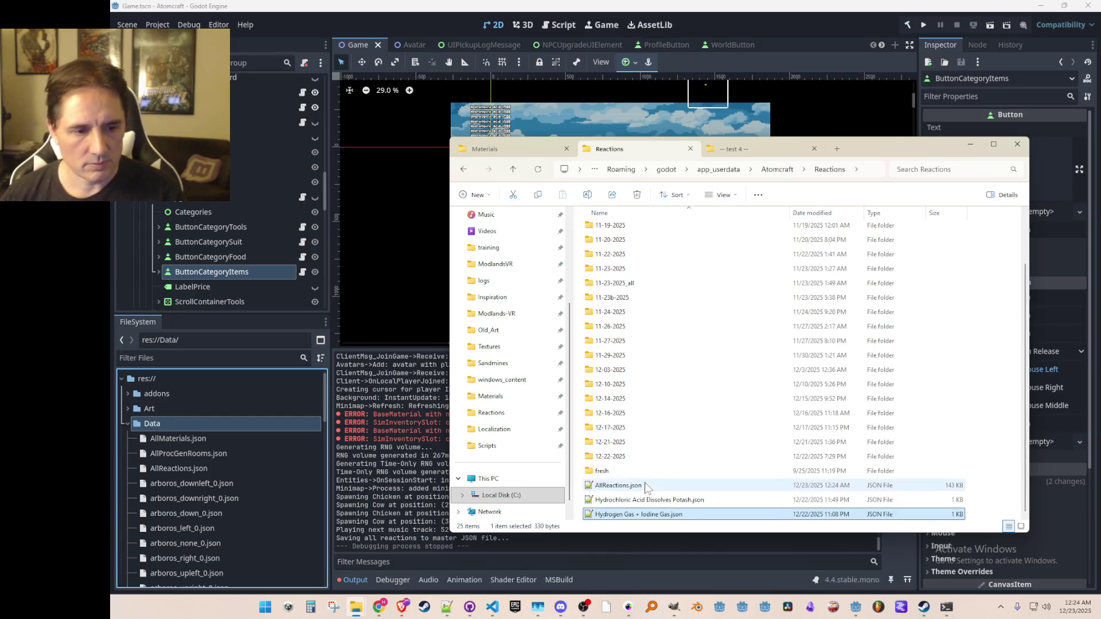
left_click(190, 472)
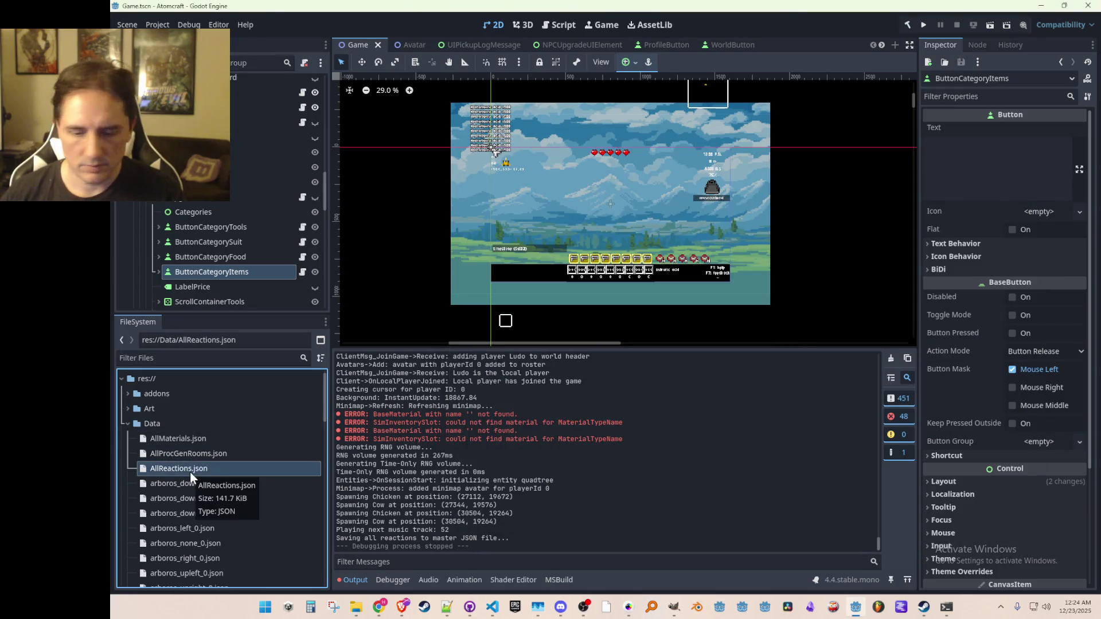
key("Delete")
key("Return")
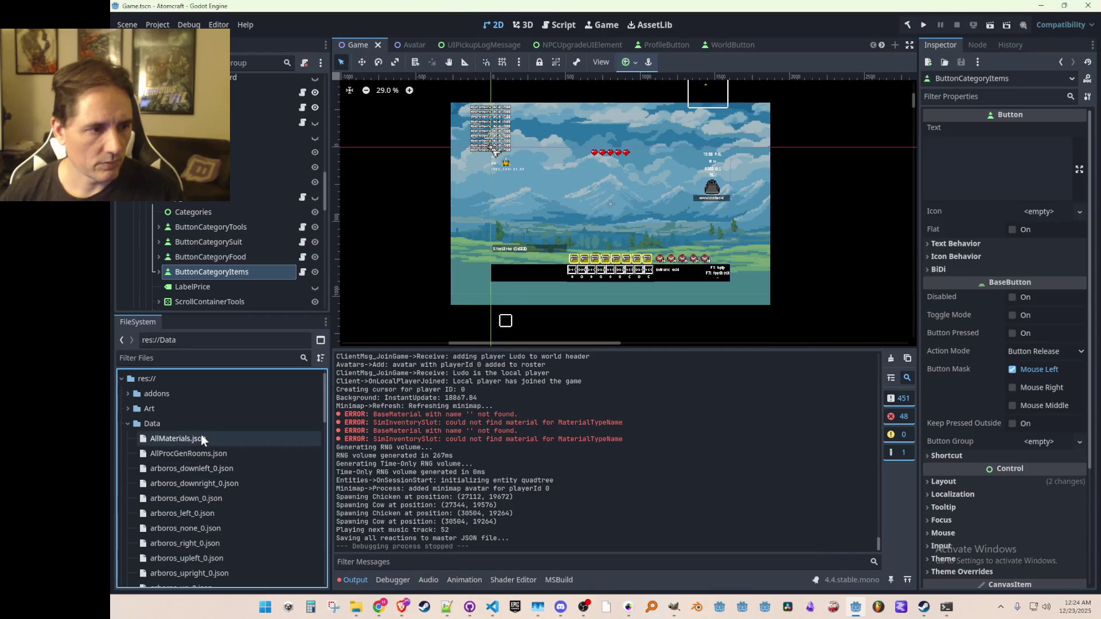
key("alt+Tab")
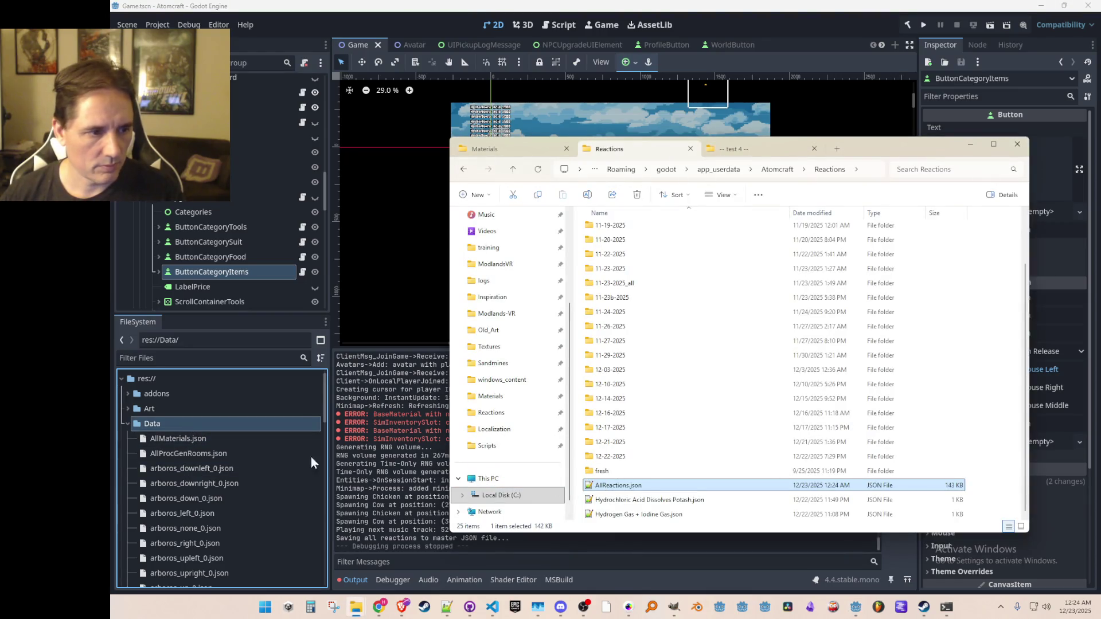
left_click_drag(265, 425, 263, 419)
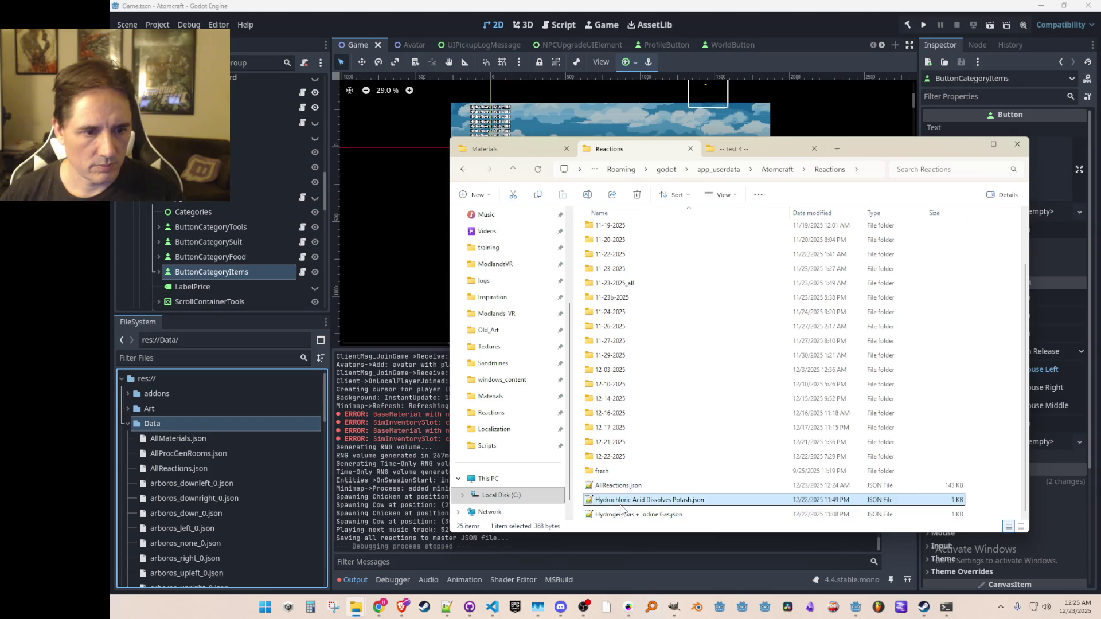
key("Delete")
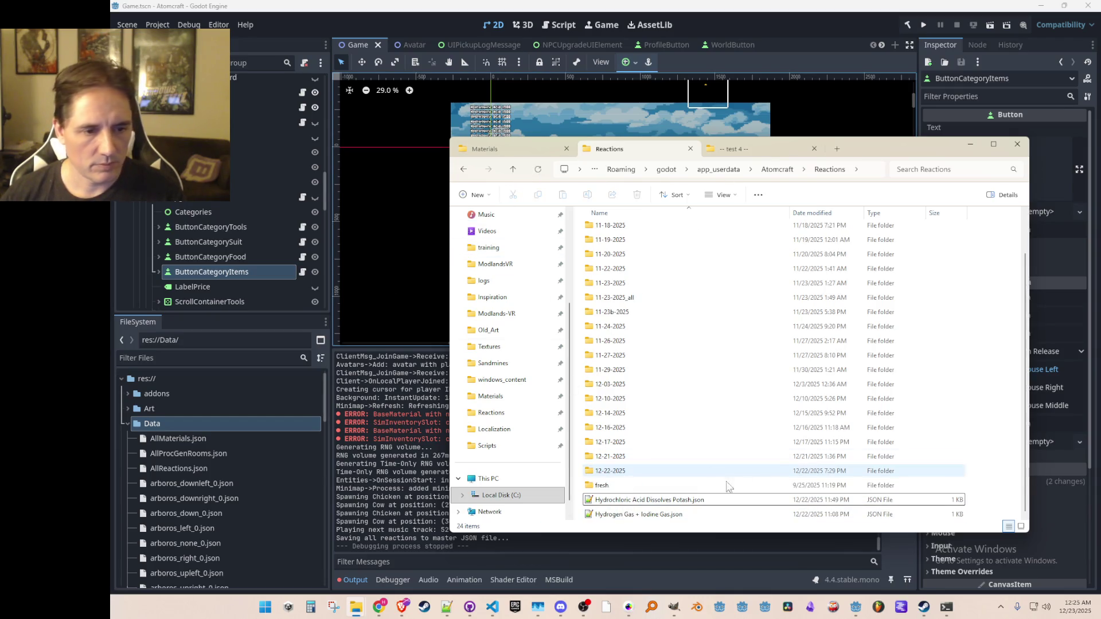
- Create a 12-23-2025 folder in Reactions and move the Hydrochloric Acid and Hydrogen Gas files into it
right_click(986, 489)
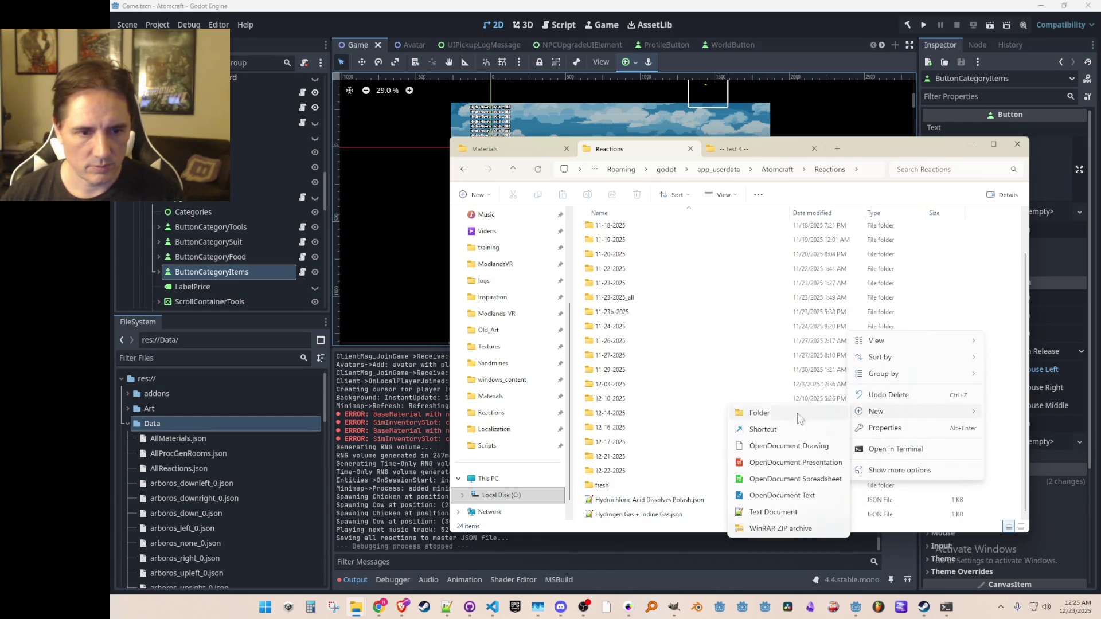
key("Escape")
key("Escape")
key("ctrl+shift+n")
type("12-23-")
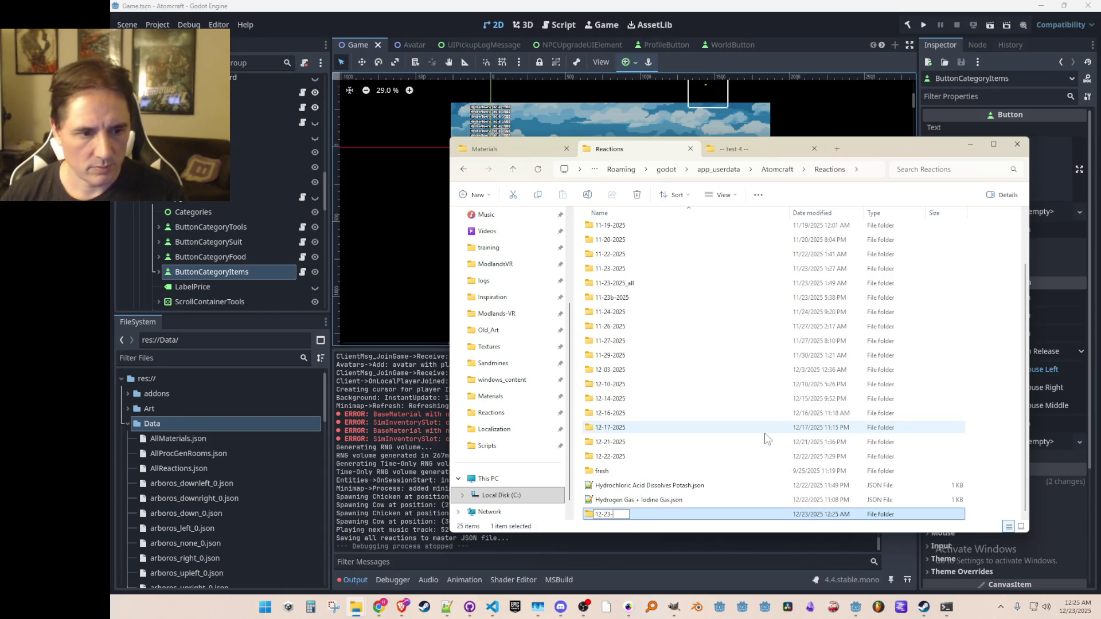
type("5")
key("Return")
left_click(631, 486)
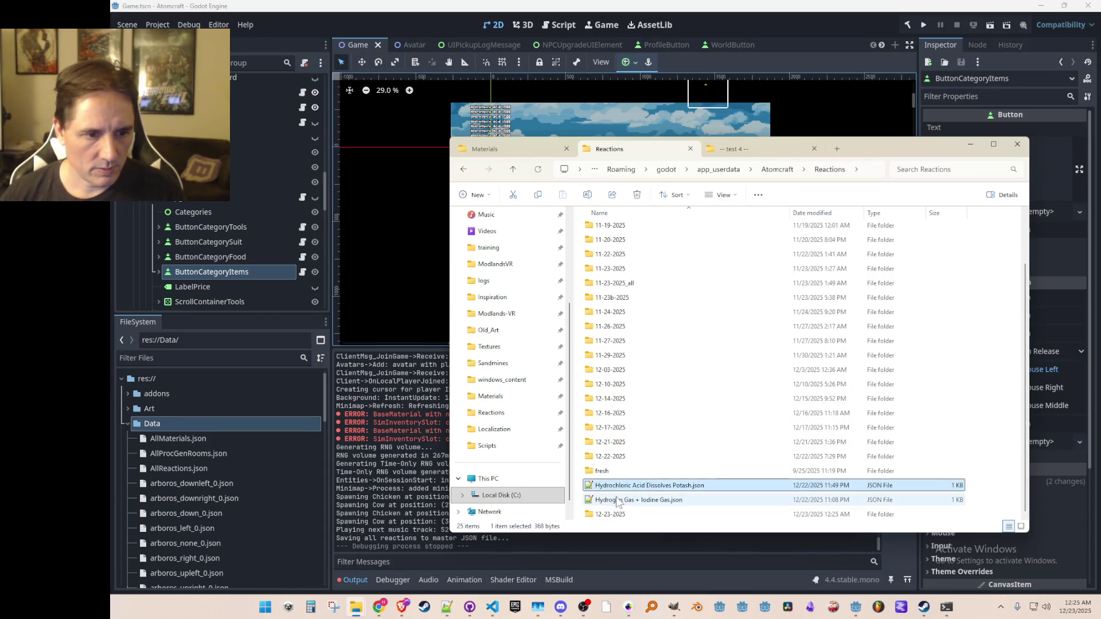
left_click(629, 500, "shift")
left_click_drag(630, 503, 631, 514)
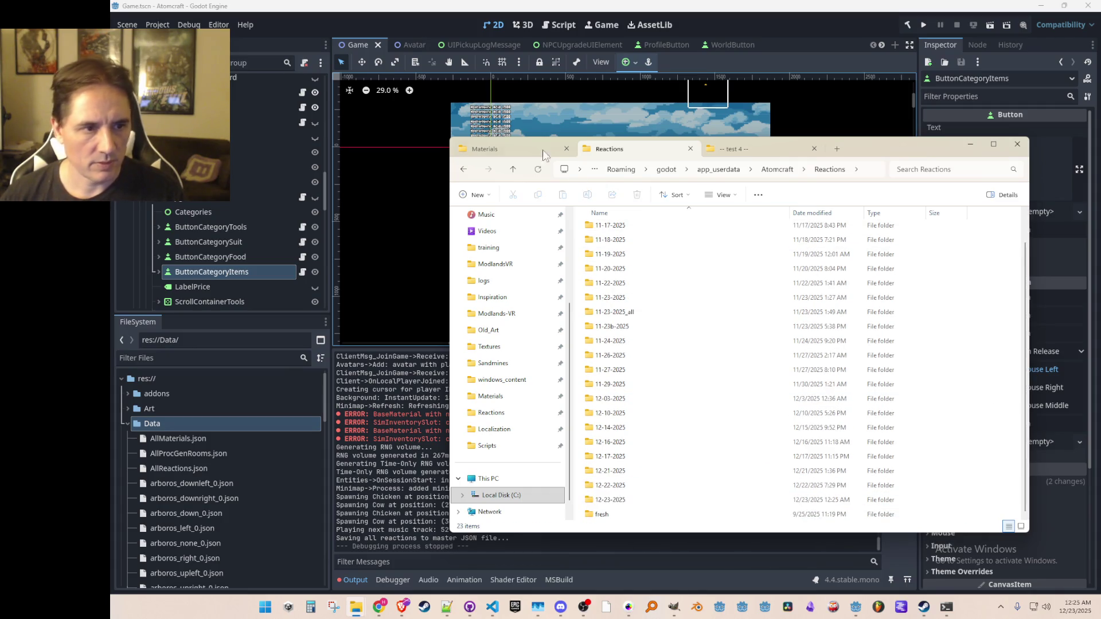
- Move all material JSON files into a new Materials/12-23-2025 folder, then minimize Explorer and save the scene
left_click(506, 148)
right_click(996, 382)
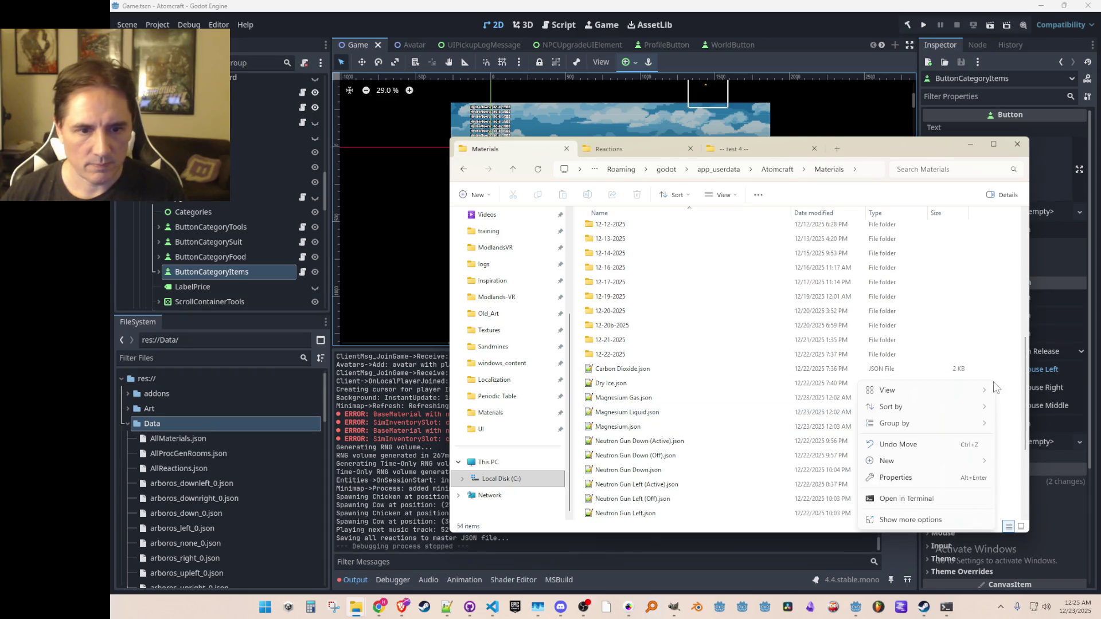
mouse_move(920, 457)
left_click(810, 459)
type("12-23-2025")
key("Return")
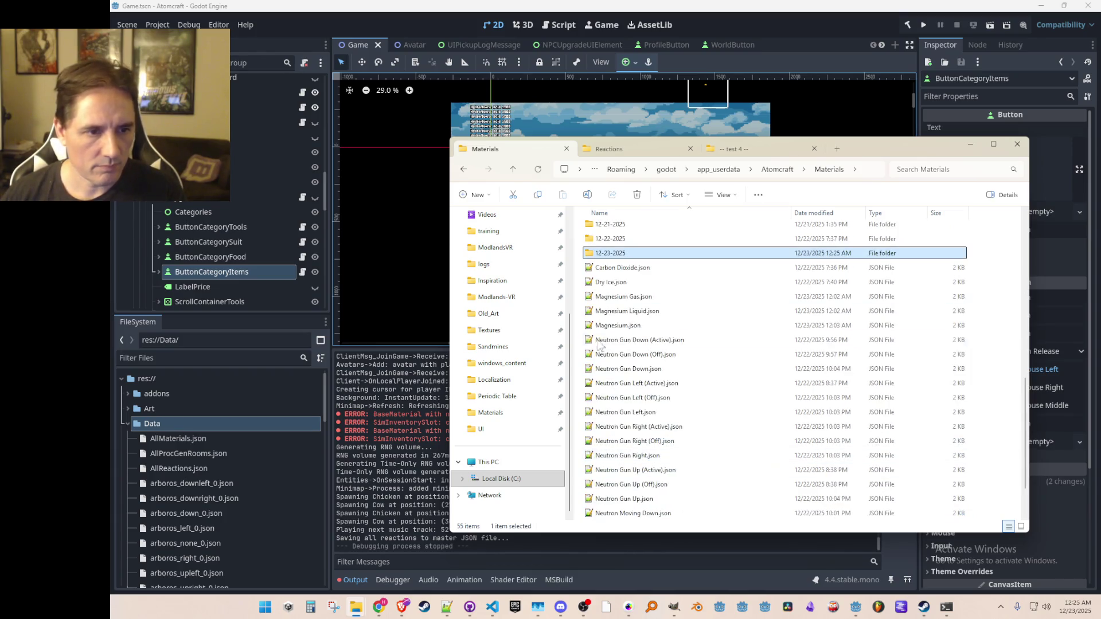
left_click(619, 268)
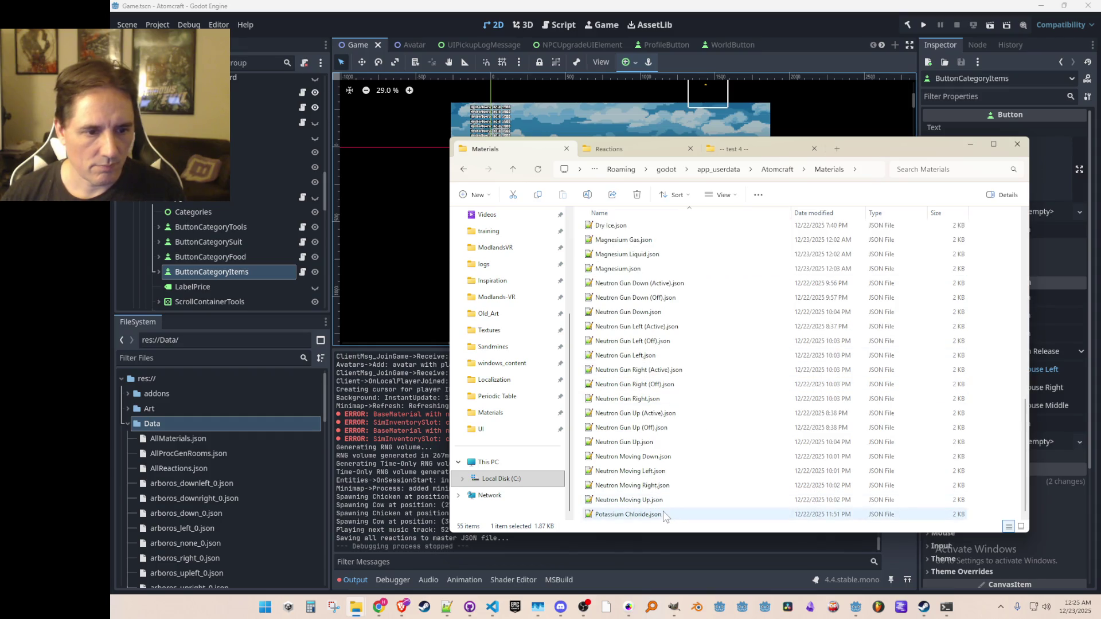
key("shift+End")
scroll(631, 384, "up", 5)
left_click_drag(619, 416, 617, 400)
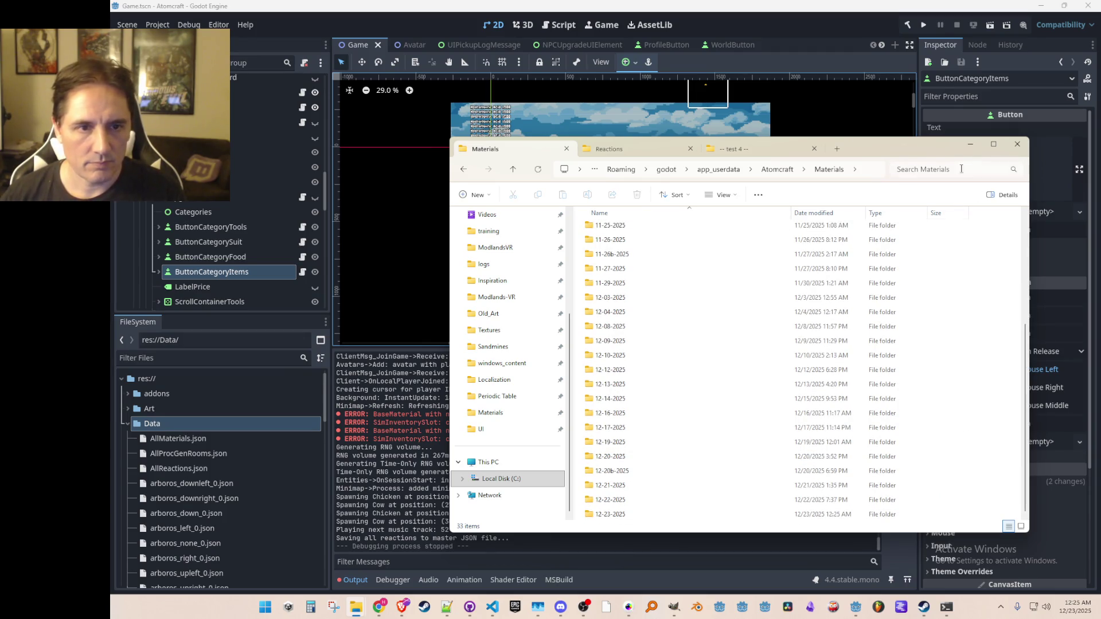
left_click(969, 147)
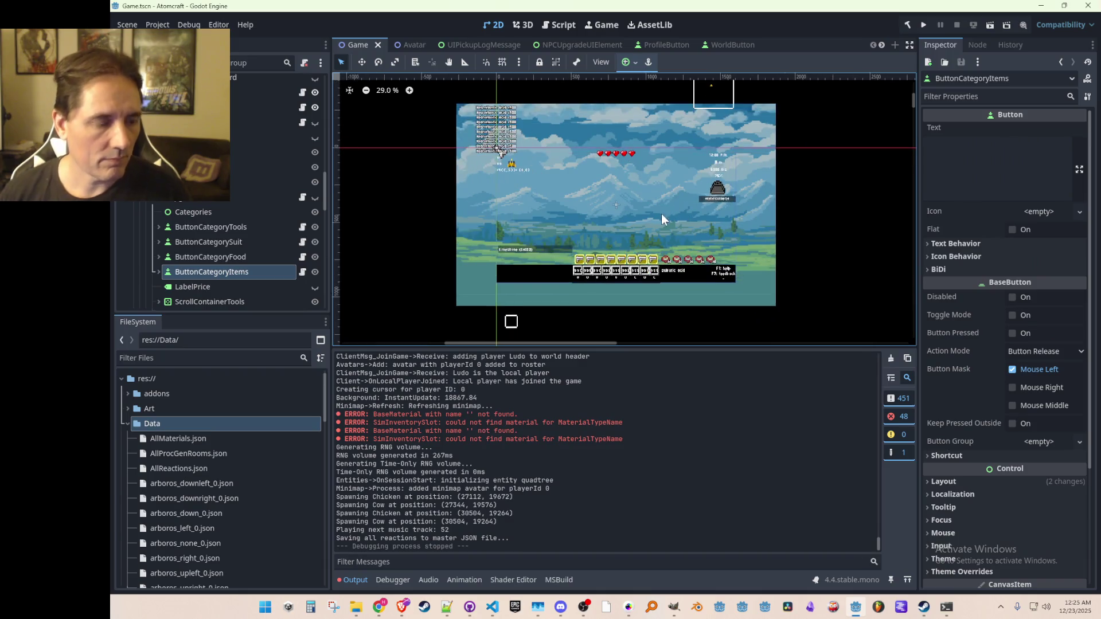
key("ctrl+s")
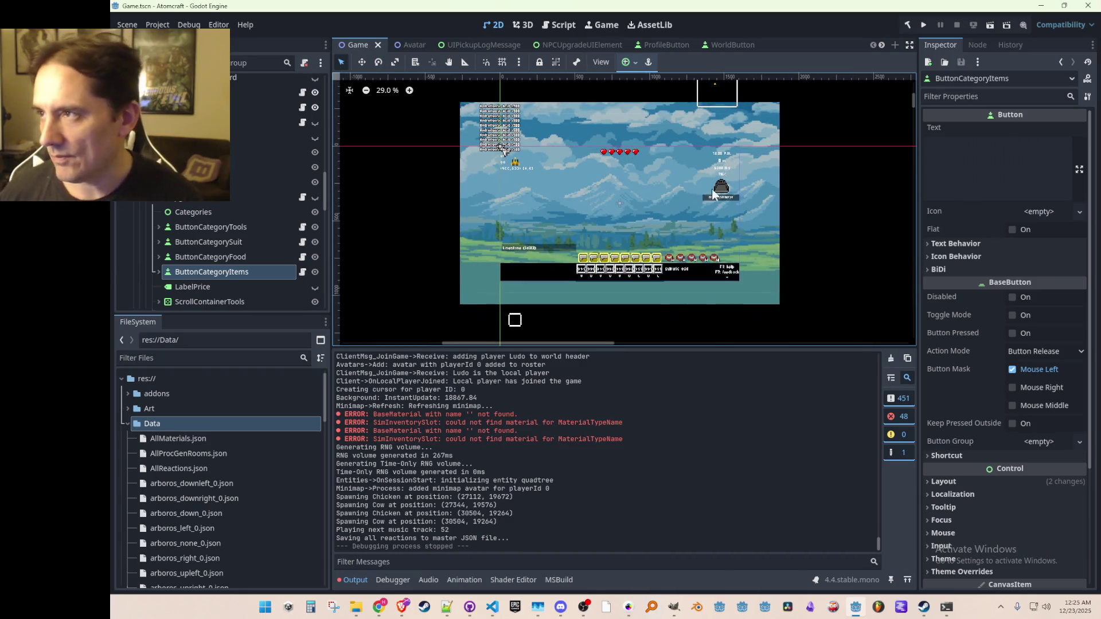
- Open Version.cs in Visual Studio Code through the quick file search for 'version'
left_click(492, 607)
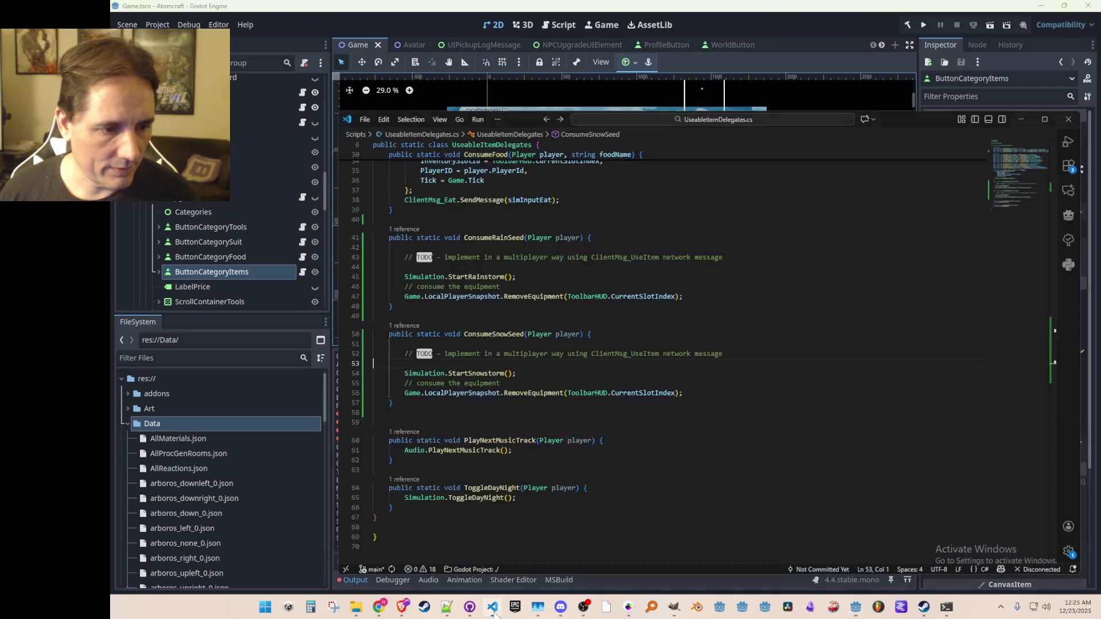
left_click(692, 422)
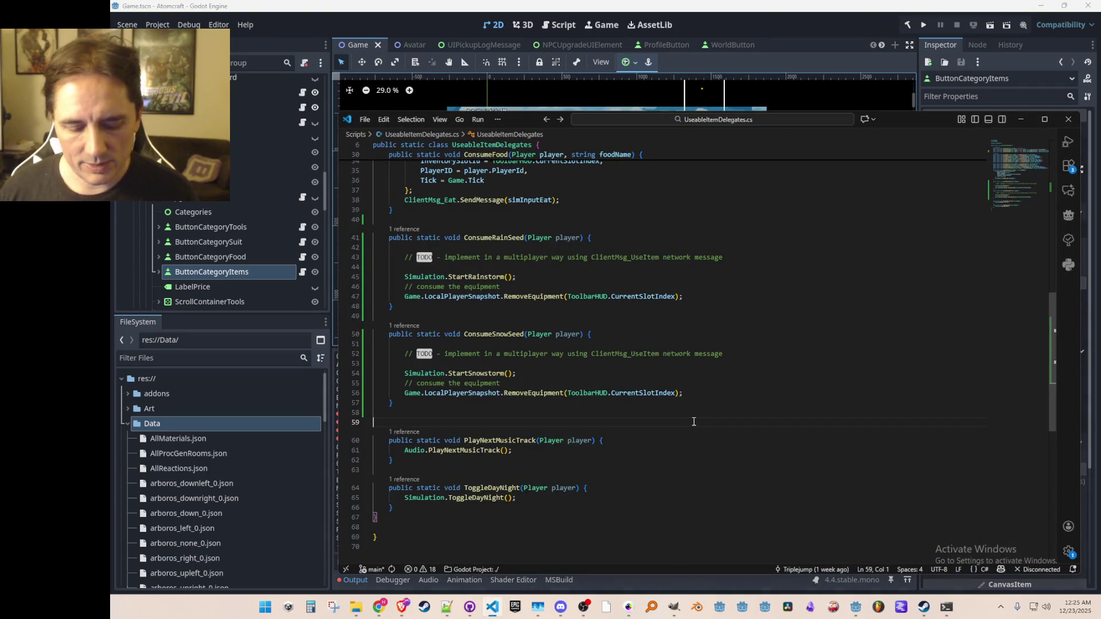
key("ctrl+p")
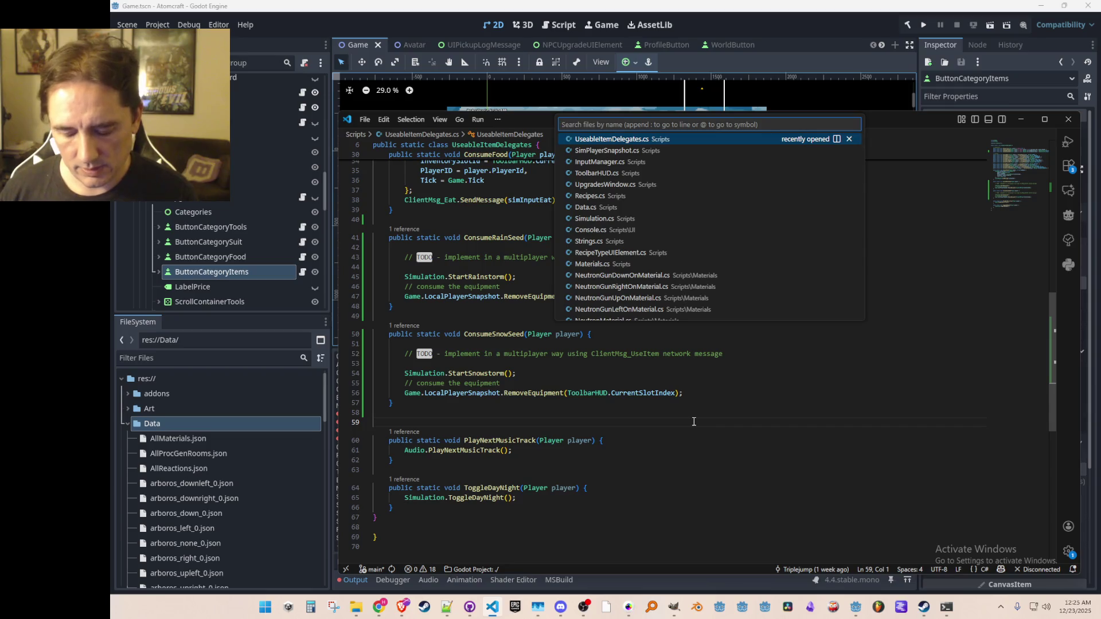
type("version")
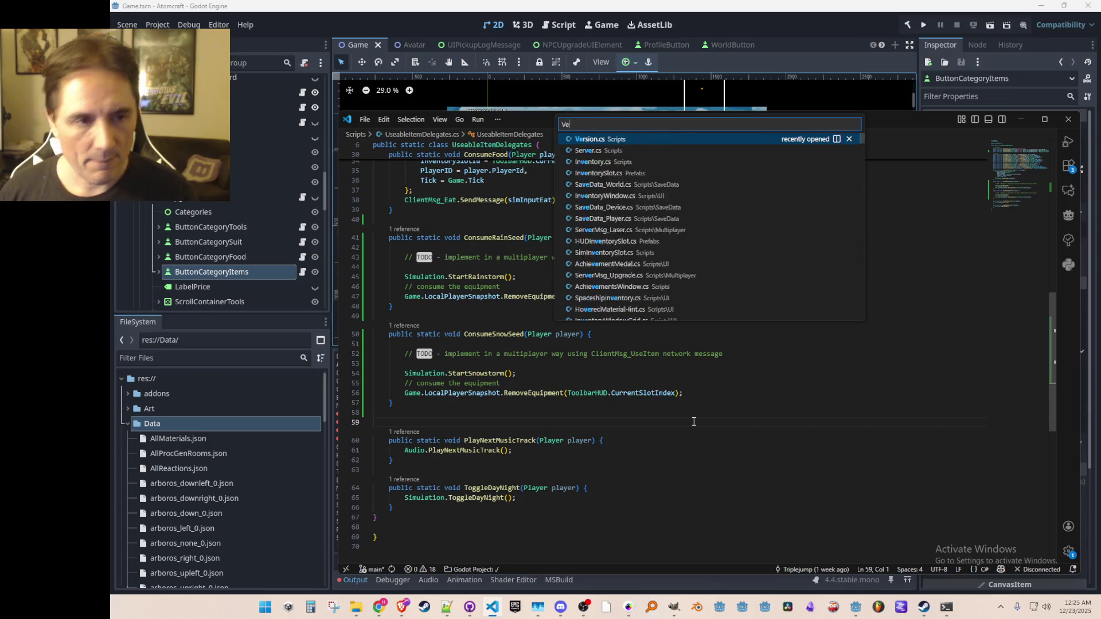
left_click(715, 147)
- Go to VersionName's definition and change its value from v12.22.2025 to v12.23.2025
right_click(660, 277)
left_click(671, 249)
left_click(545, 238)
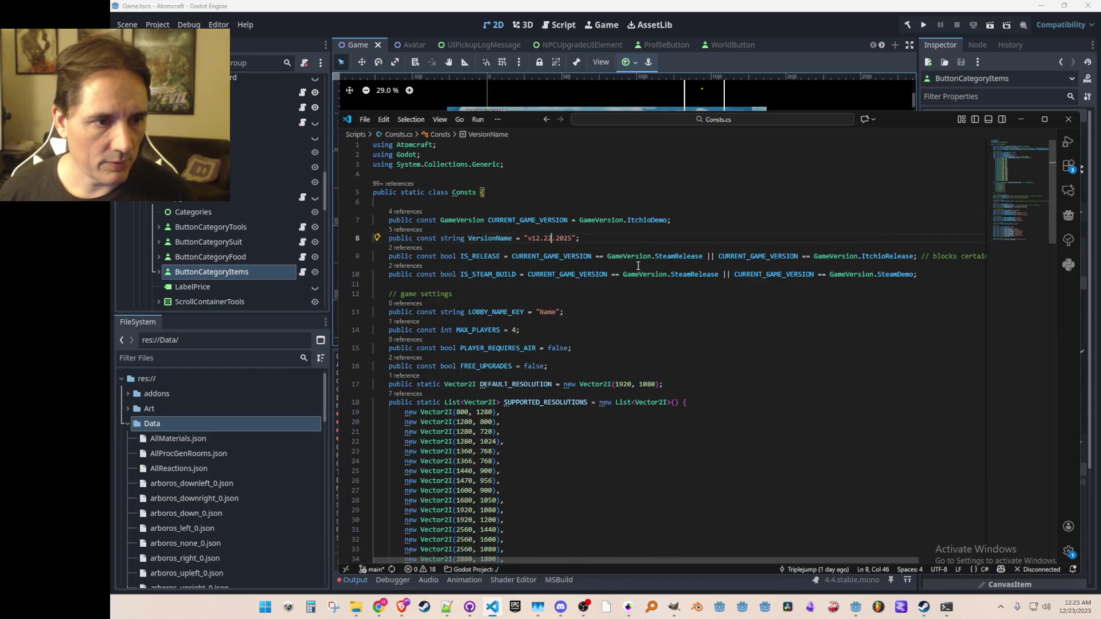
key("BackSpace")
type("3")
key("Home")
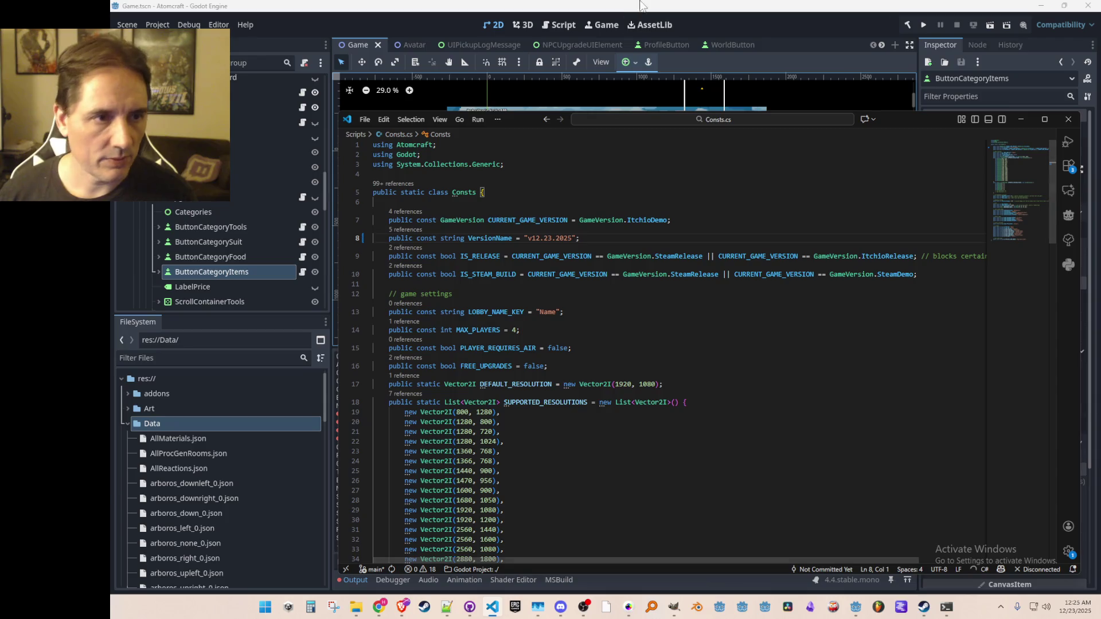
left_click(462, 23)
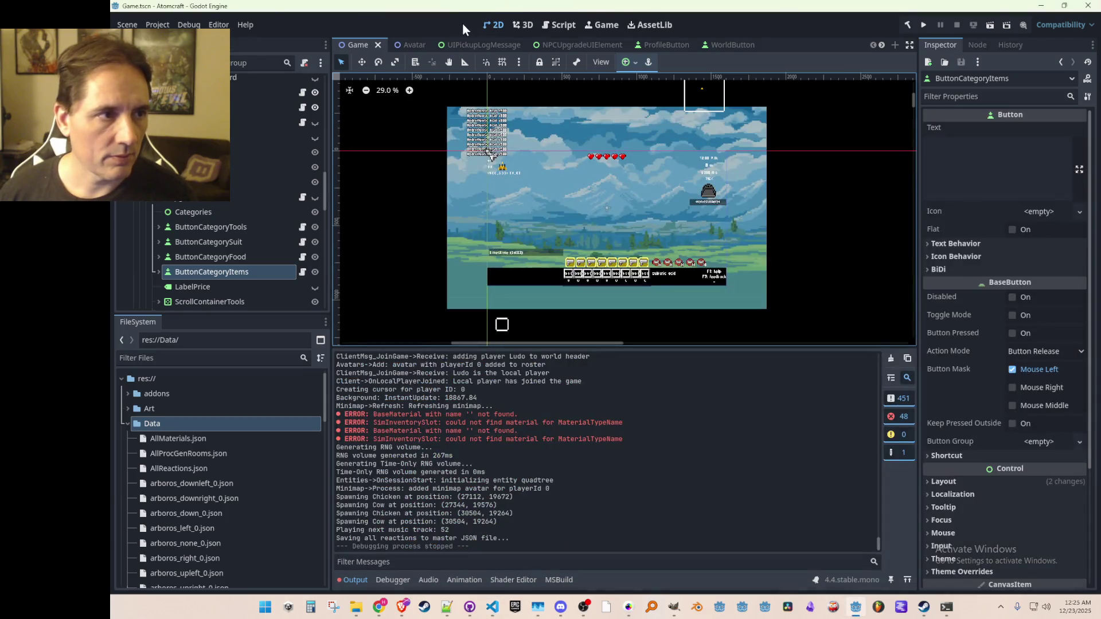
- Run the project and load the TEST 4 world in single player with the player profile
left_click(923, 23)
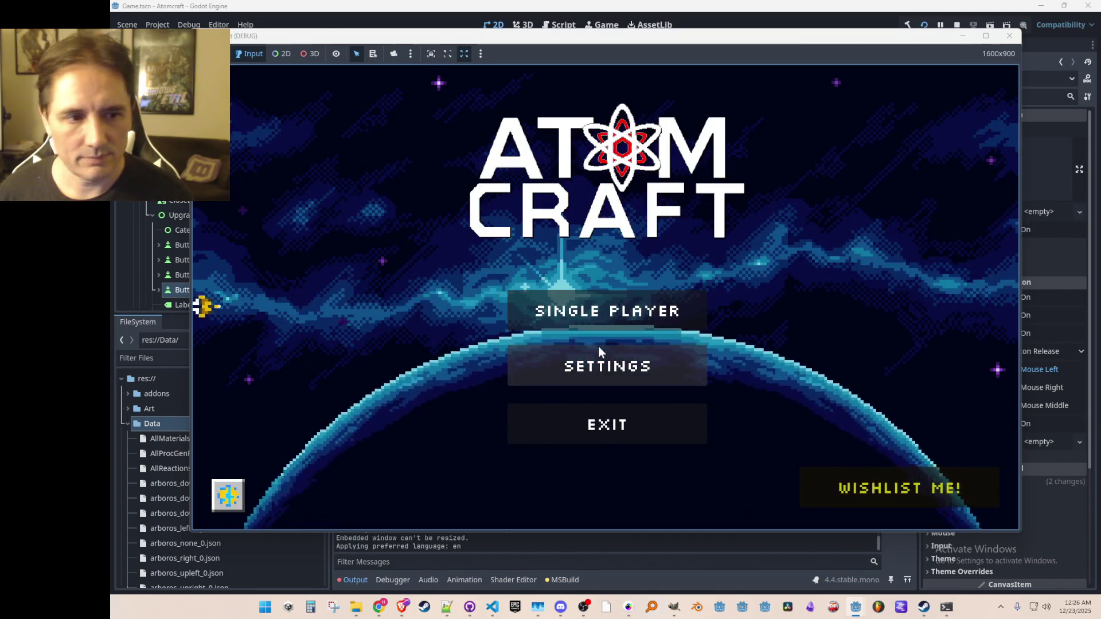
left_click(591, 310)
left_click(576, 235)
left_click(576, 214)
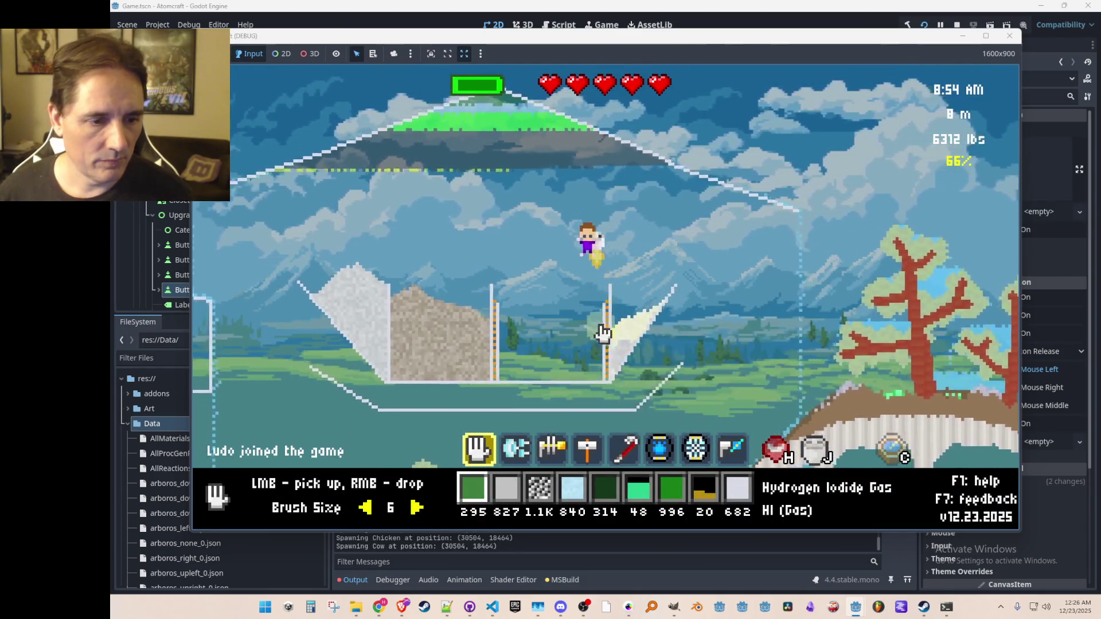
- Switch through hotbar slots 2, 5 and 6 and move the player onto the sand pile
key("2")
key("5")
key("6")
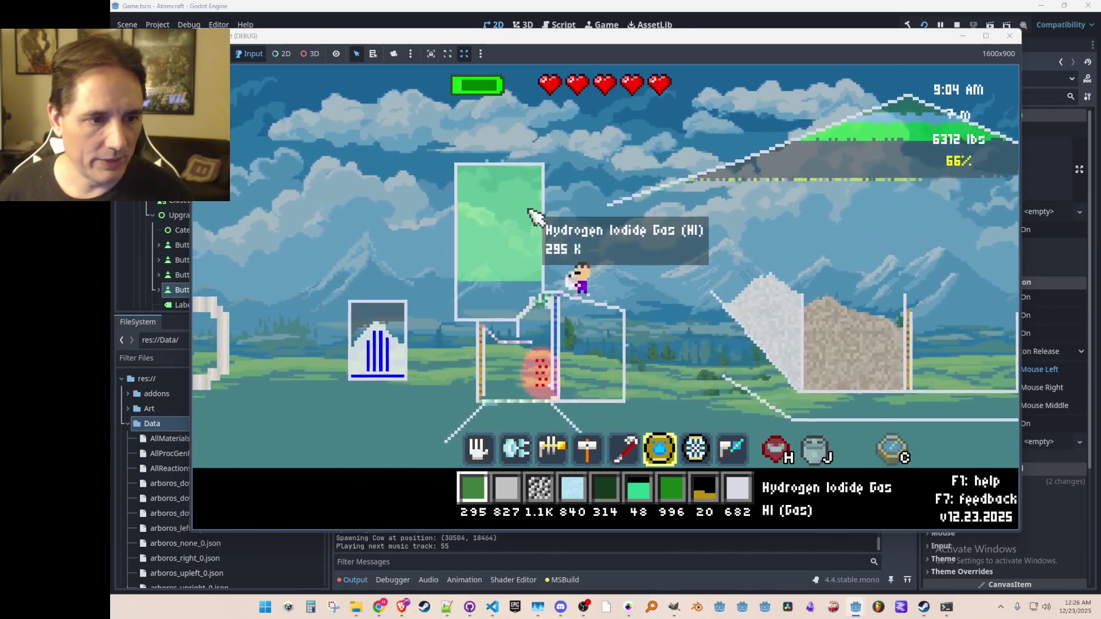
key("d")
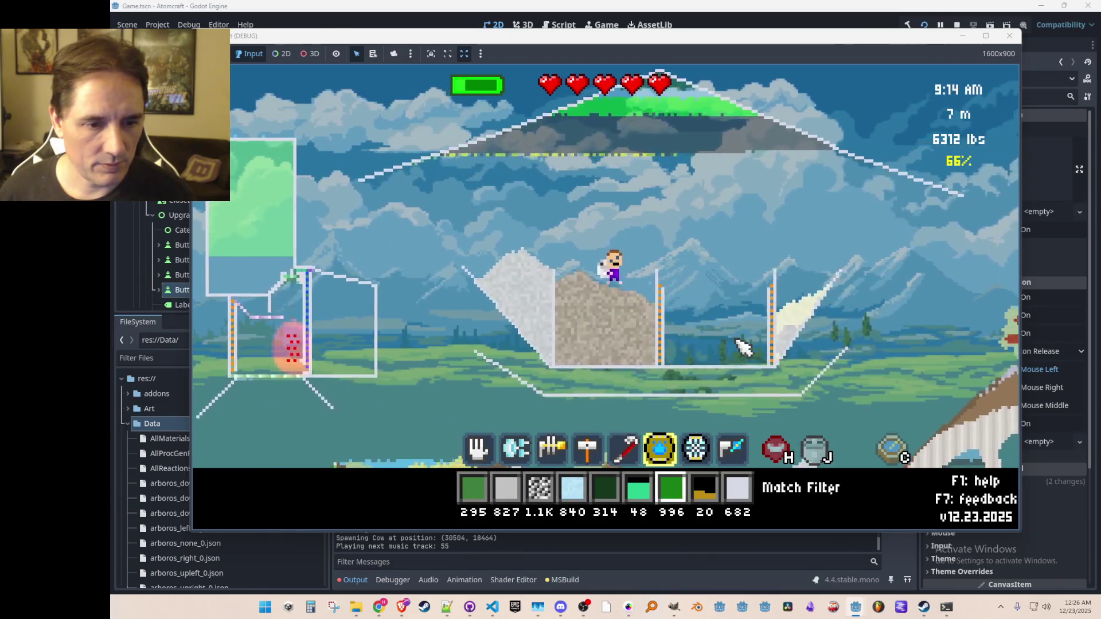
- Put Magnesium, filtered with 'magnes', into hotbar slot 8 and grant 1000 units
key("8")
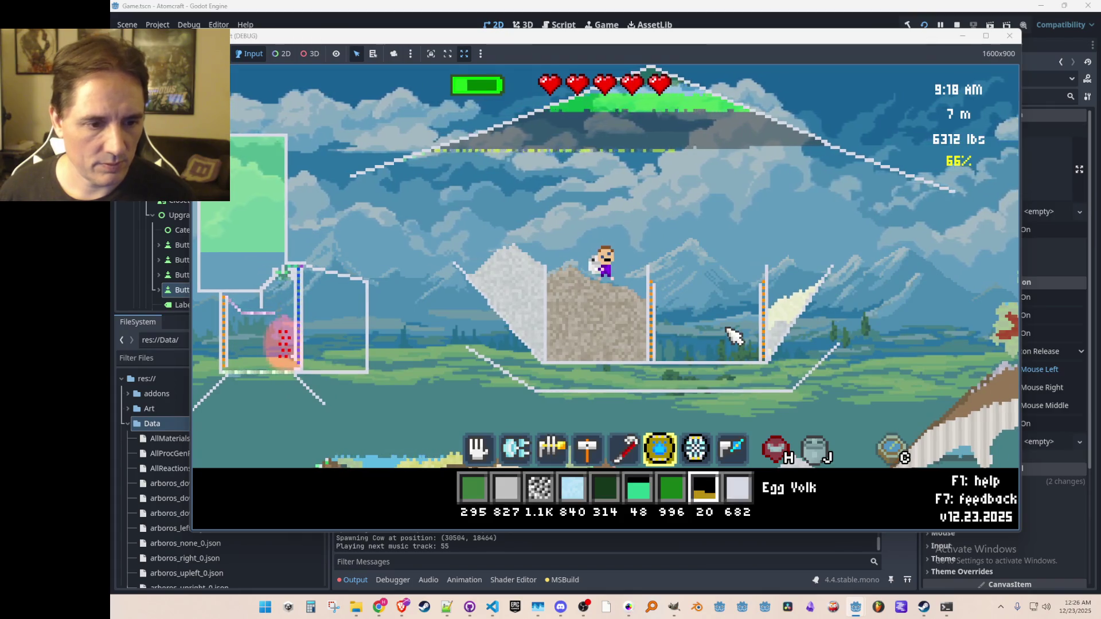
key("i")
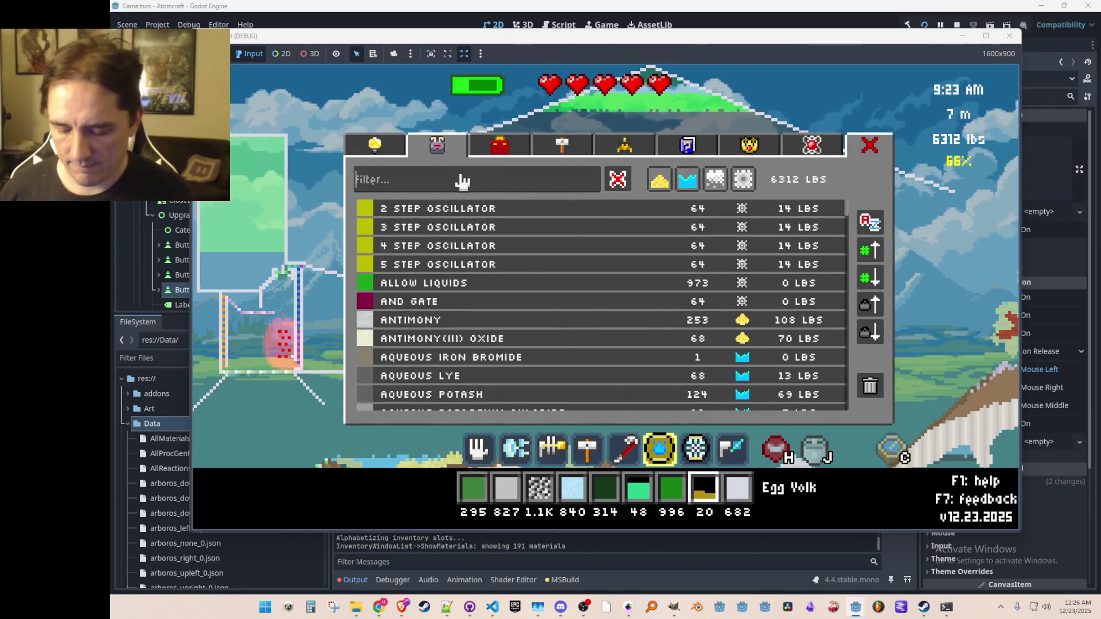
type("magnes")
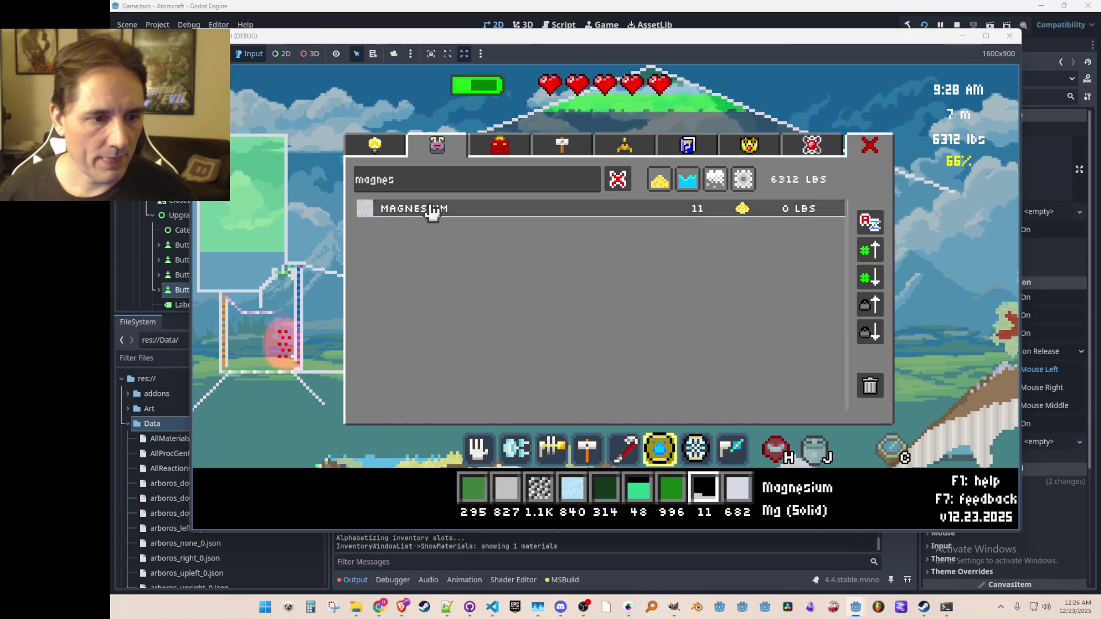
left_click(430, 208)
type("ive Magnesiu")
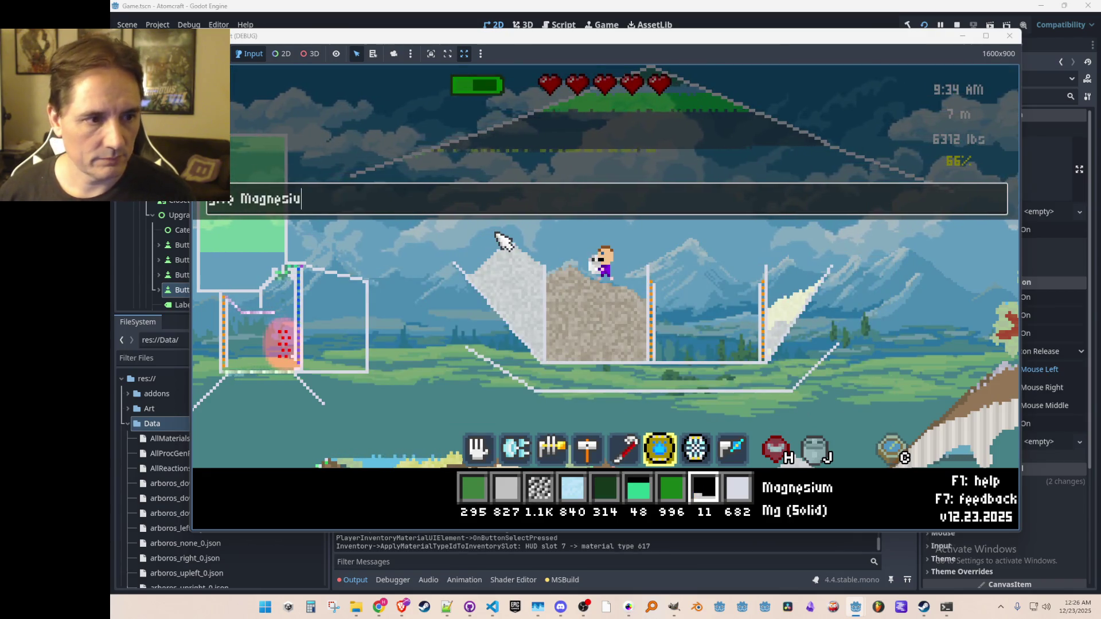
key("Return")
- Drop magnesium into the right-hand basin and scoop part of the pile back up
scroll(648, 248, "up", 5)
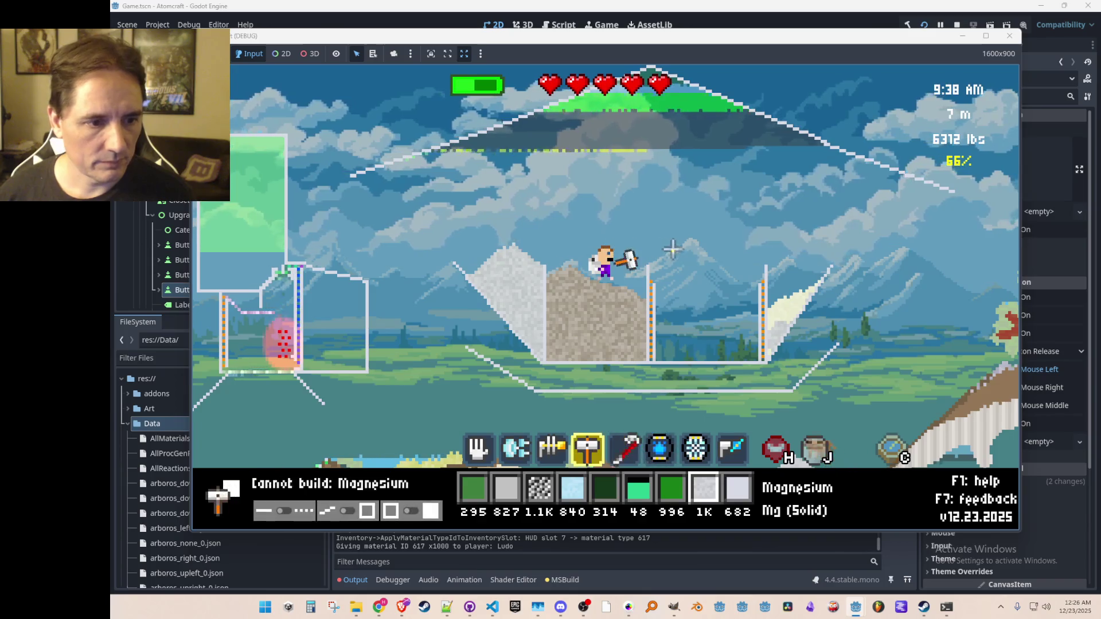
right_click(704, 255)
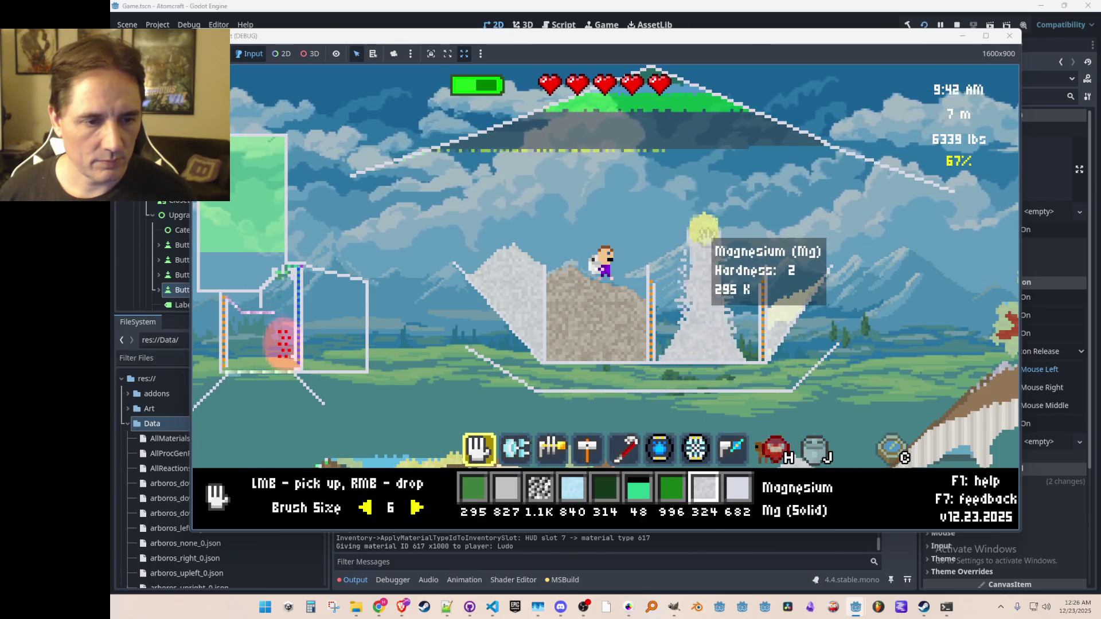
mouse_move(708, 229)
left_mouse_down()
mouse_move(688, 266)
mouse_move(697, 297)
mouse_move(730, 287)
mouse_move(686, 307)
mouse_move(740, 297)
mouse_move(676, 300)
mouse_move(698, 274)
left_mouse_up()
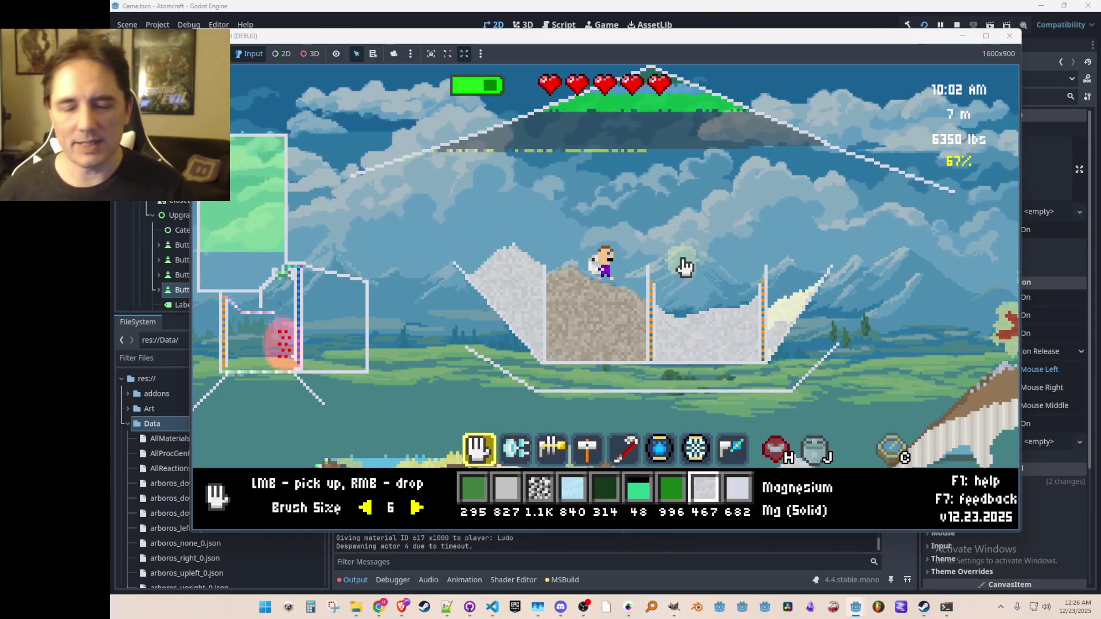
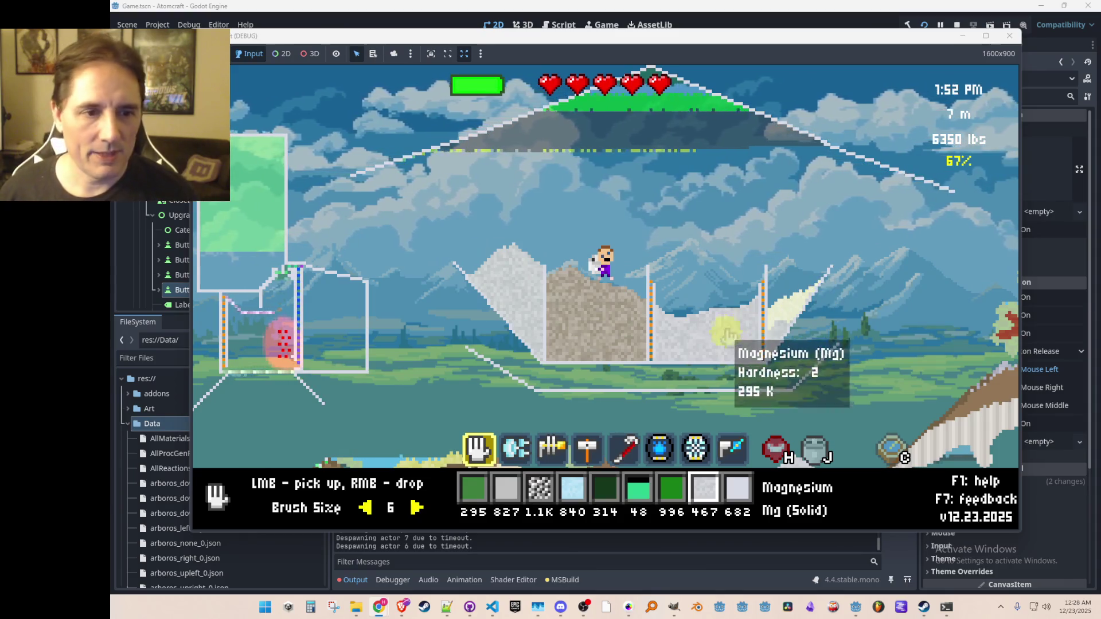
- Fly up out of the container and fire the laser to ignite the coal pile
key("space")
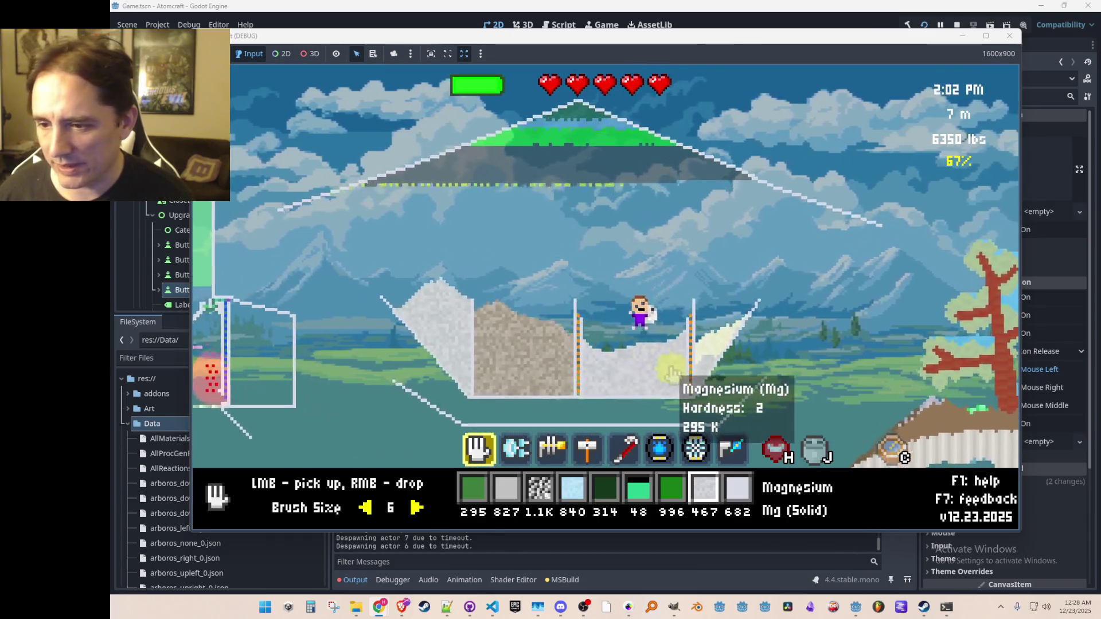
key("space")
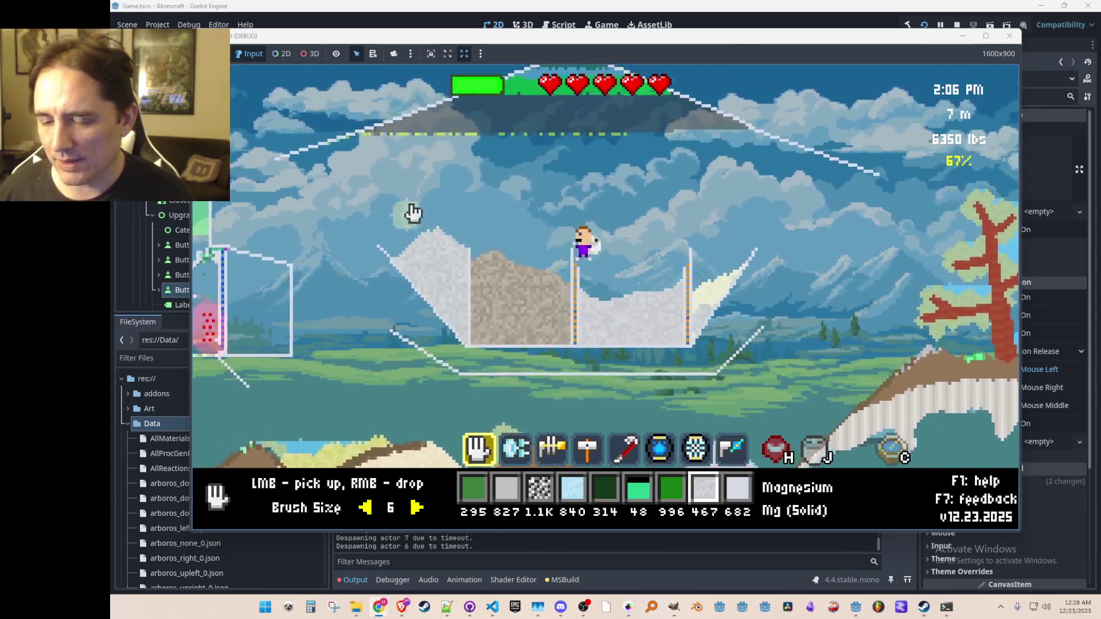
key("a")
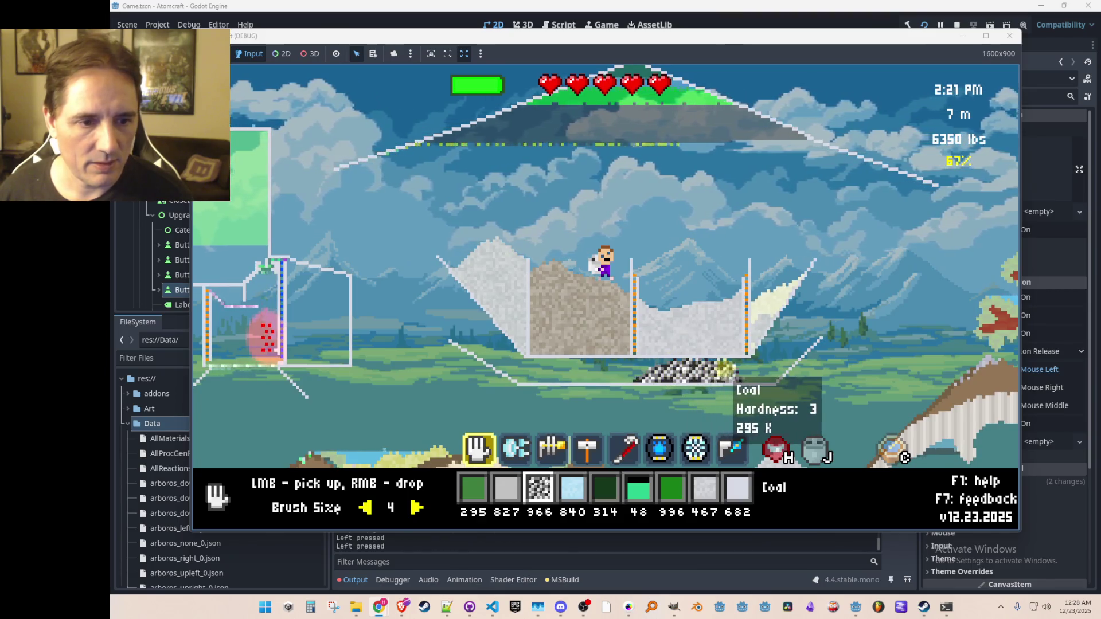
scroll(699, 395, "down", 2)
left_click_drag(688, 373, 741, 381)
- Gather the burning coal and magnesium with the hand tool, dropping magnesium piles back on the ground
scroll(717, 333, "up", 2)
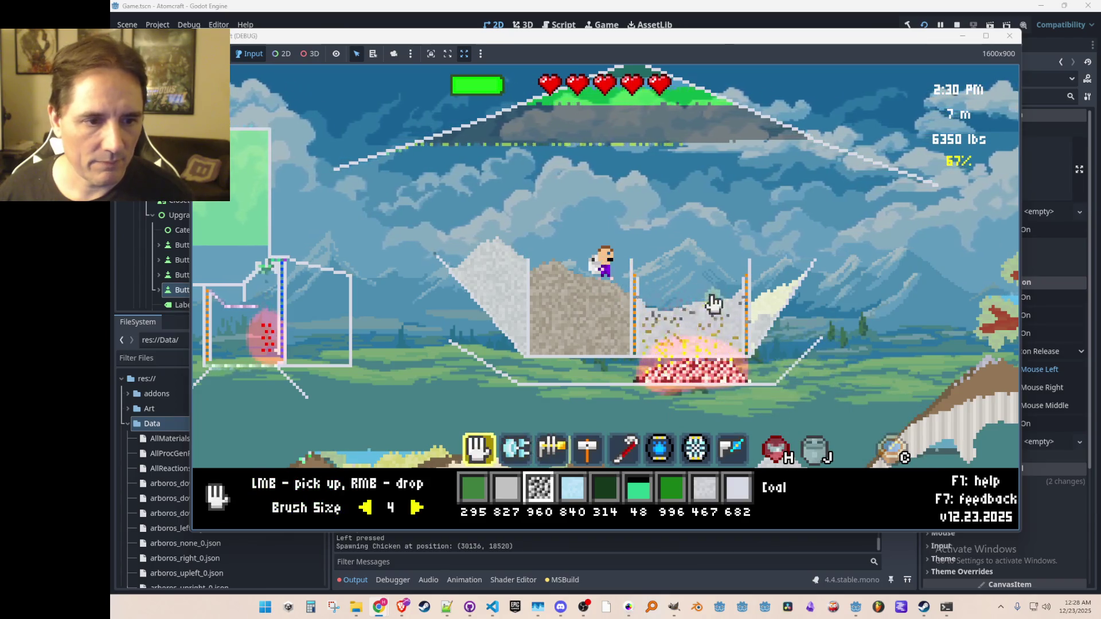
right_click(728, 333)
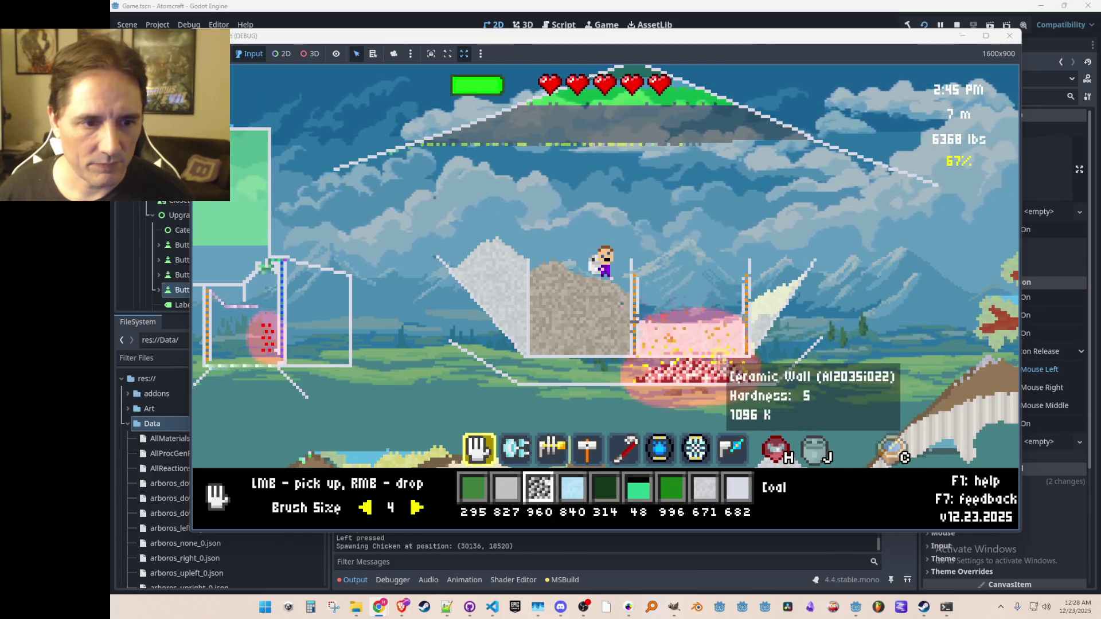
left_click(732, 389)
mouse_move(736, 388)
left_mouse_down()
mouse_move(730, 344)
mouse_move(658, 356)
mouse_move(691, 361)
mouse_move(706, 309)
mouse_move(689, 296)
left_mouse_up()
scroll(689, 296, "down", 3)
scroll(689, 296, "down", 1)
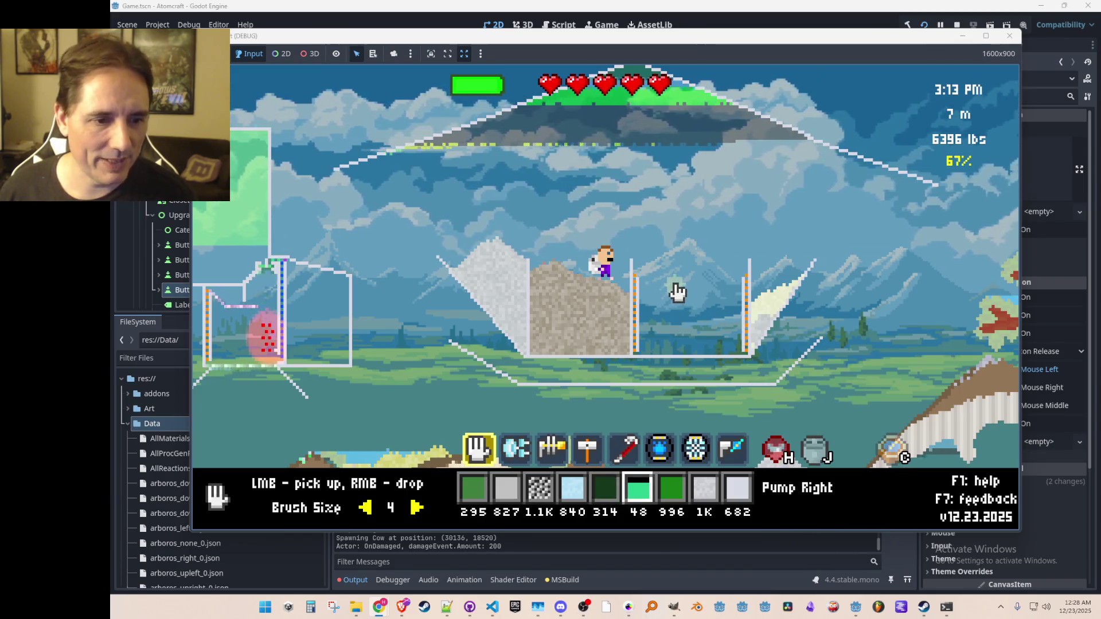
scroll(678, 292, "down", 2)
right_click(831, 395)
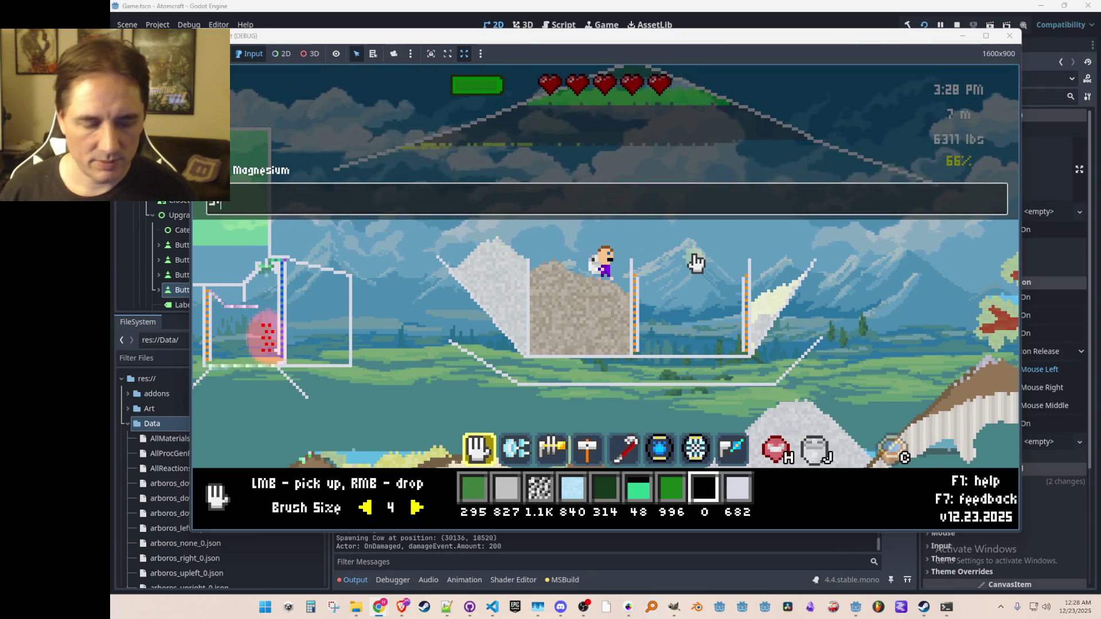
- Search the inventory for 'stib', assign Stibnite to a hotbar slot, and drop a pile into the container
key("i")
key("BackSpace")
key("BackSpace")
key("BackSpace")
type("stib")
left_click(411, 210)
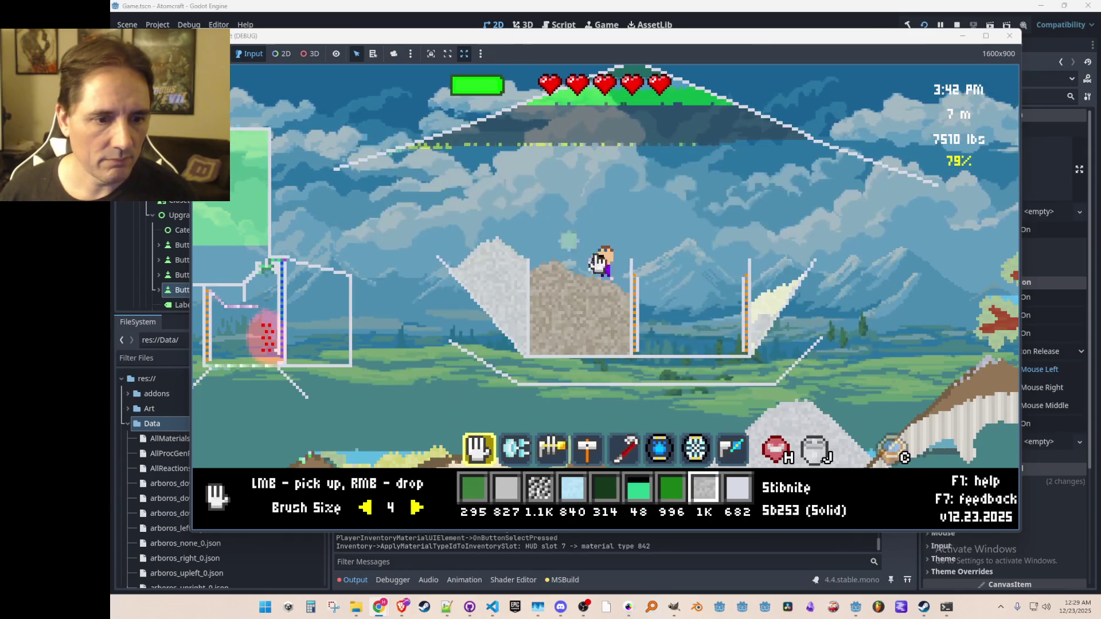
right_click(696, 295)
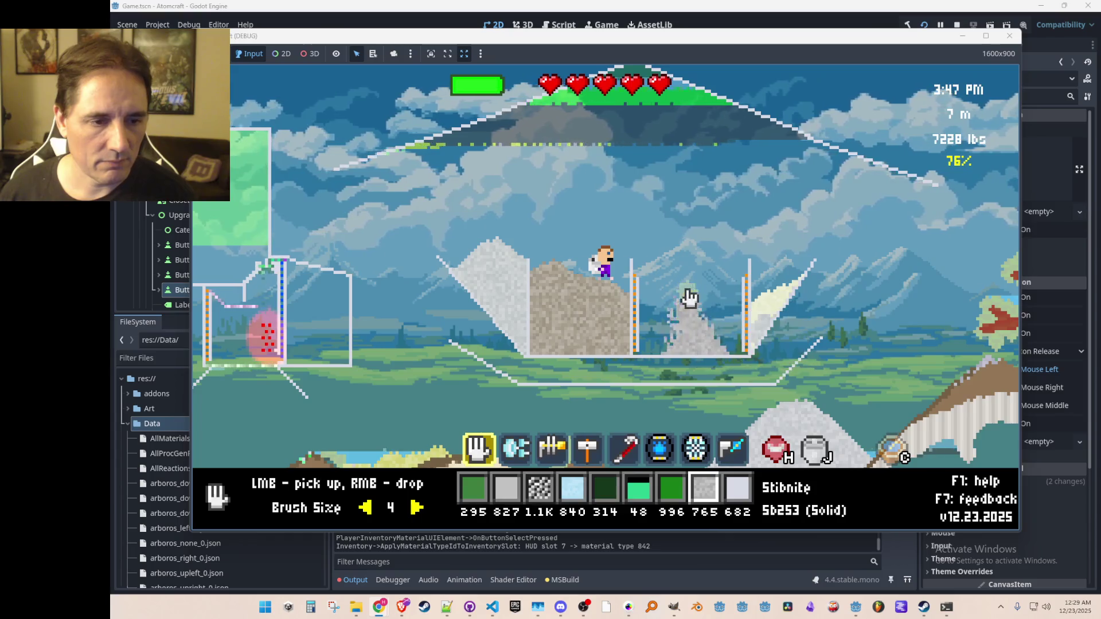
- Place a coal pile under the container and zap it with the laser to burn
key("6")
key("3")
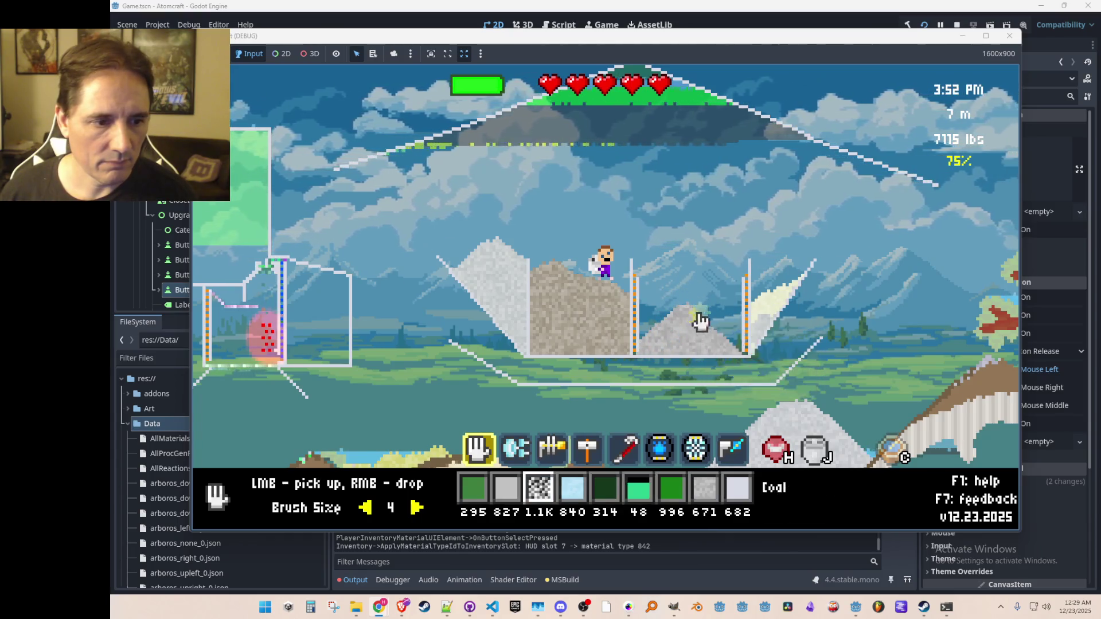
right_click(652, 381)
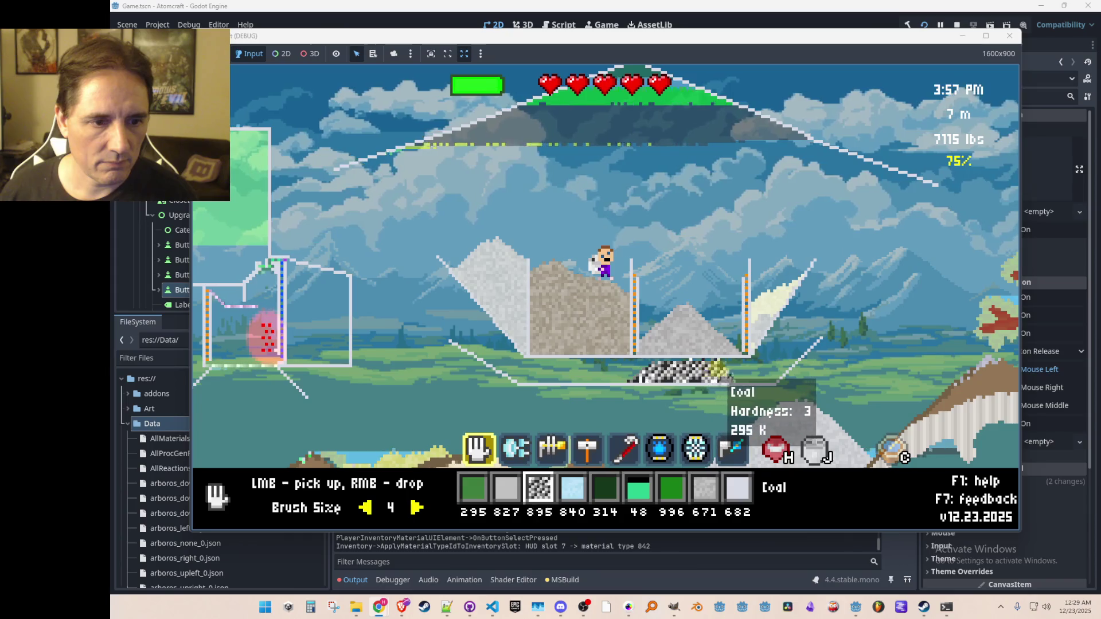
scroll(733, 372, "down", 2)
left_click(740, 374)
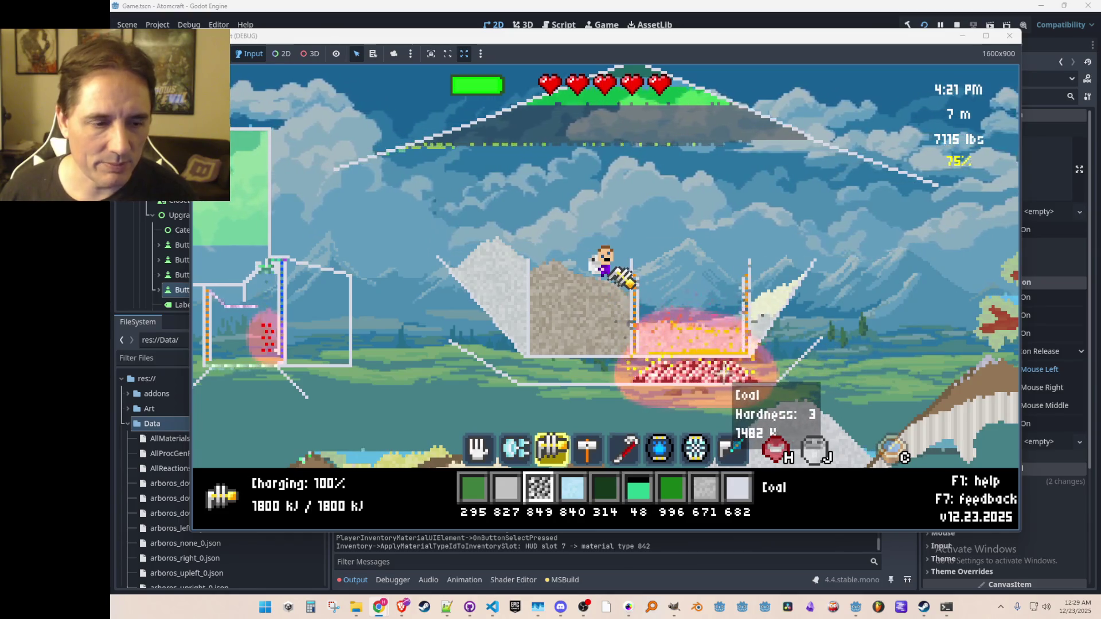
scroll(717, 355, "down", 1)
scroll(714, 344, "up", 2)
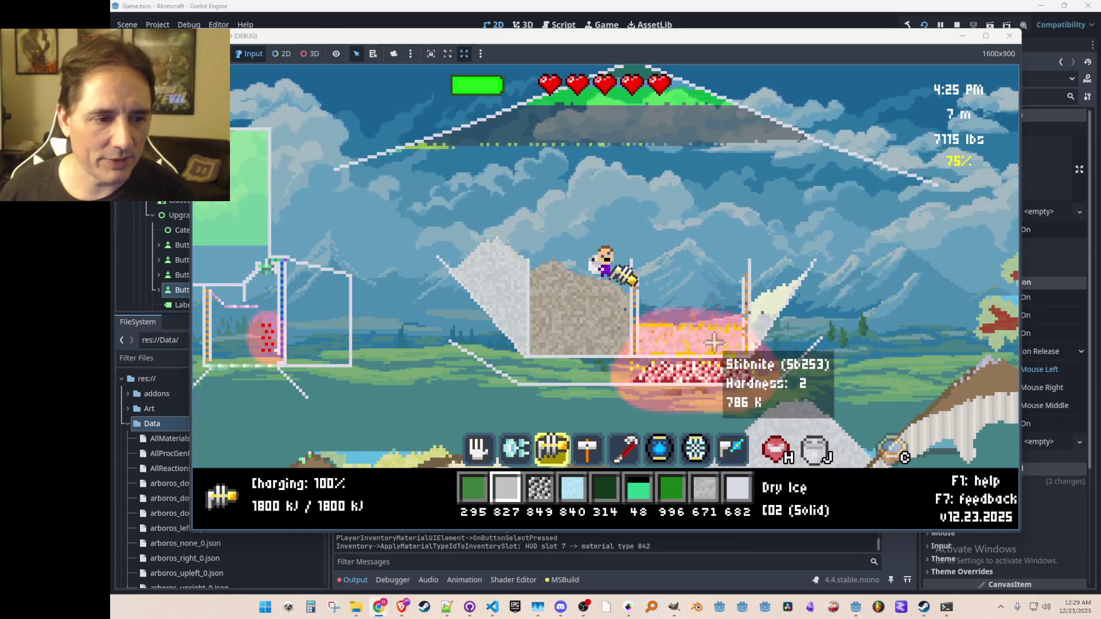
- Use up the dry ice, assign Iron from an 'iron' search, and pour it into the molten Stibnite
left_click(542, 209)
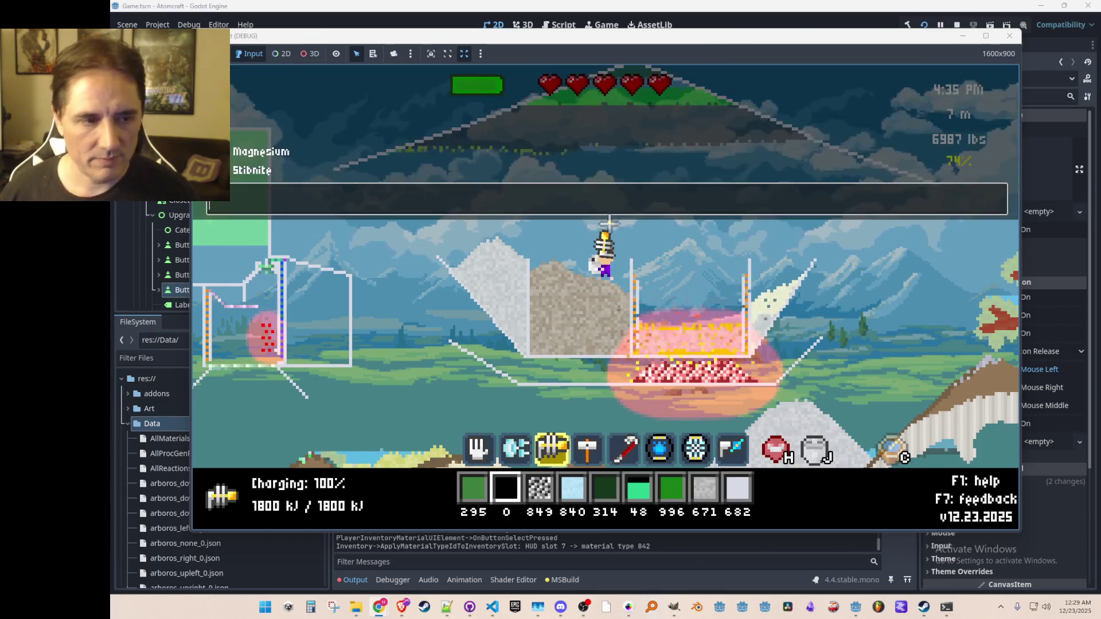
key("i")
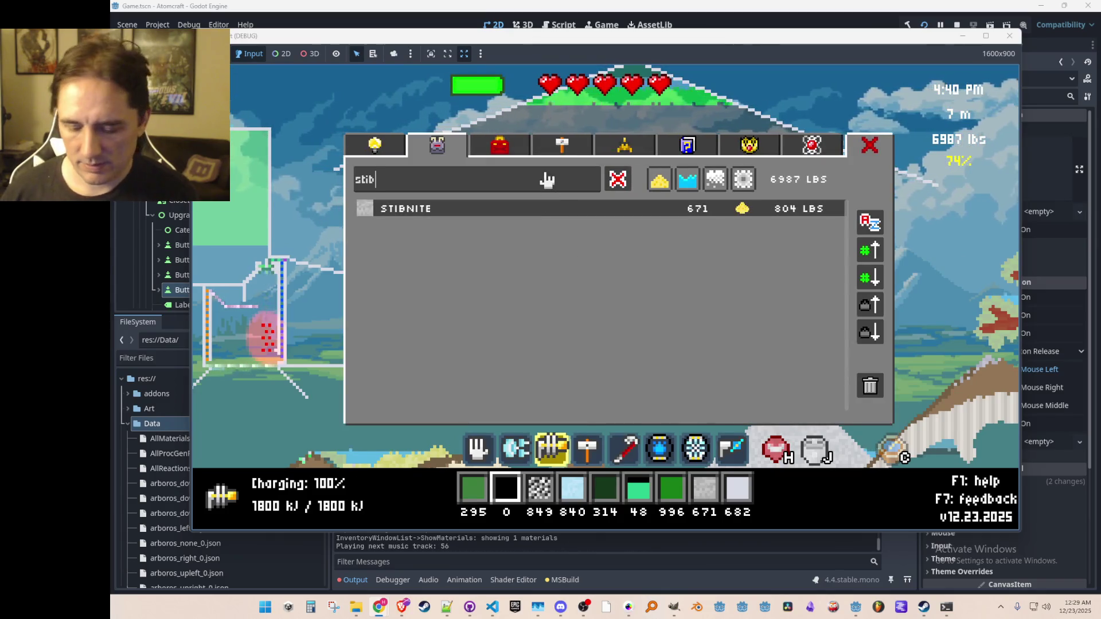
key("BackSpace")
key("BackSpace")
key("BackSpace")
type("iron")
left_click(495, 229)
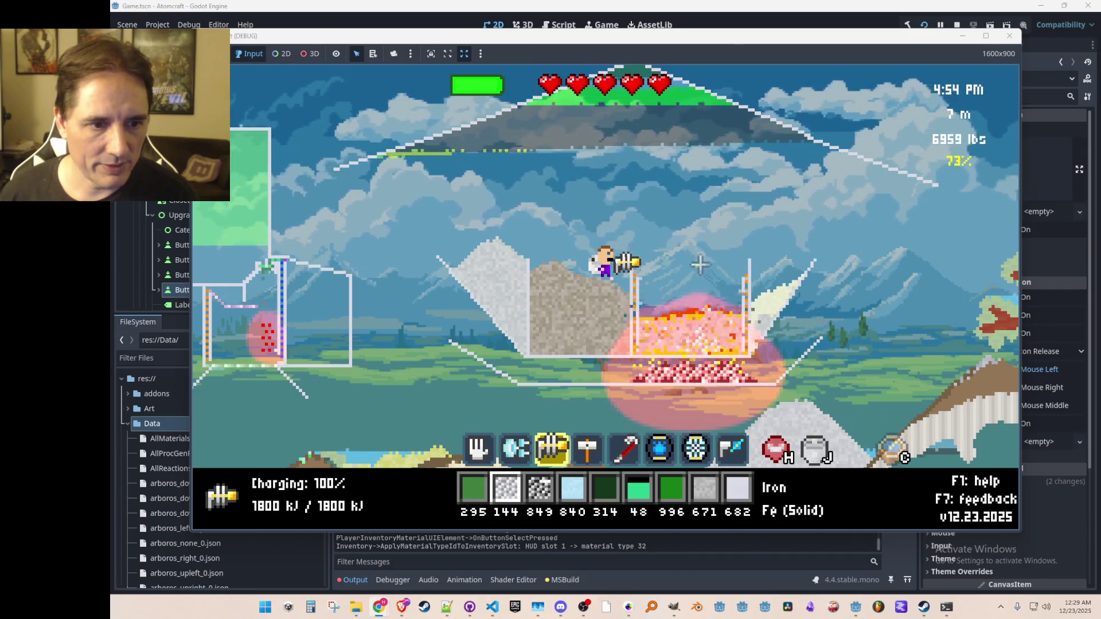
mouse_move(705, 327)
left_mouse_down()
mouse_move(625, 350)
mouse_move(682, 347)
left_mouse_up()
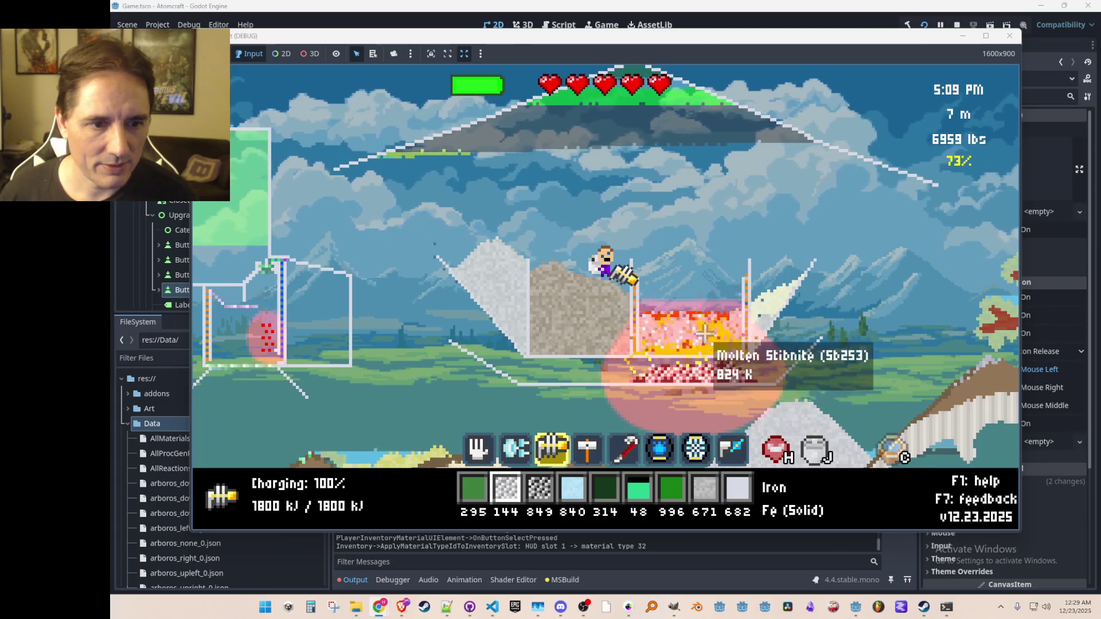
left_click(687, 248)
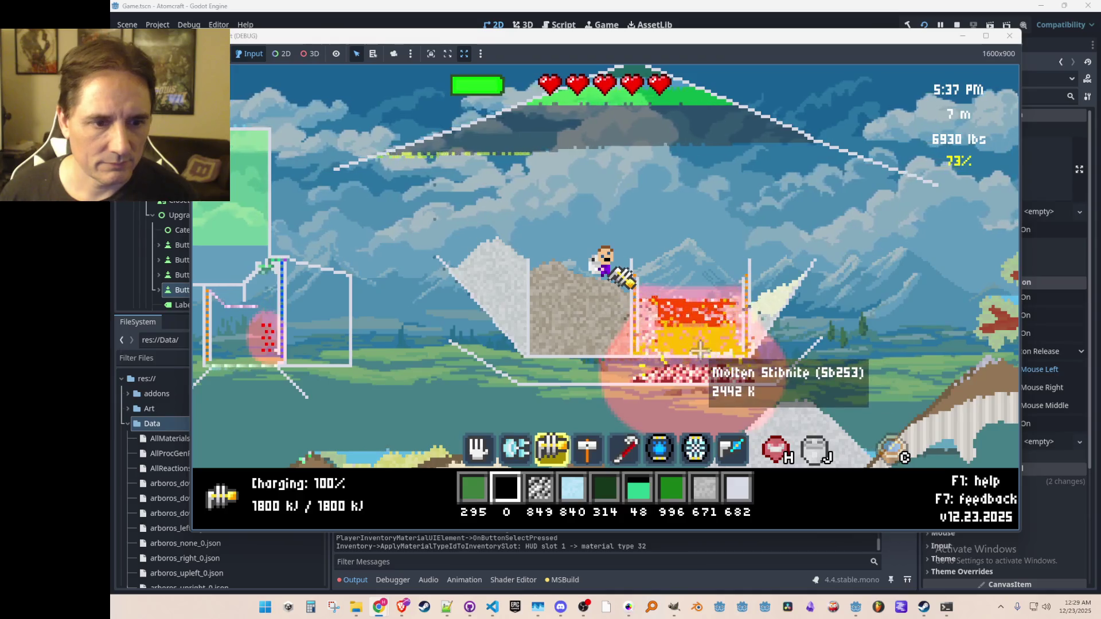
- Collect Antimony(III) Oxide and Iron Sulfide from the melt with the hand tool
scroll(709, 352, "up", 2)
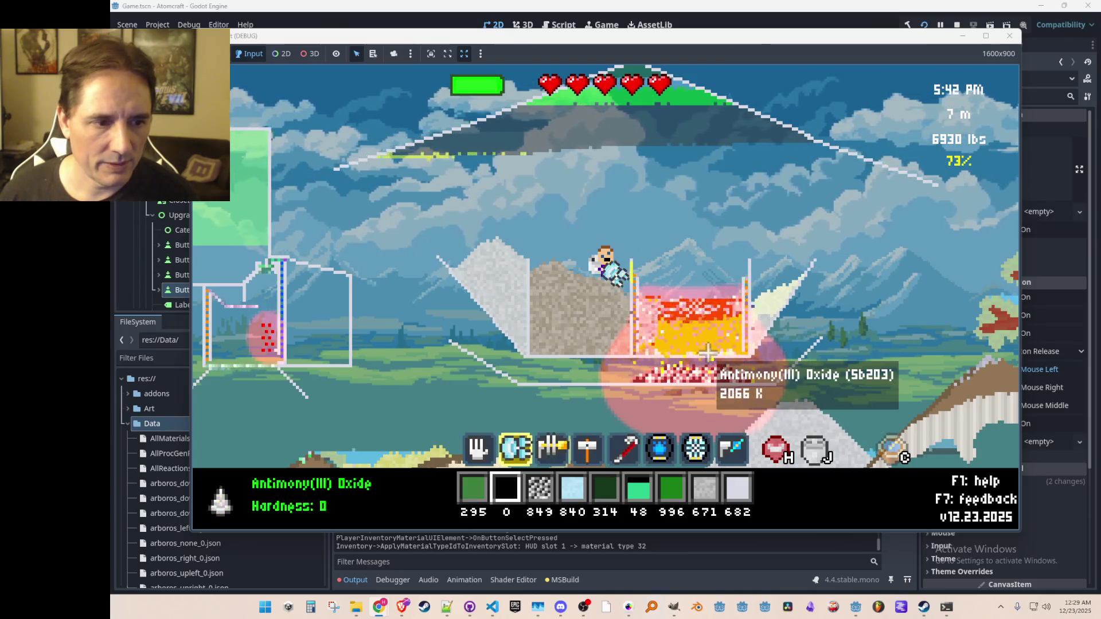
mouse_move(716, 372)
left_mouse_down()
mouse_move(624, 394)
mouse_move(656, 361)
mouse_move(733, 367)
left_mouse_up()
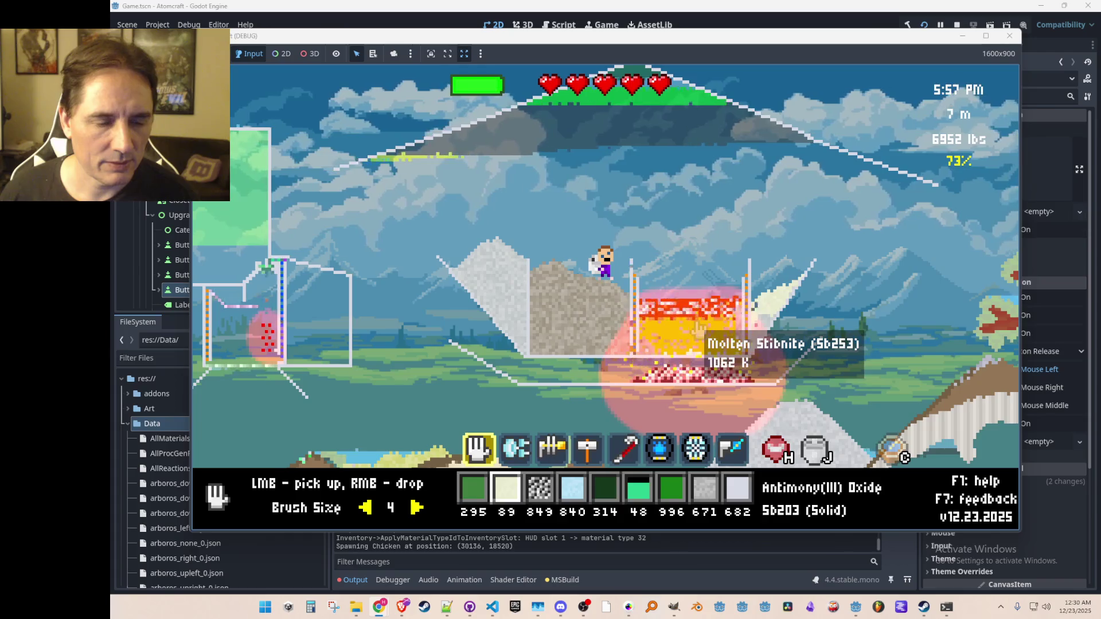
mouse_move(647, 370)
left_mouse_down()
mouse_move(722, 310)
mouse_move(703, 344)
mouse_move(646, 340)
mouse_move(726, 326)
mouse_move(671, 324)
mouse_move(683, 333)
mouse_move(721, 323)
mouse_move(654, 327)
mouse_move(729, 327)
mouse_move(631, 322)
mouse_move(620, 346)
mouse_move(638, 371)
left_mouse_up()
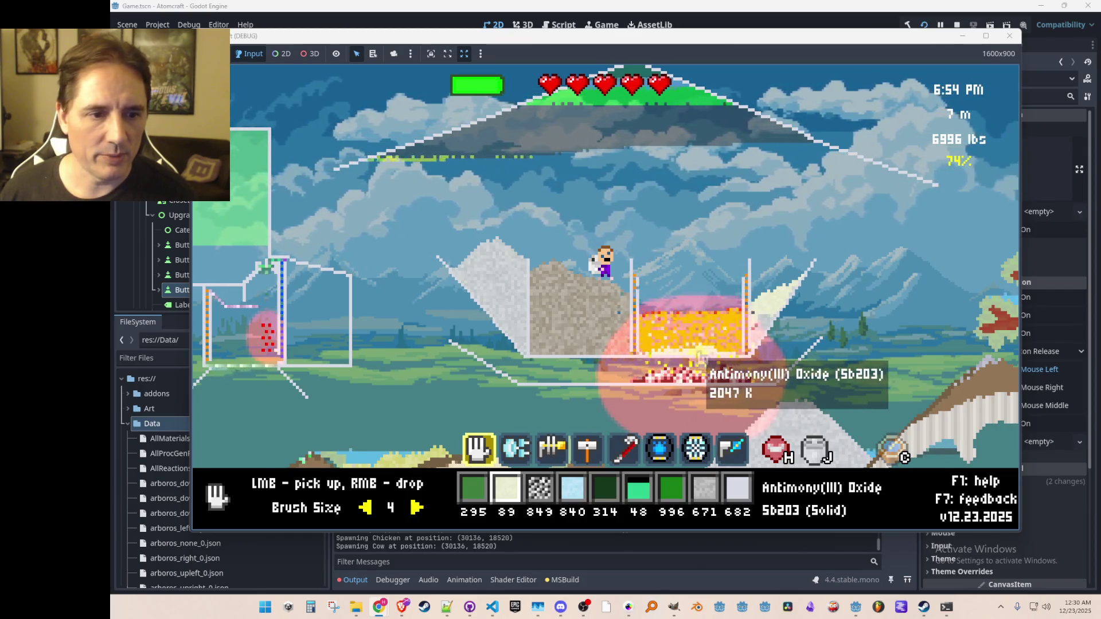
- Collect more Antimony(III) Oxide, scoop out the burning coal, and drop the coal back in
mouse_move(703, 364)
left_mouse_down()
mouse_move(635, 363)
mouse_move(730, 358)
mouse_move(648, 356)
mouse_move(728, 349)
mouse_move(660, 351)
mouse_move(691, 348)
left_mouse_up()
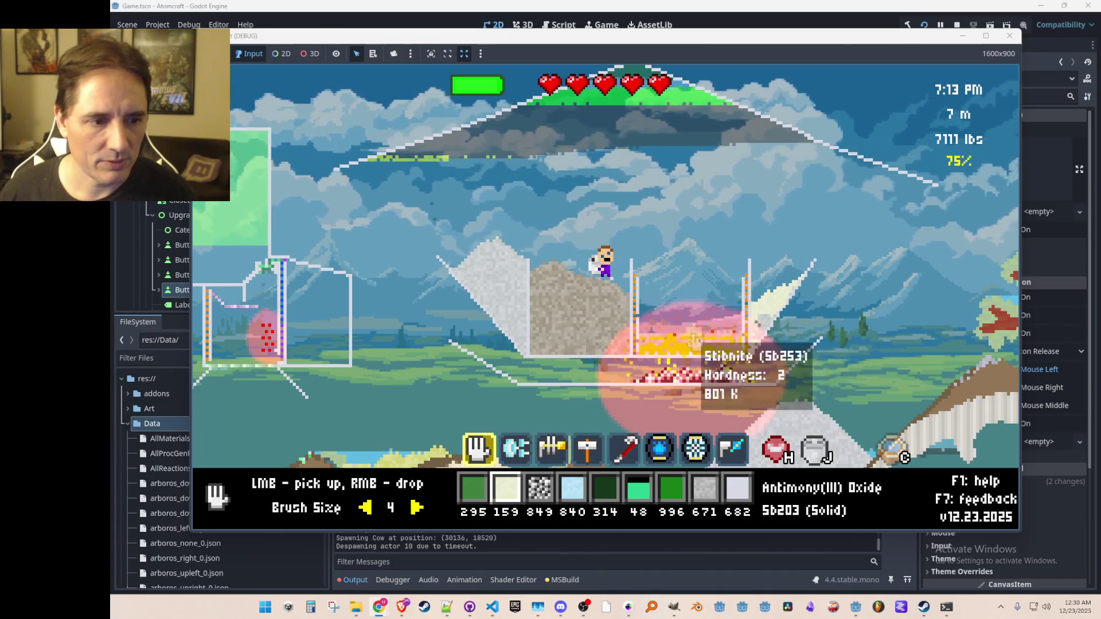
scroll(700, 321, "down", 7)
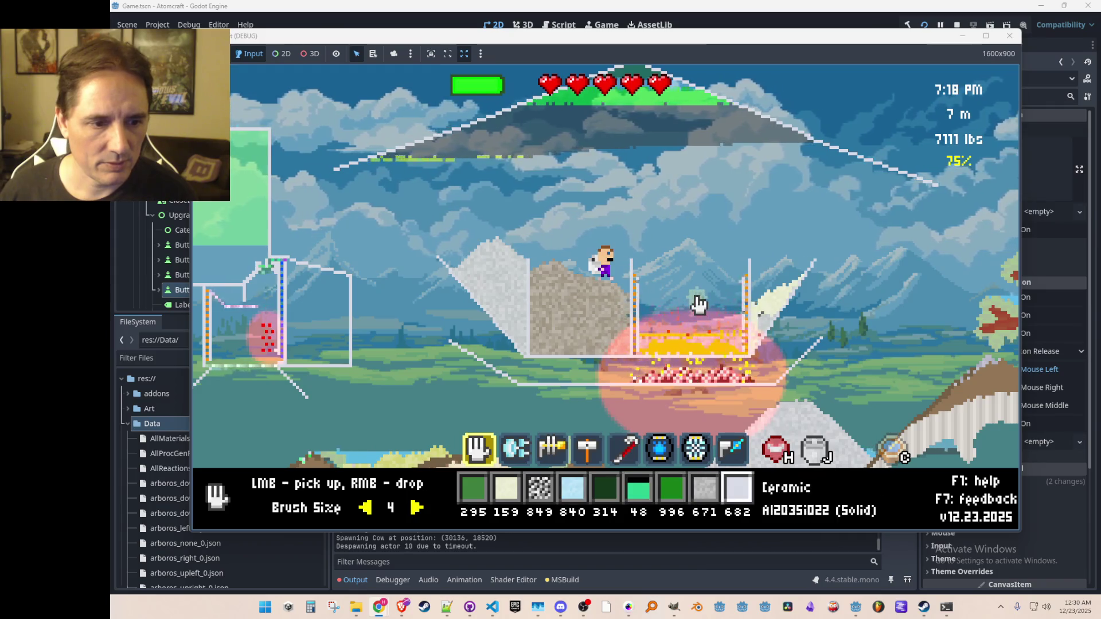
scroll(705, 307, "up", 4)
mouse_move(752, 384)
left_mouse_down()
mouse_move(631, 373)
mouse_move(712, 381)
mouse_move(734, 304)
mouse_move(695, 146)
left_mouse_up()
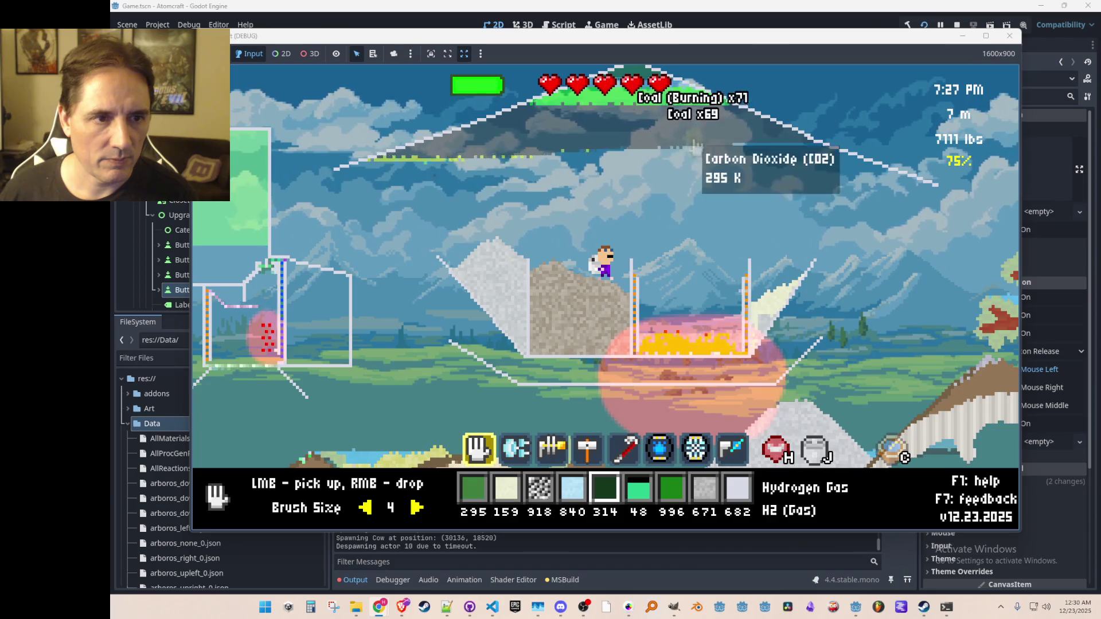
right_click(692, 324)
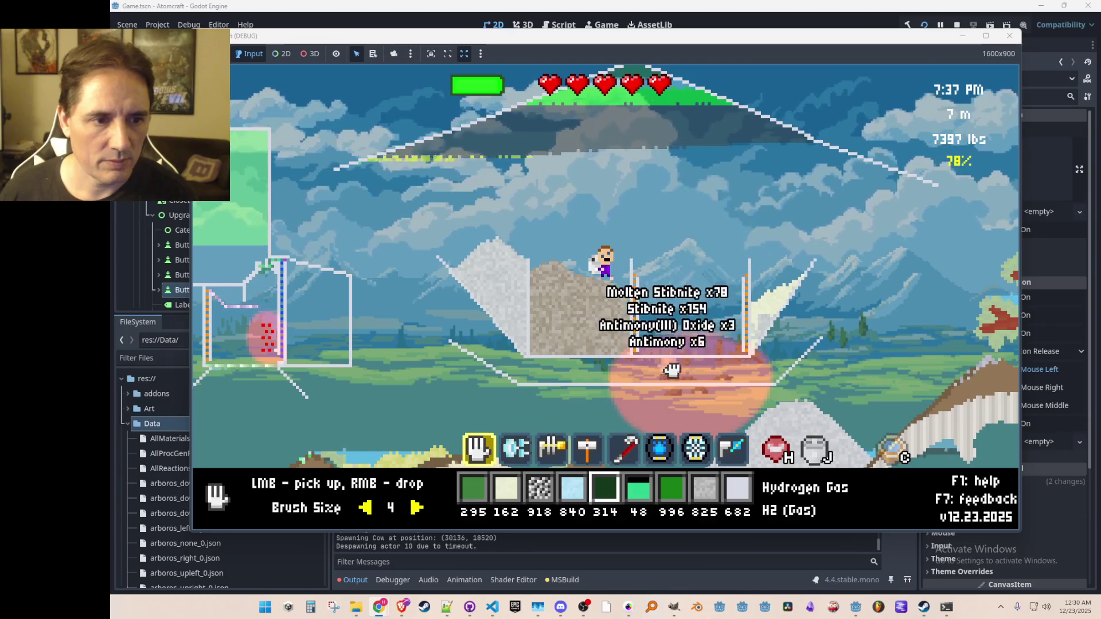
key("i")
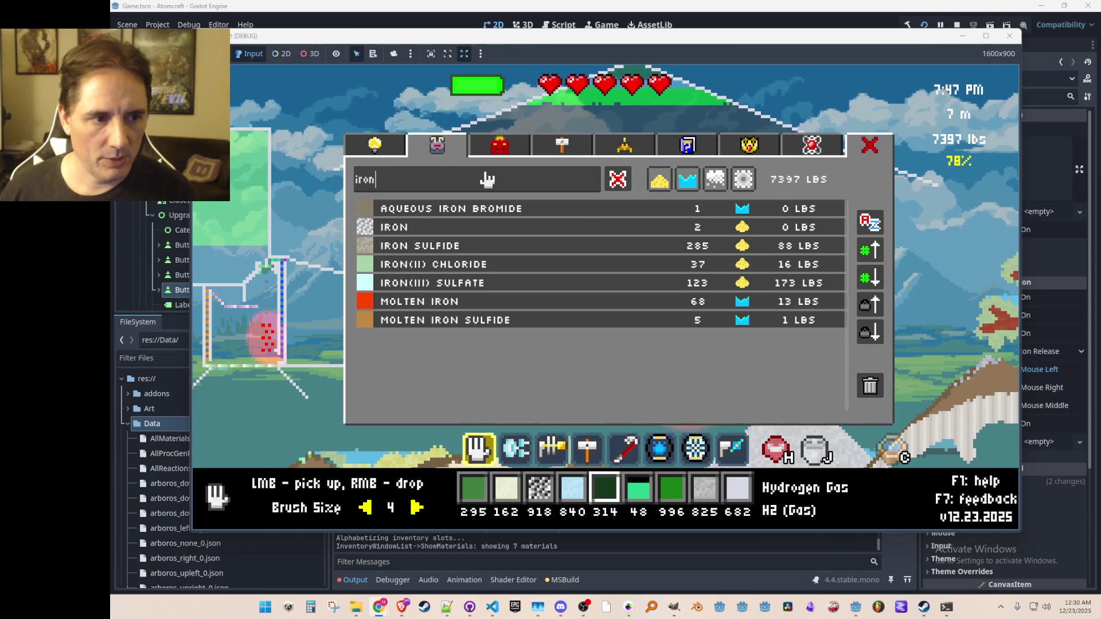
- Search 'antim', assign Antimony(III) Oxide to the hotbar, and drop it into the container
key("BackSpace")
key("BackSpace")
key("BackSpace")
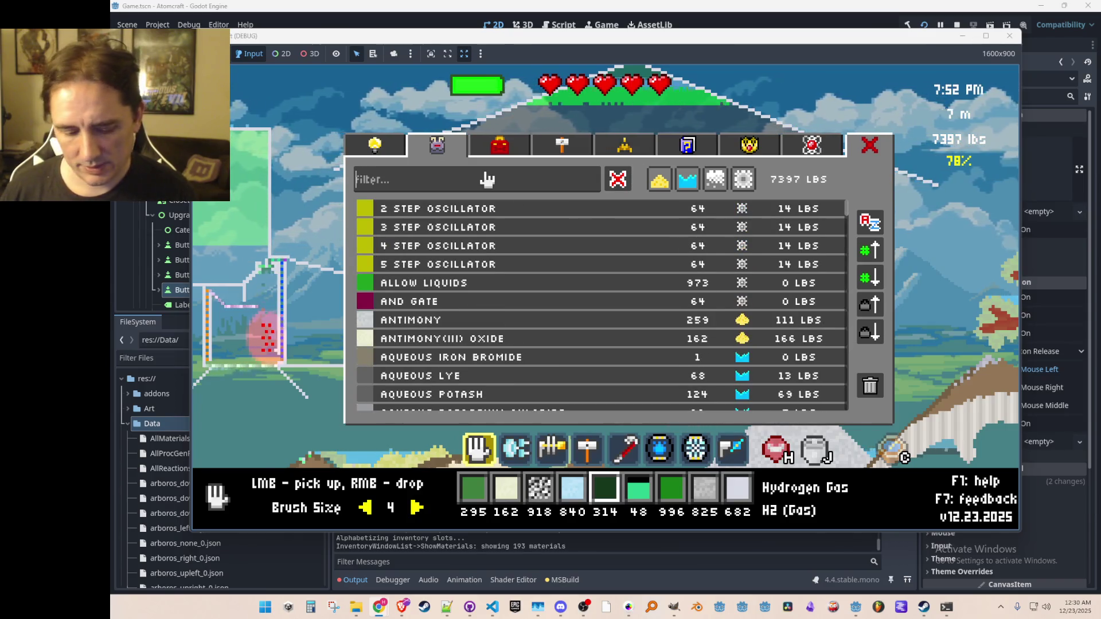
type("antim")
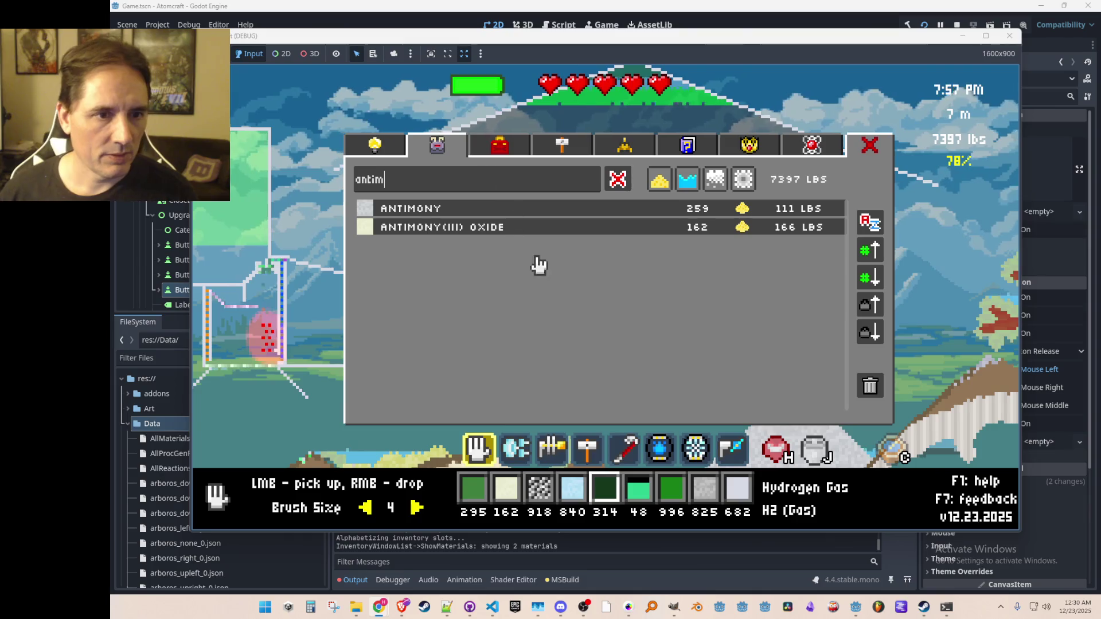
left_click(508, 228)
key("Escape")
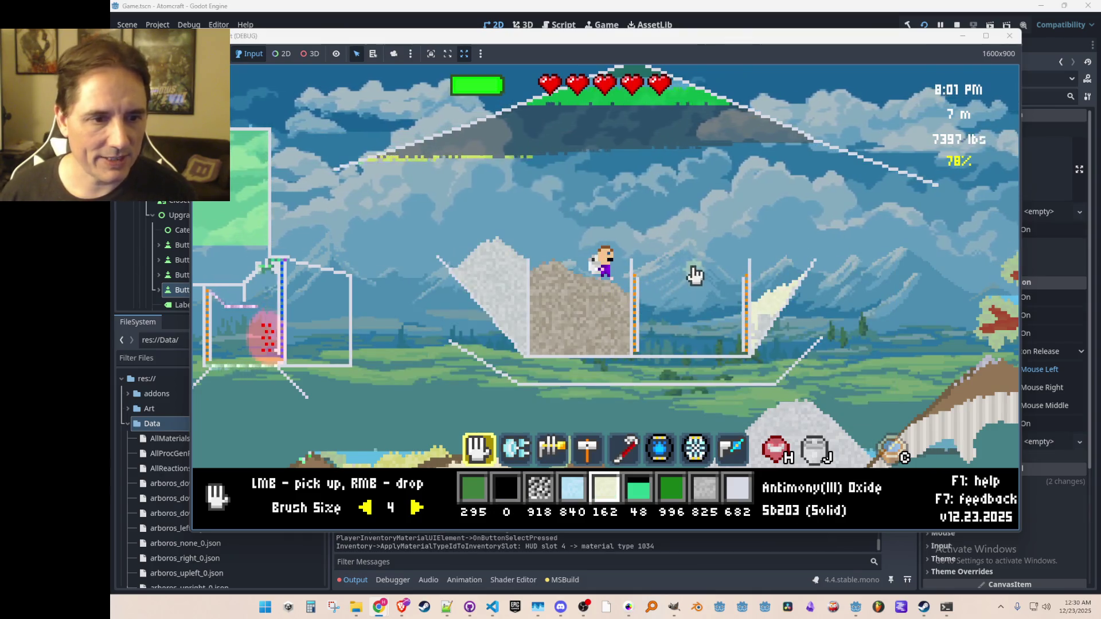
right_click(695, 276)
- Spread two coal piles beneath the container and heat them with the beam
scroll(704, 305, "up", 2)
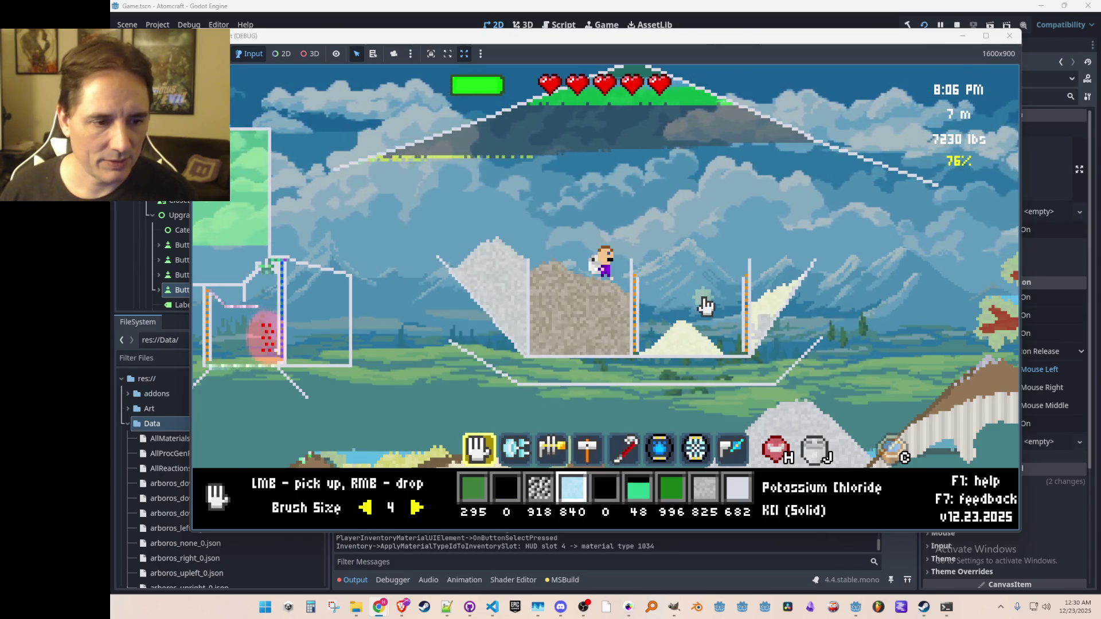
right_click(656, 374)
right_click(688, 369)
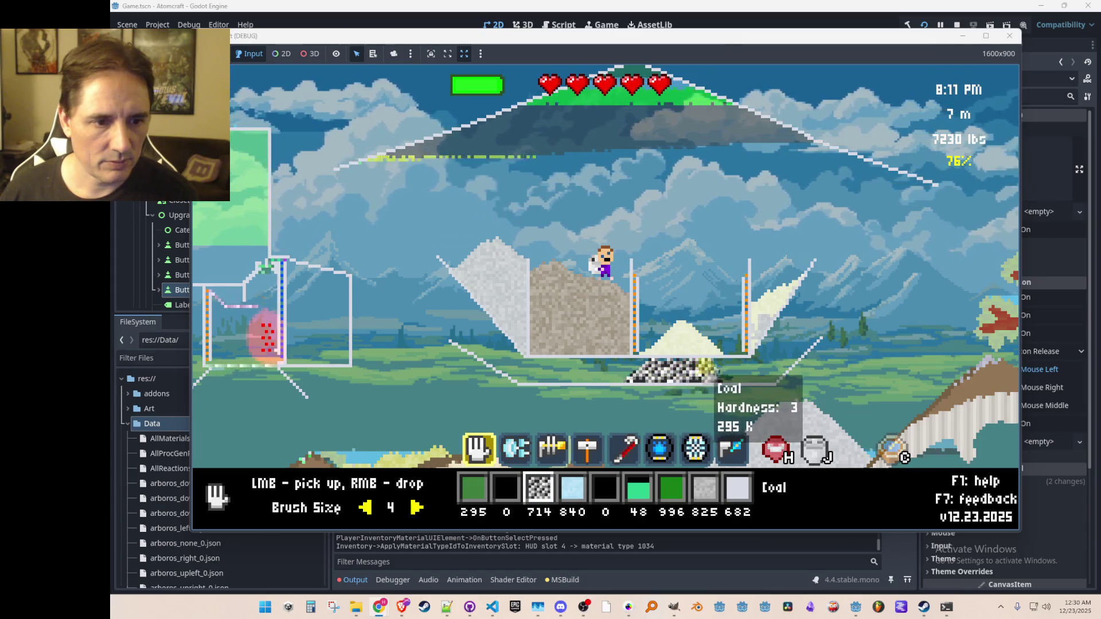
scroll(711, 367, "down", 2)
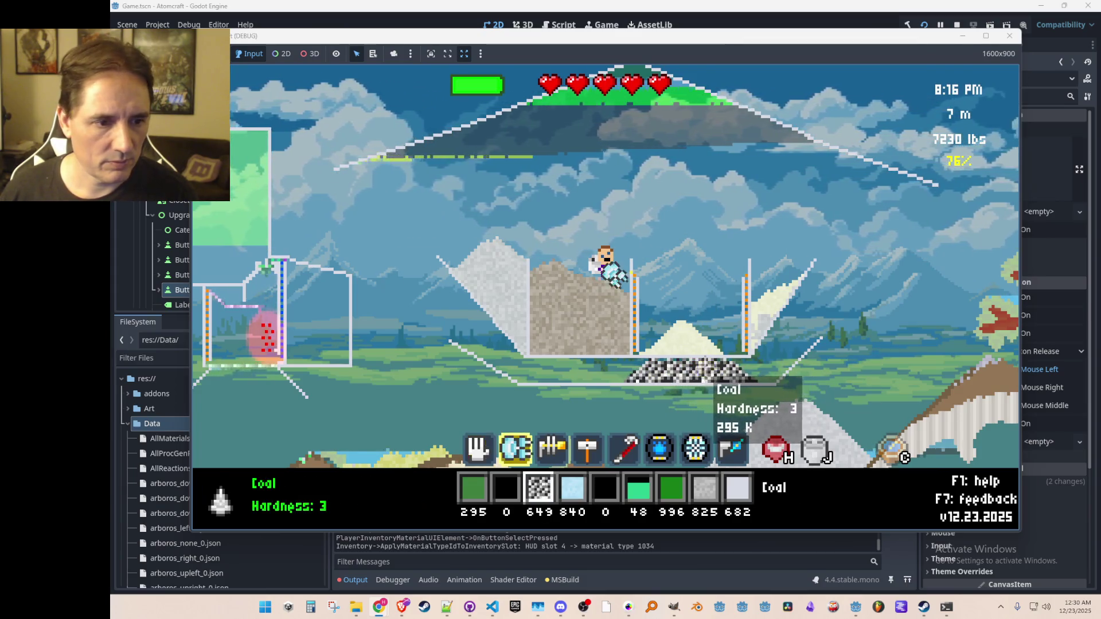
left_click_drag(712, 369, 728, 372)
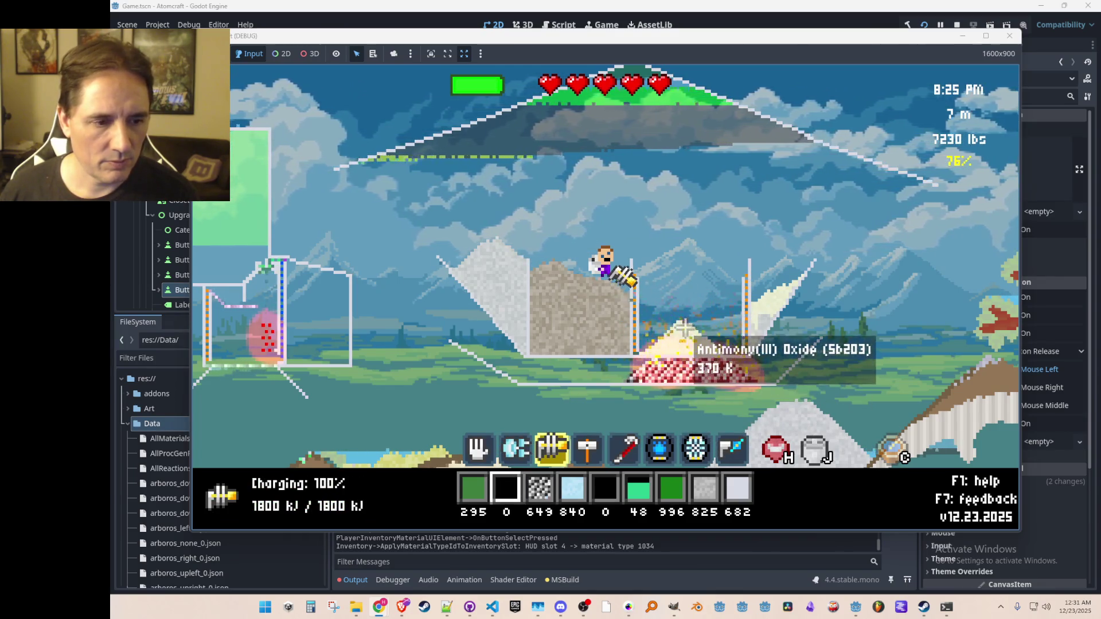
key("i")
left_click(505, 185)
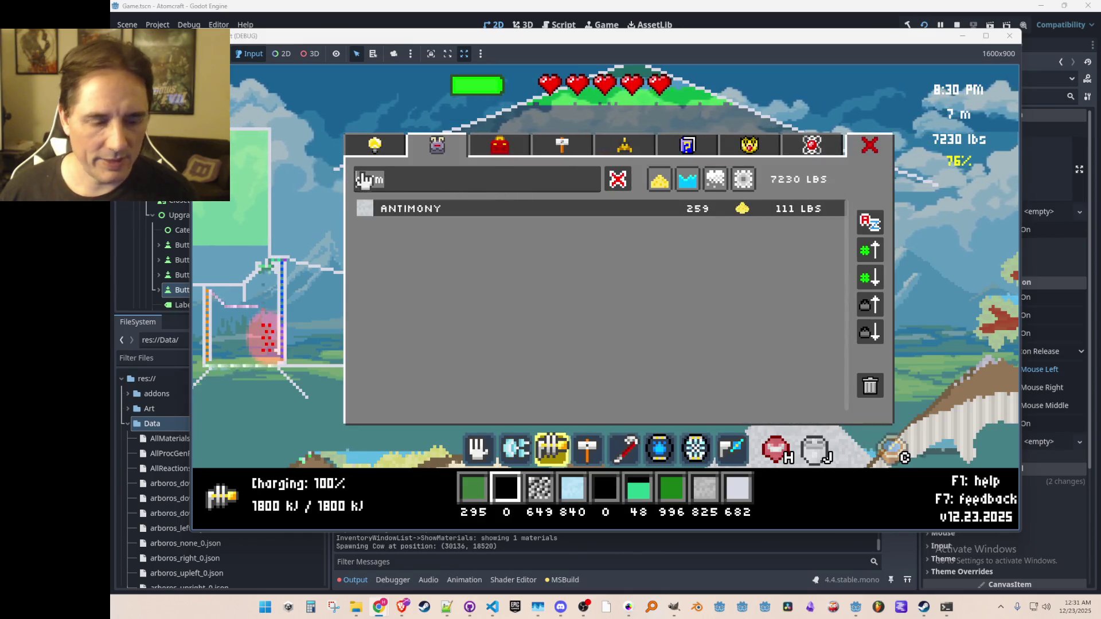
- Select Carbon via a 'carb' search and pick up the Antimony and Antimony(III) Oxide from the pile
key("BackSpace")
key("BackSpace")
key("BackSpace")
type("carb")
left_click(418, 212)
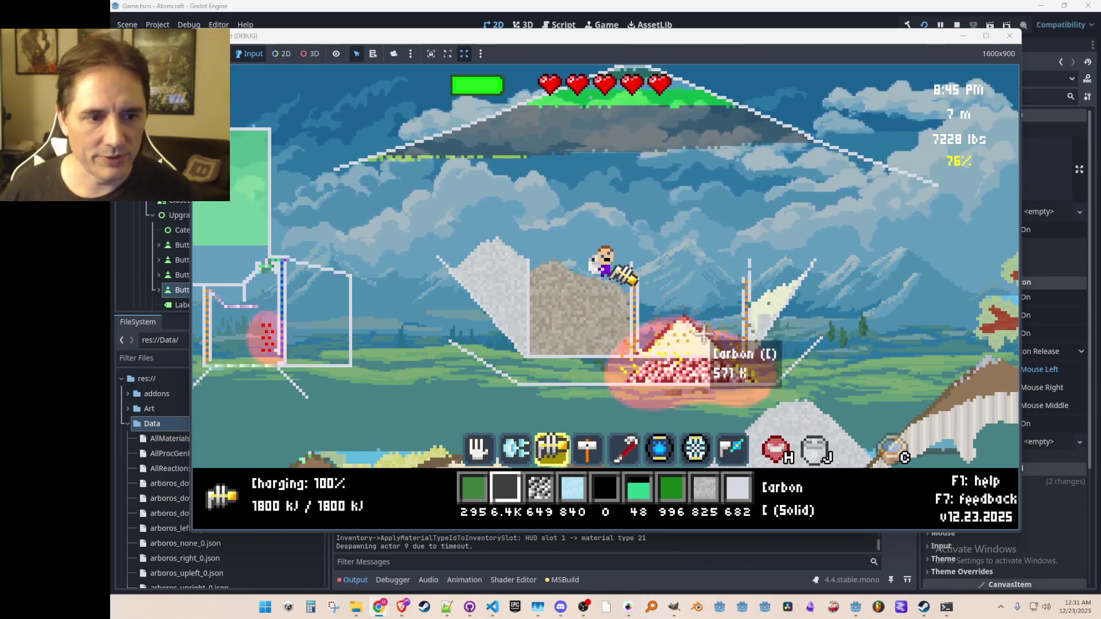
scroll(681, 322, "down", 1)
scroll(671, 338, "up", 3)
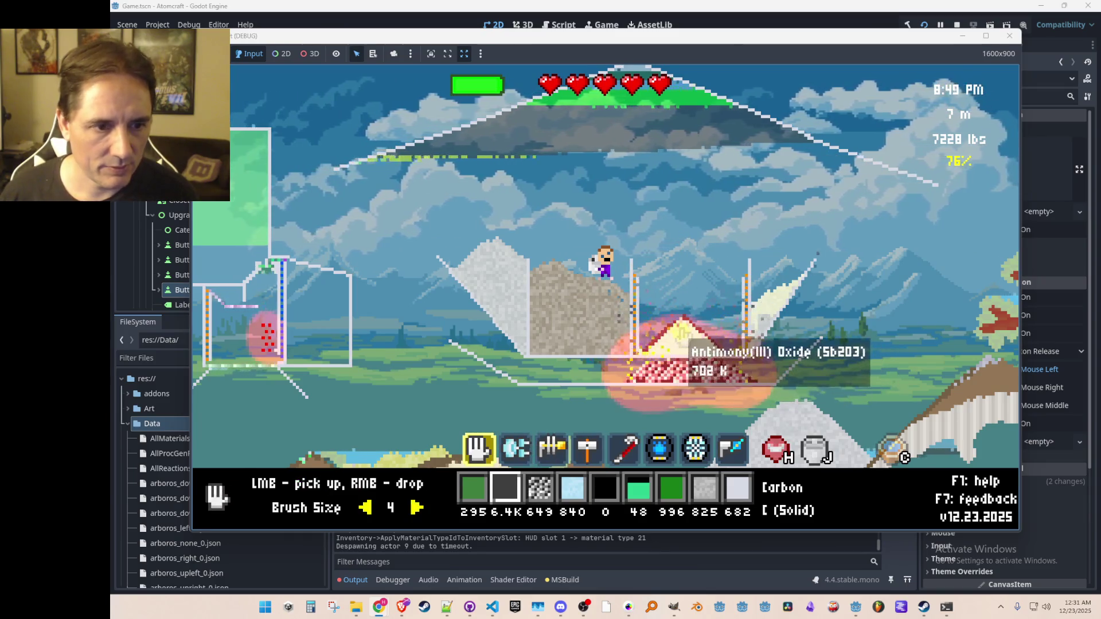
left_click(686, 343)
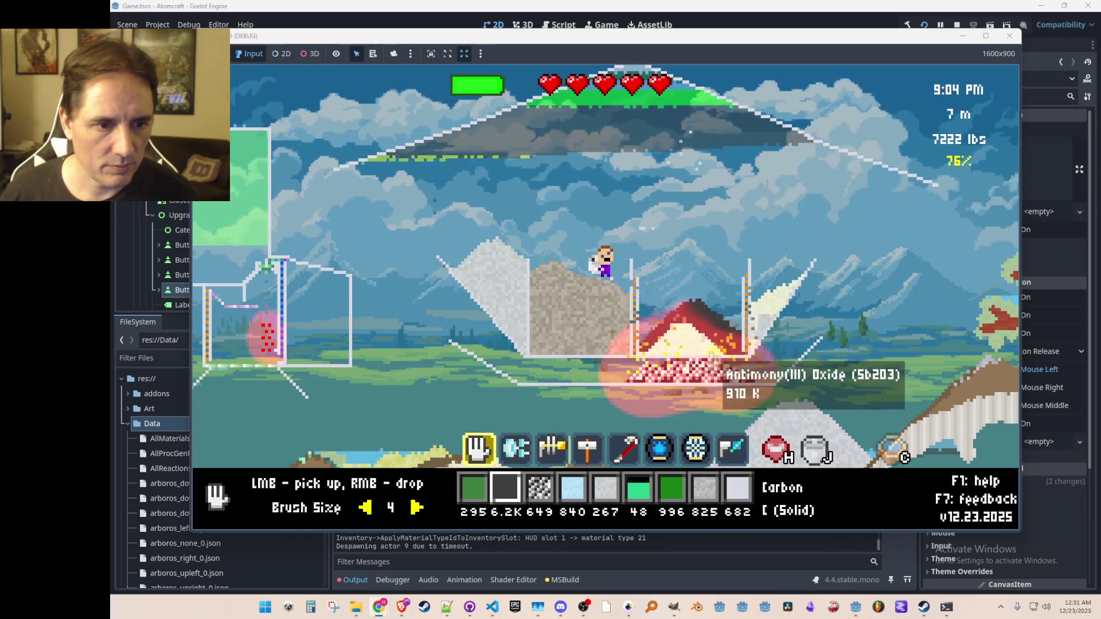
left_click(701, 360)
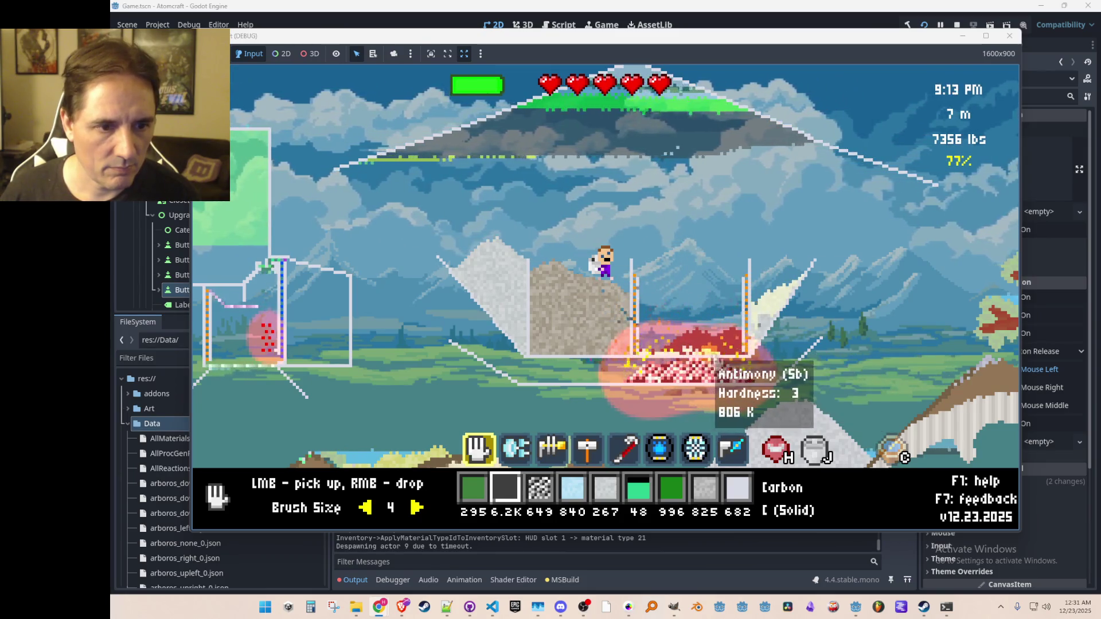
- Search 'anti' and drop Antimony(III) Oxide into the heated pile
key("i")
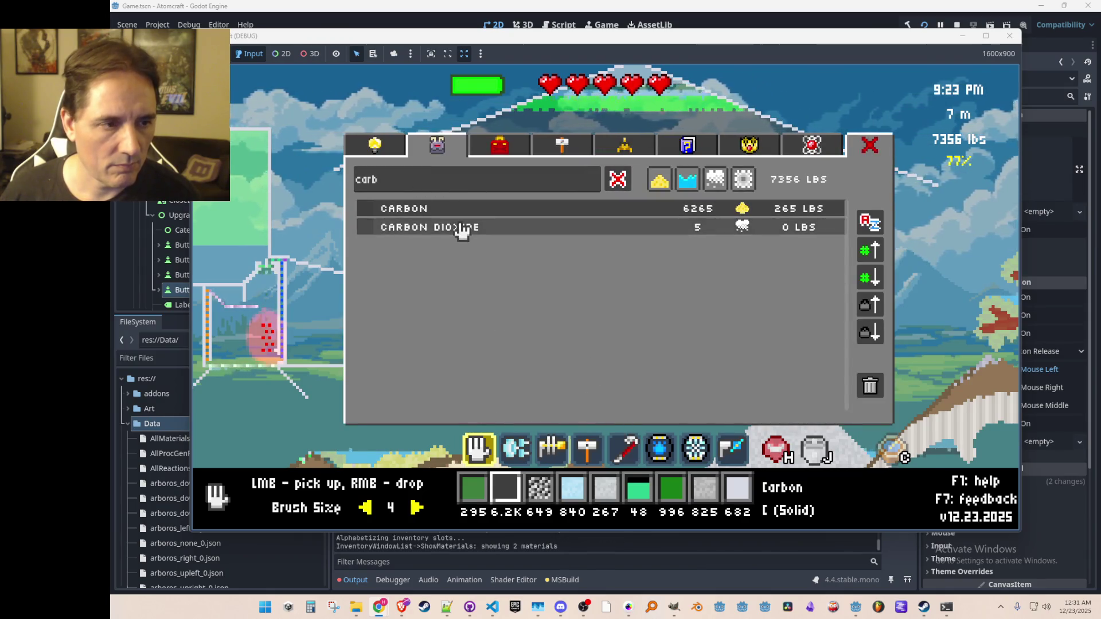
key("BackSpace")
key("BackSpace")
key("BackSpace")
type("anti")
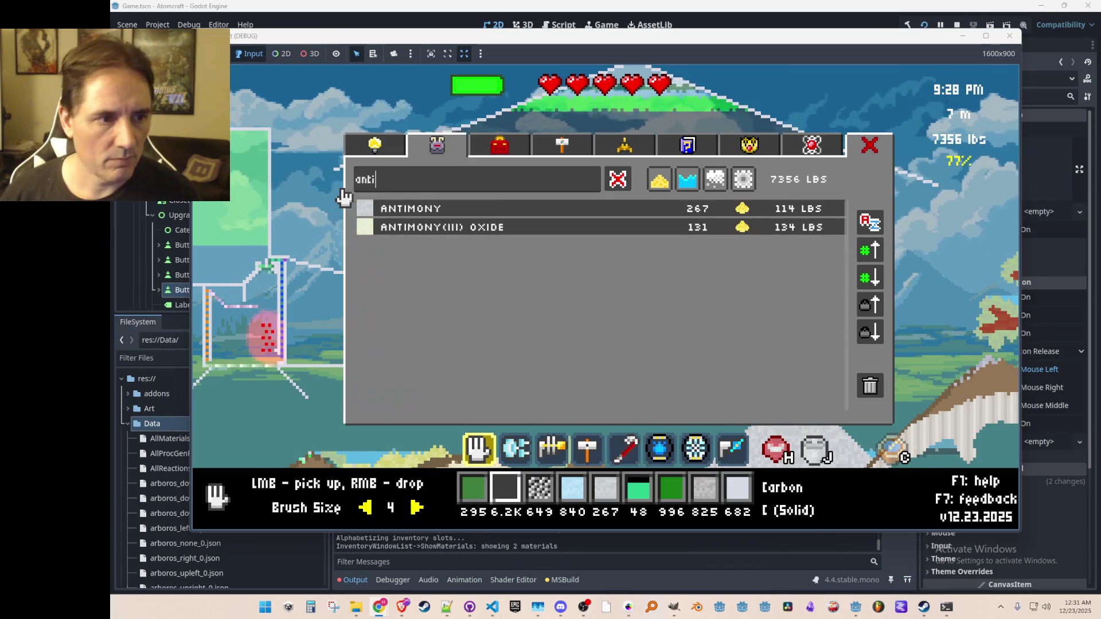
left_click(469, 230)
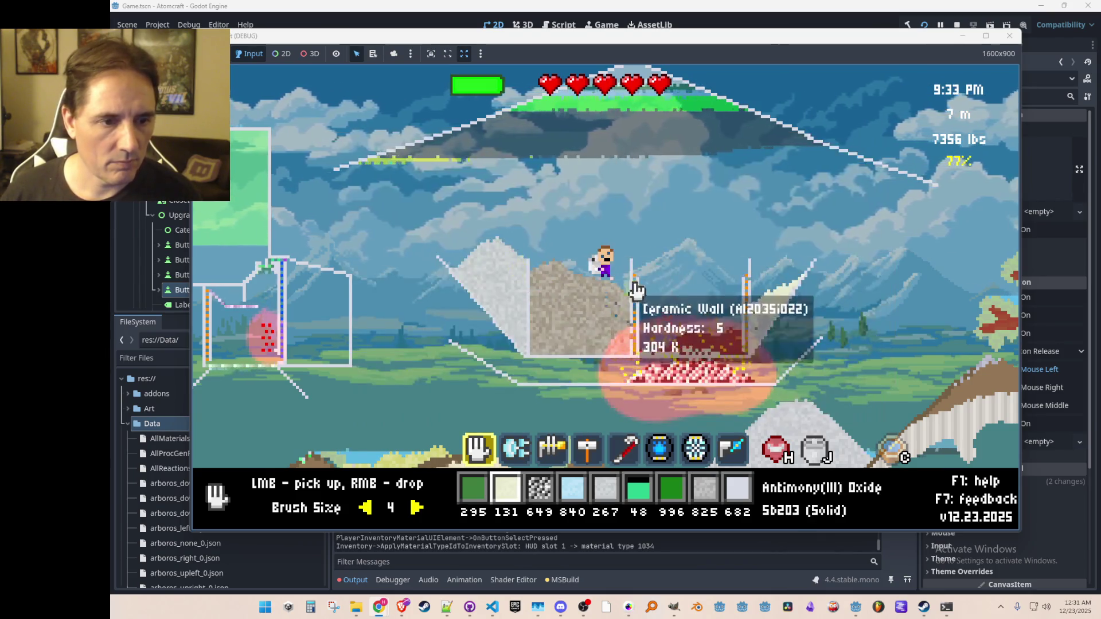
right_click(702, 268)
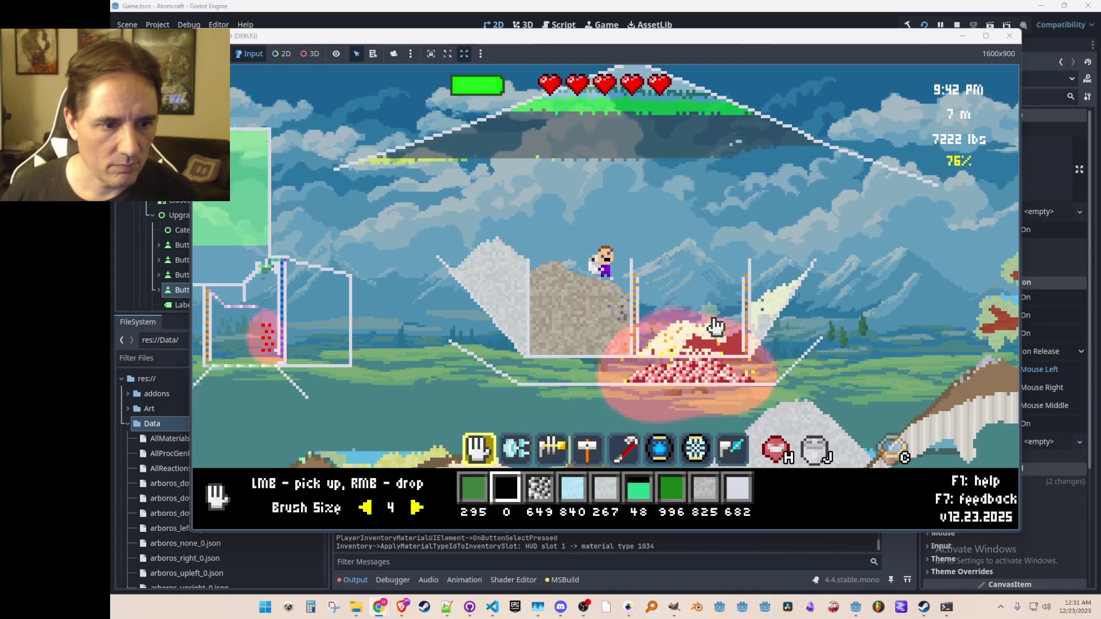
- Switch to the blend tool and raise the brush size to 8
key("4")
scroll(691, 227, "down", 4)
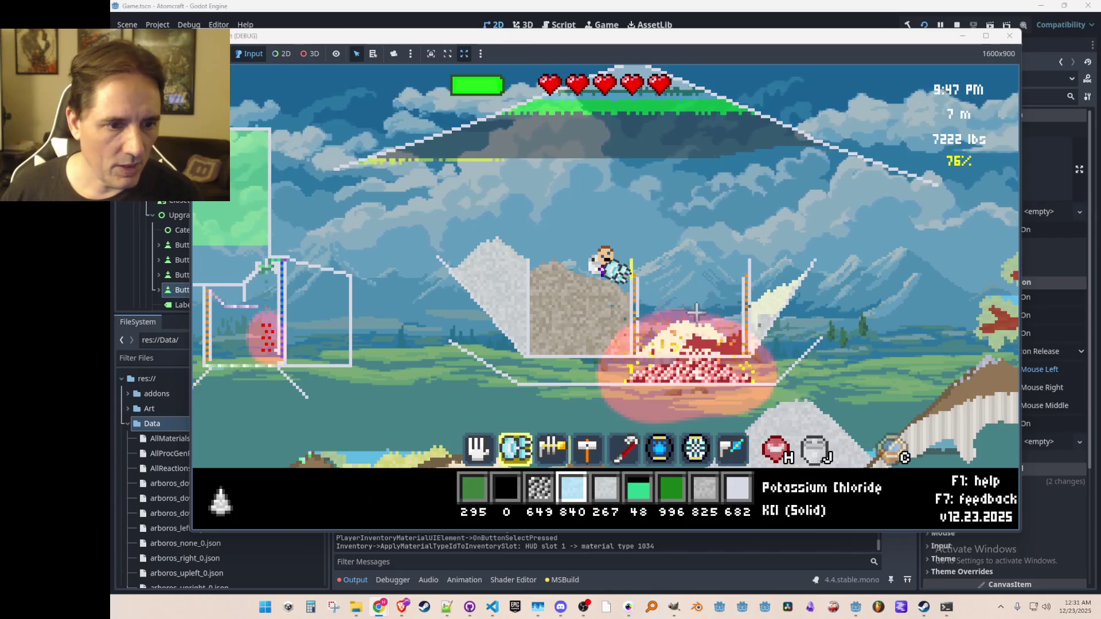
key("i")
key("i")
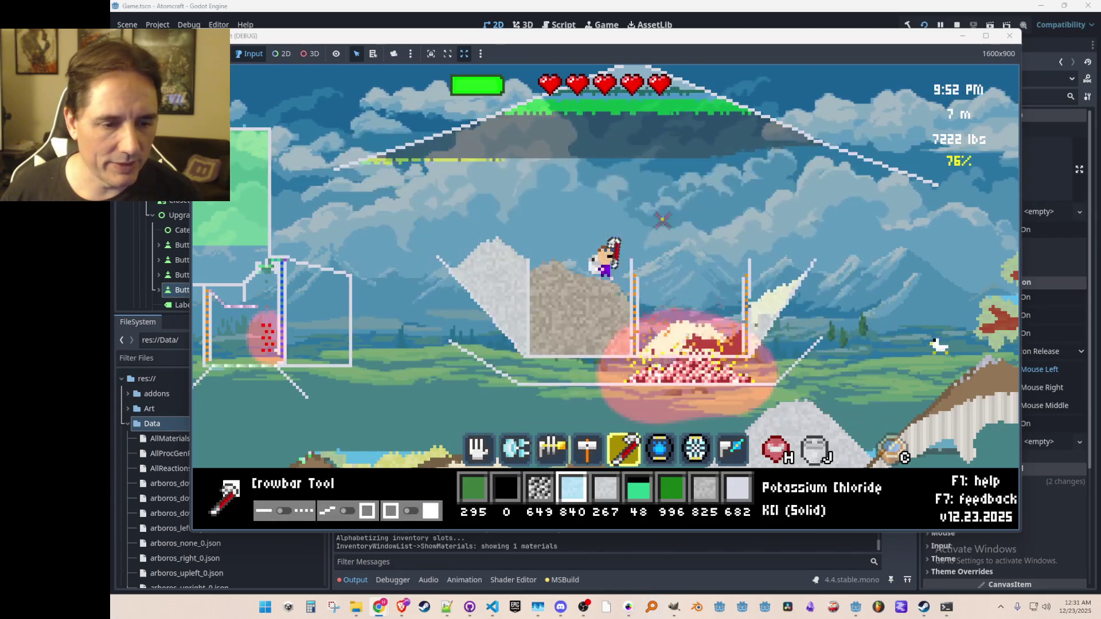
scroll(682, 247, "down", 3)
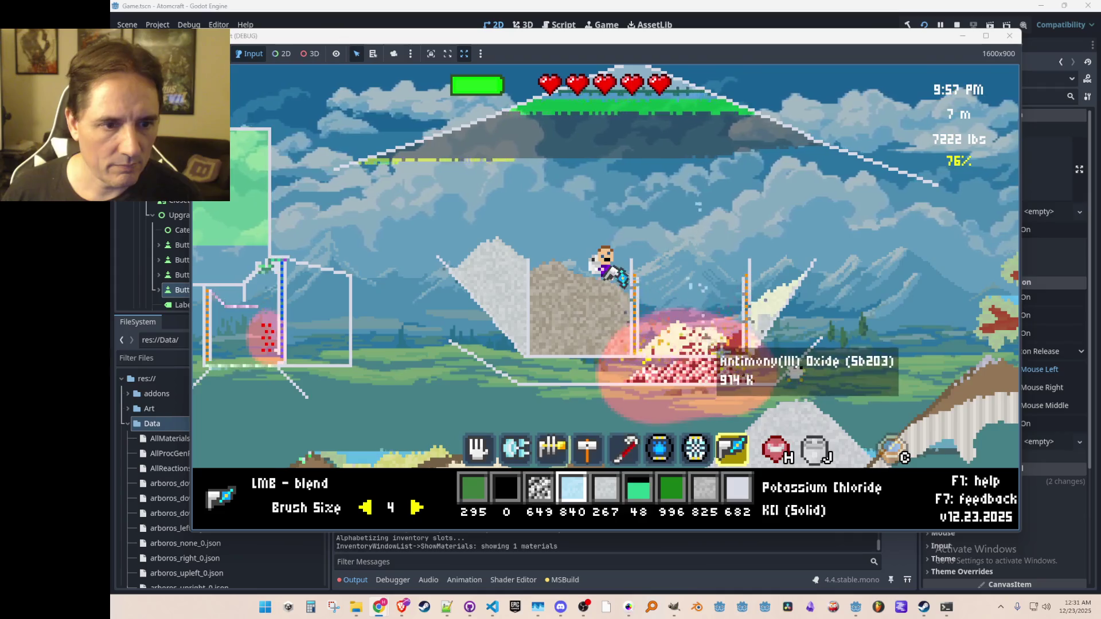
key("Right")
key("Right")
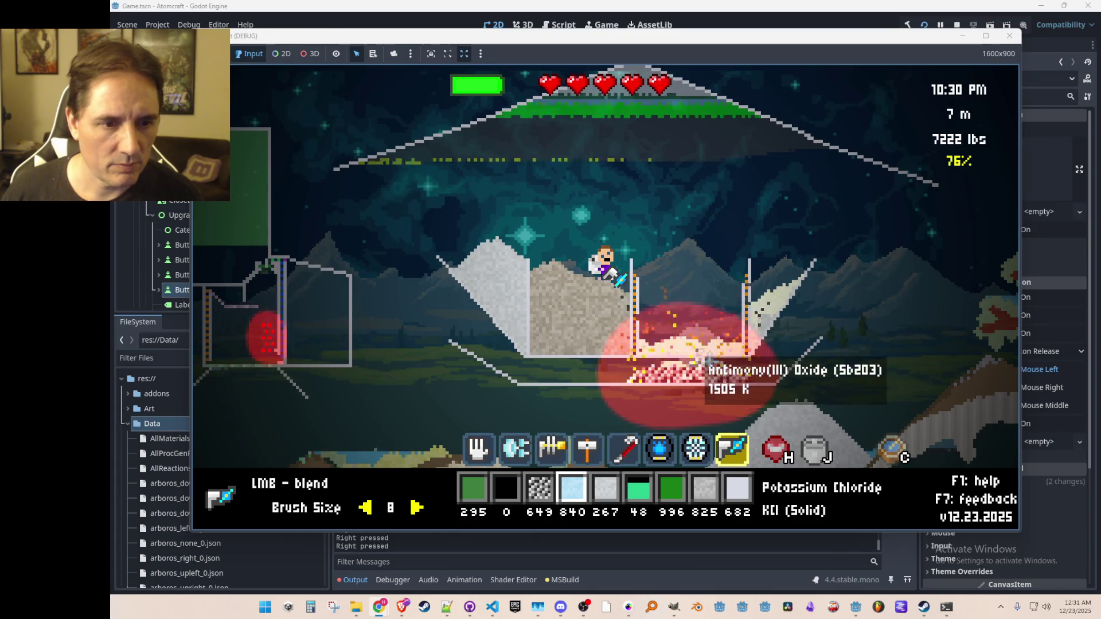
scroll(683, 317, "up", 2)
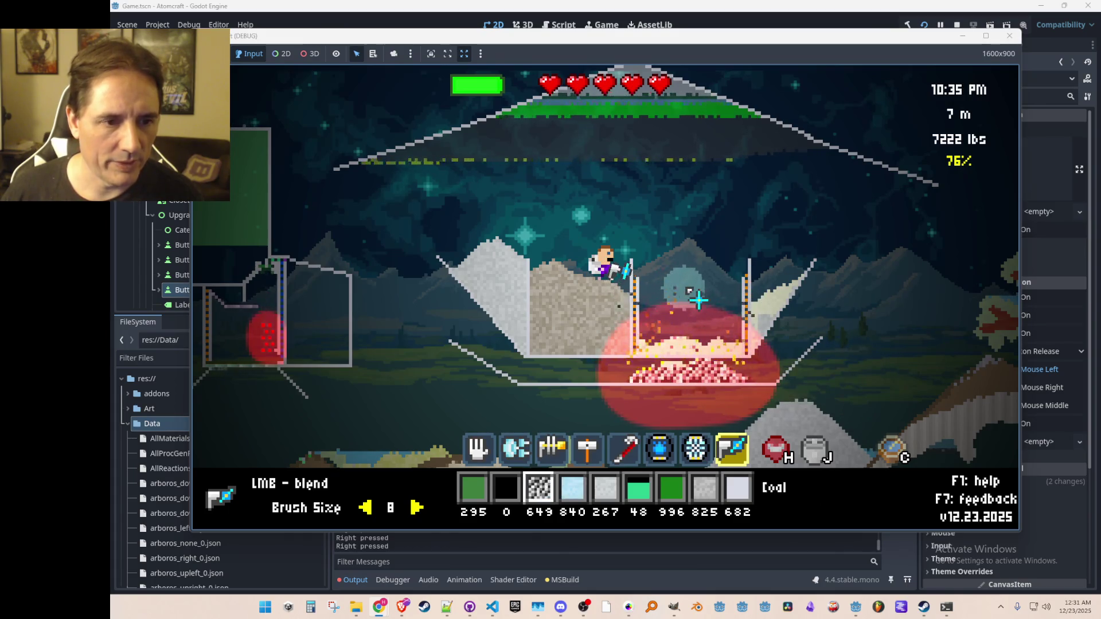
- Drop a Carbon blob from a 'carb' search onto the hot pile, then close the game with Alt+F4
key("i")
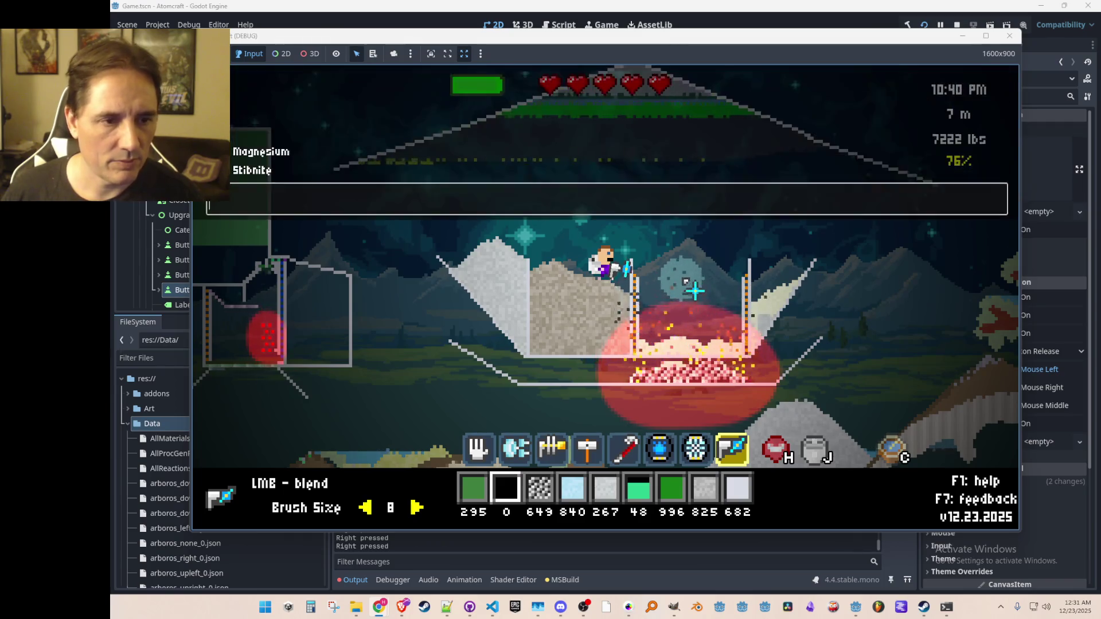
left_click_drag(402, 181, 330, 179)
type("carb")
left_click(396, 210)
left_click_drag(700, 306, 700, 317)
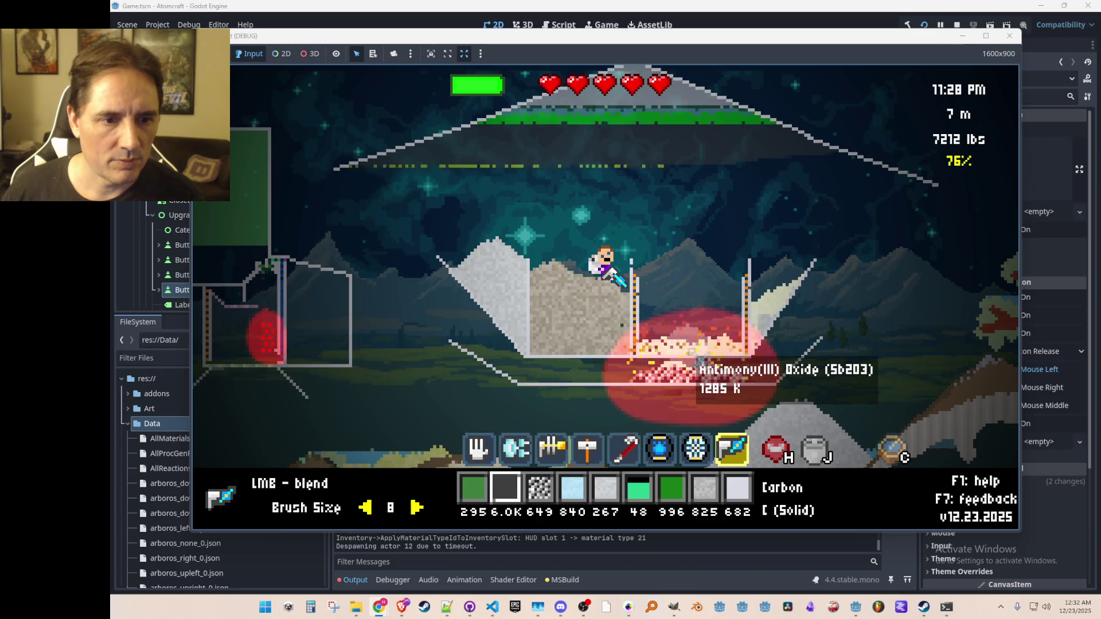
left_click(1003, 34)
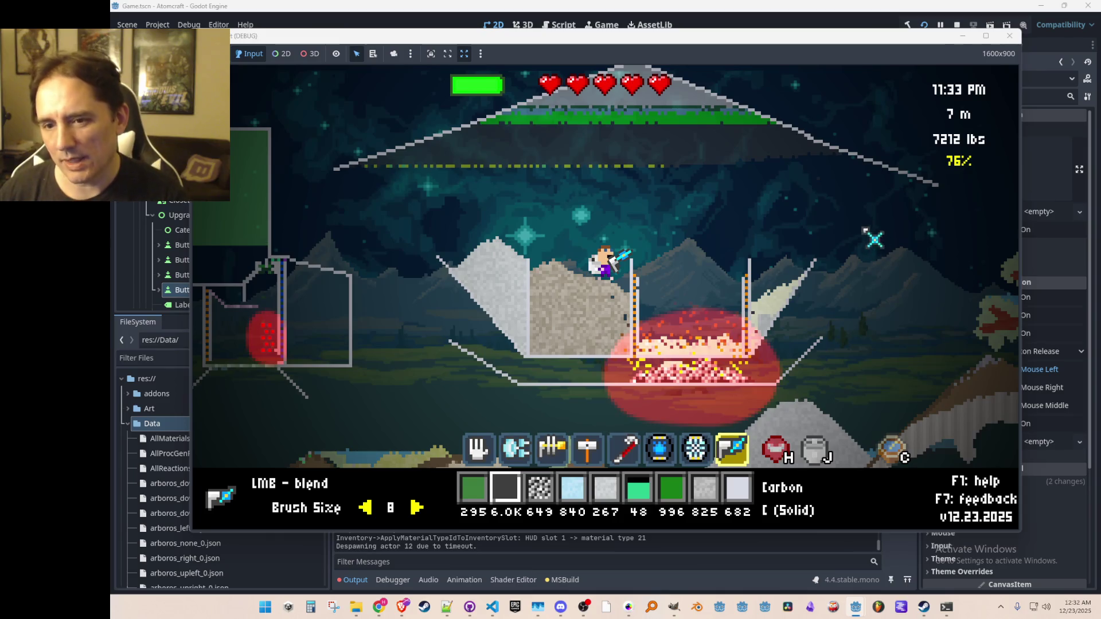
key("alt+F4")
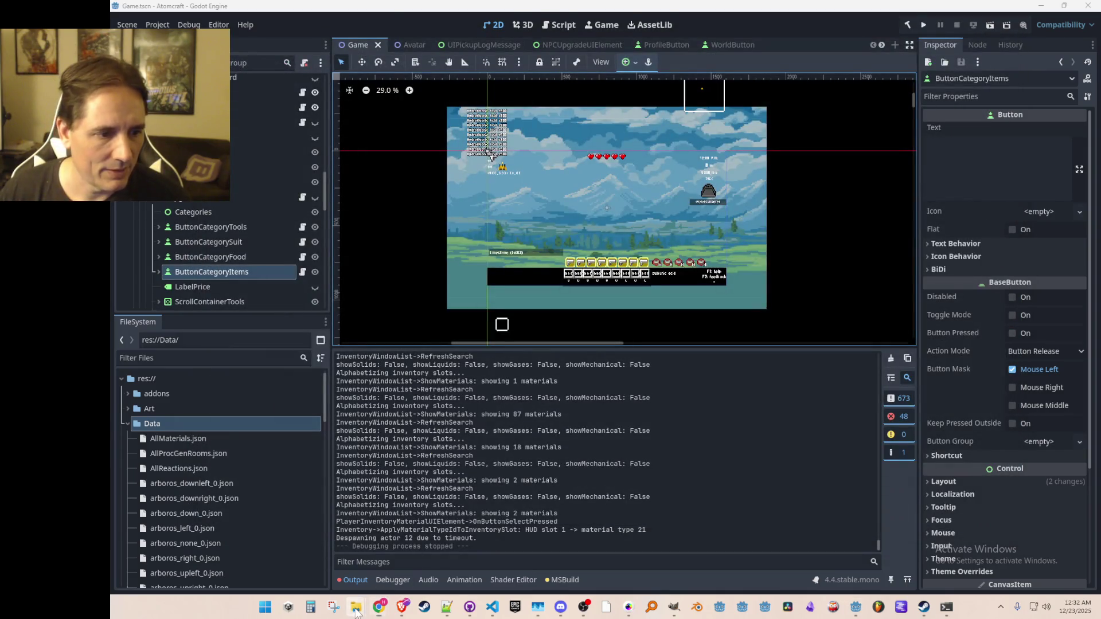
- In File Explorer, navigate Reactions to the 12-22-2025 folder after briefly entering 12-23-2025
mouse_move(355, 607)
left_click(327, 559)
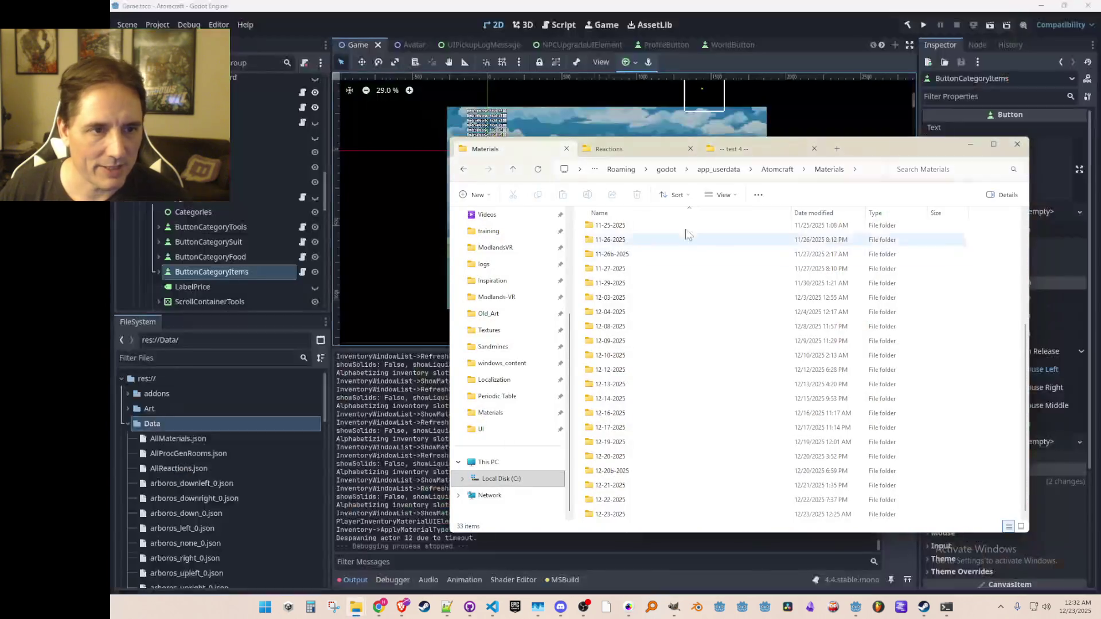
left_click(652, 154)
double_click(620, 500)
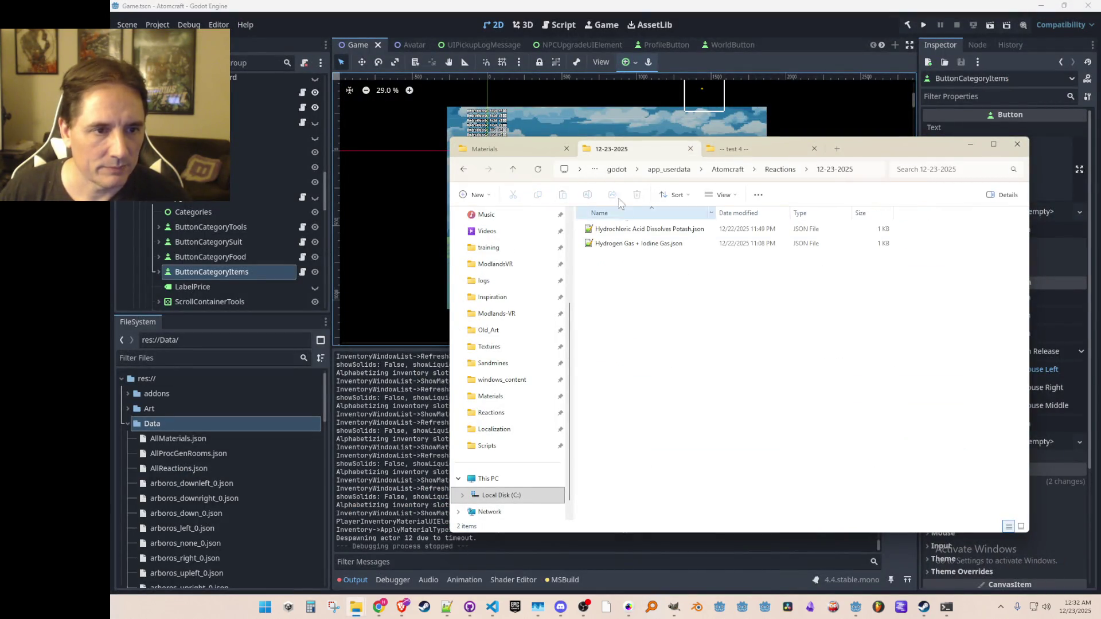
left_click(513, 169)
double_click(717, 498)
scroll(723, 447, "down", 5)
scroll(724, 447, "up", 6)
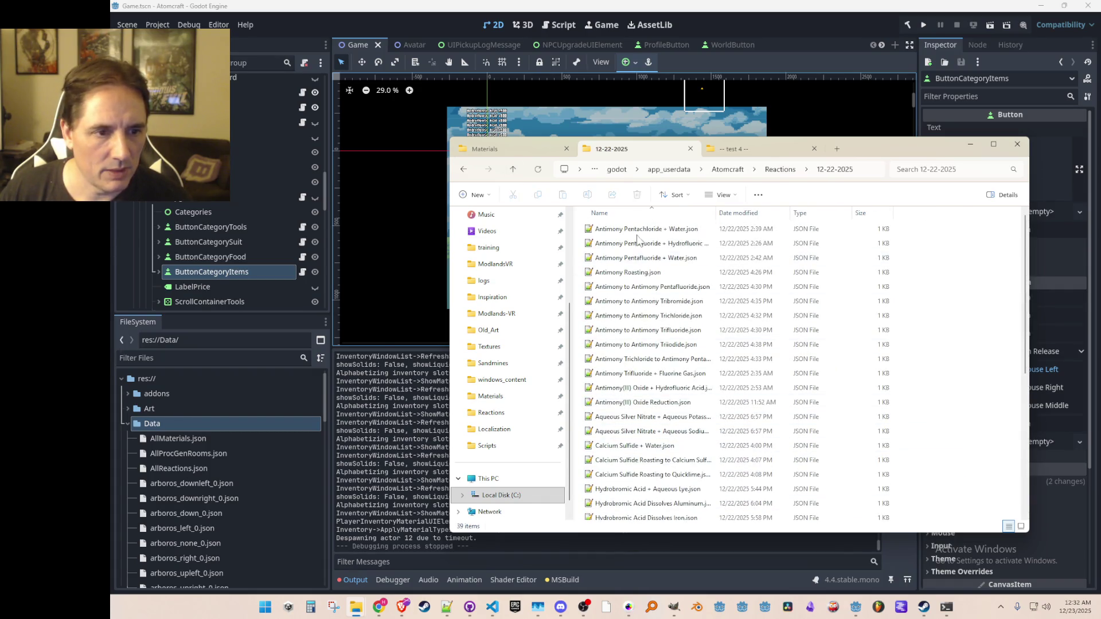
- Open the Antimony(III) Oxide Reduction.json file in Notepad++, then minimize the editor
left_click(643, 390)
left_click(643, 402)
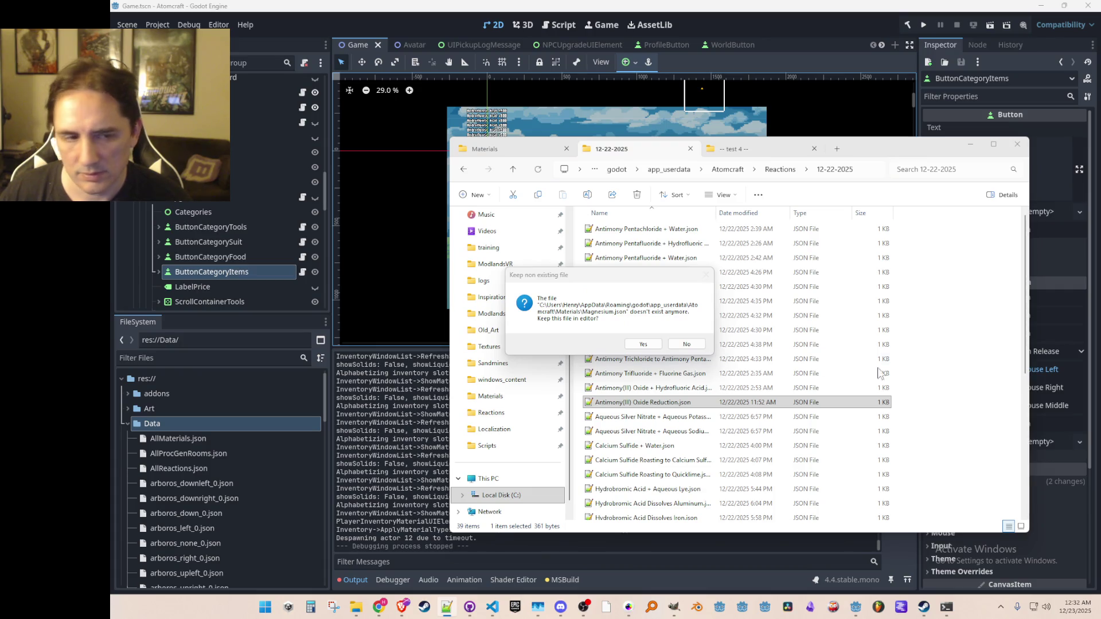
left_click(686, 346)
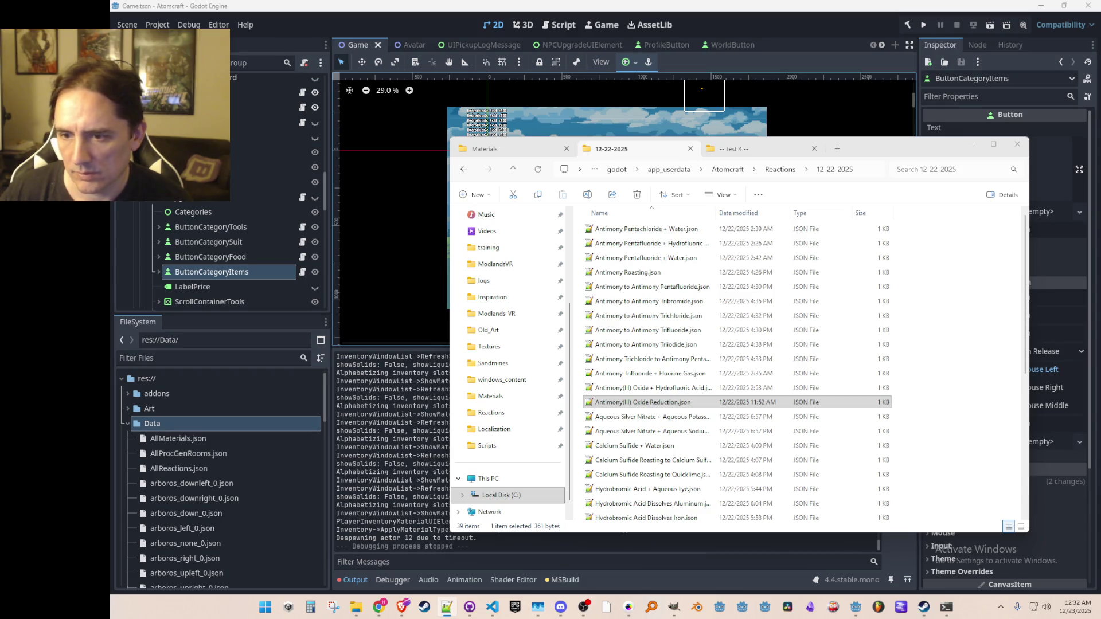
key("Return")
mouse_move(826, 123)
left_mouse_down()
mouse_move(842, 109)
mouse_move(867, 111)
left_mouse_up()
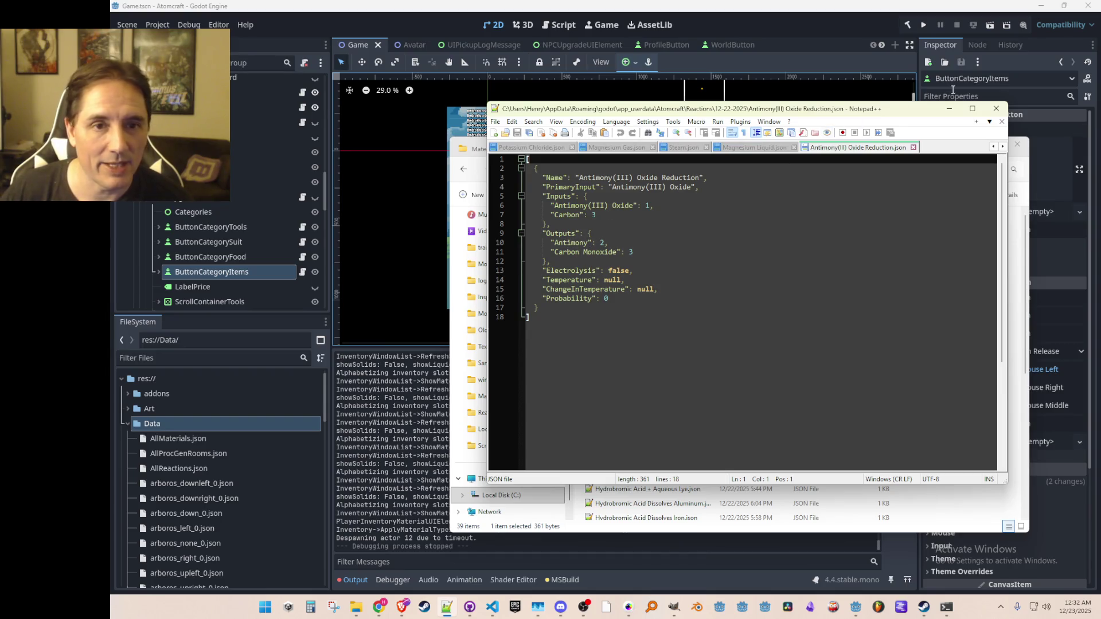
left_click(950, 109)
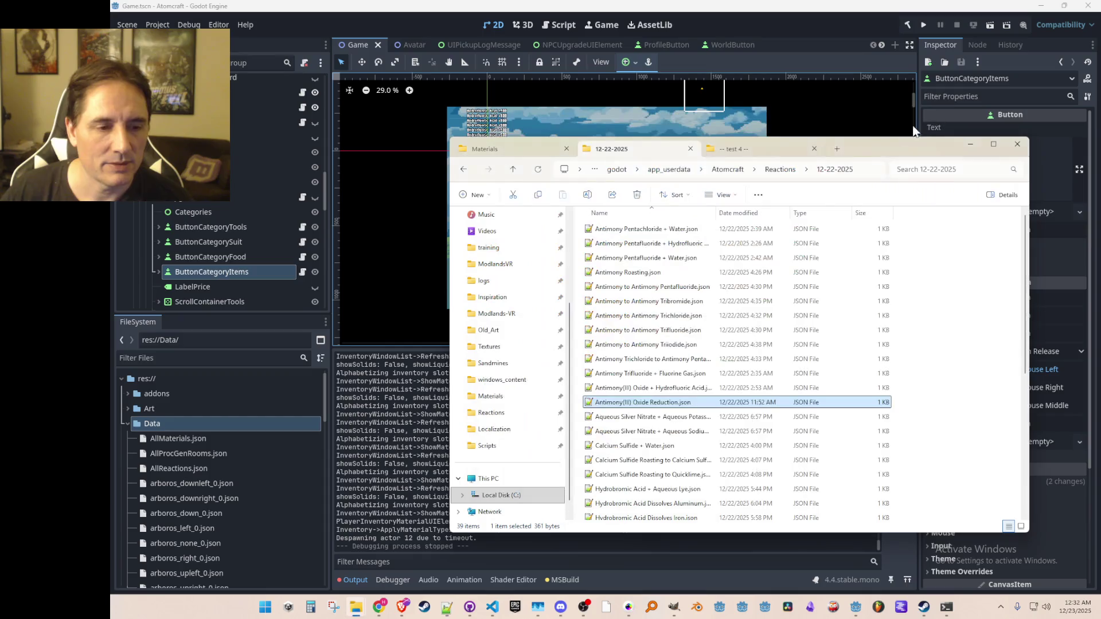
scroll(645, 324, "down", 1)
scroll(645, 324, "up", 1)
- Read Antimony Roasting.json and Stibnite Roasting.json in Notepad++, minimizing the editor after each
double_click(669, 274)
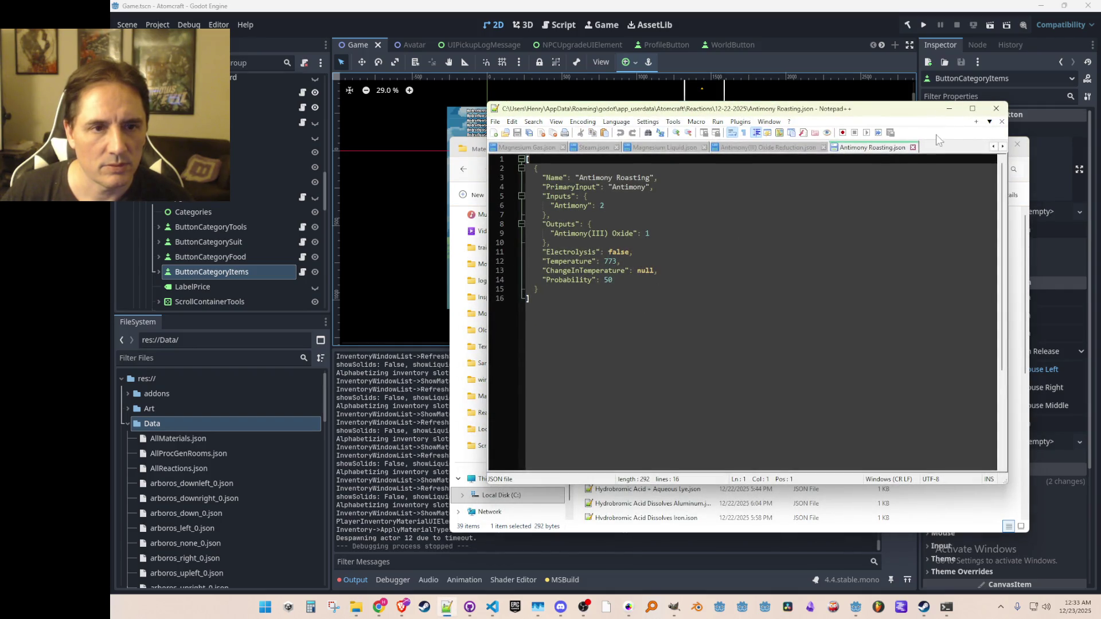
left_click(950, 111)
scroll(688, 295, "down", 6)
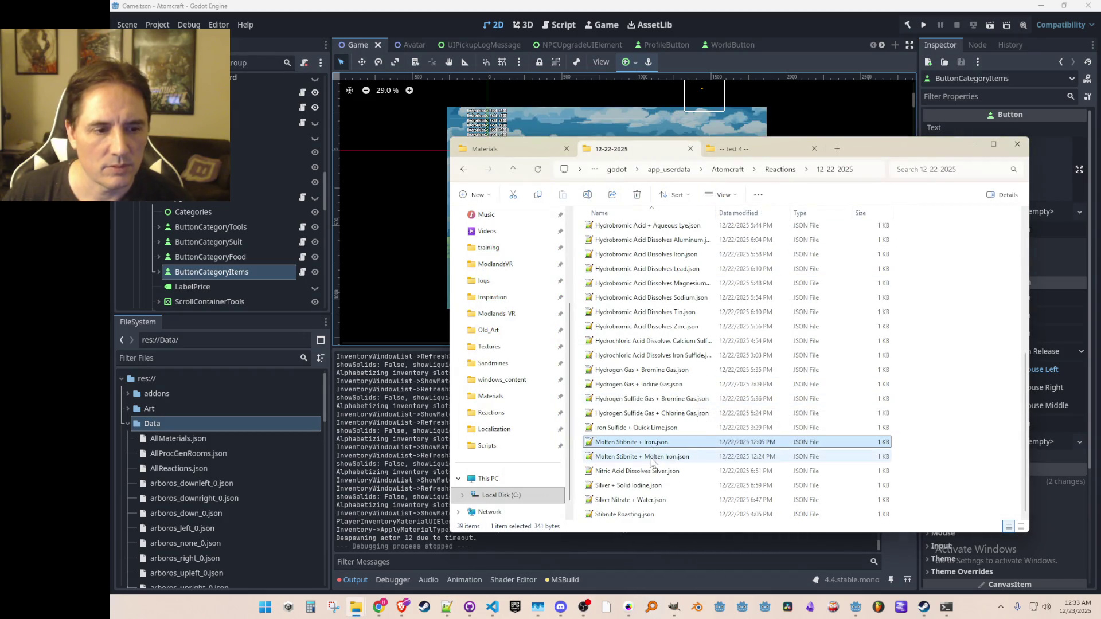
left_click(652, 458)
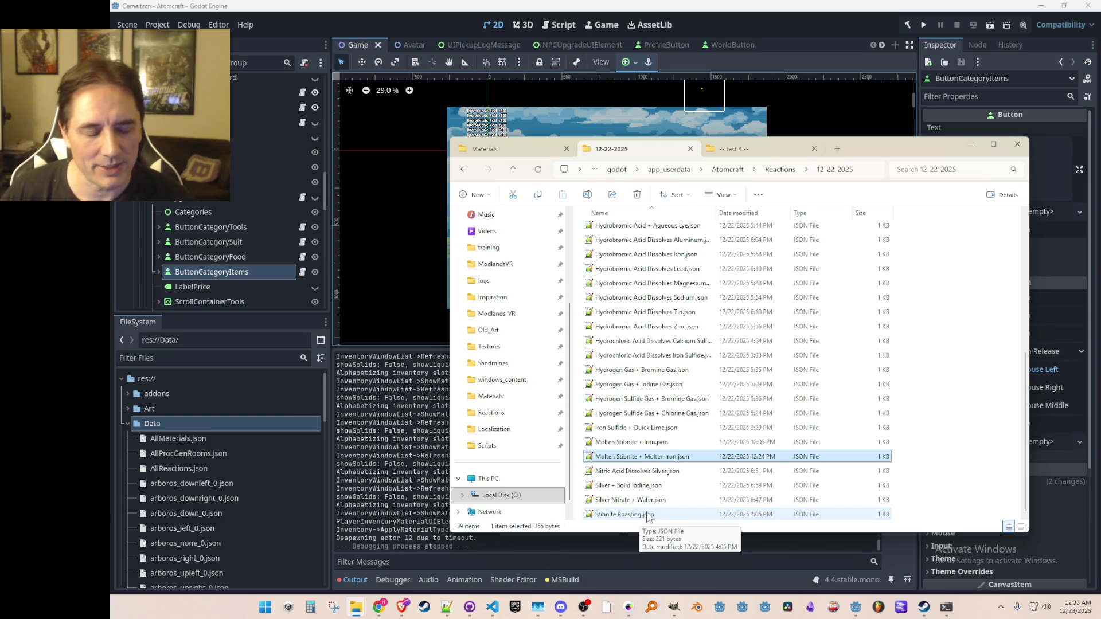
double_click(625, 514)
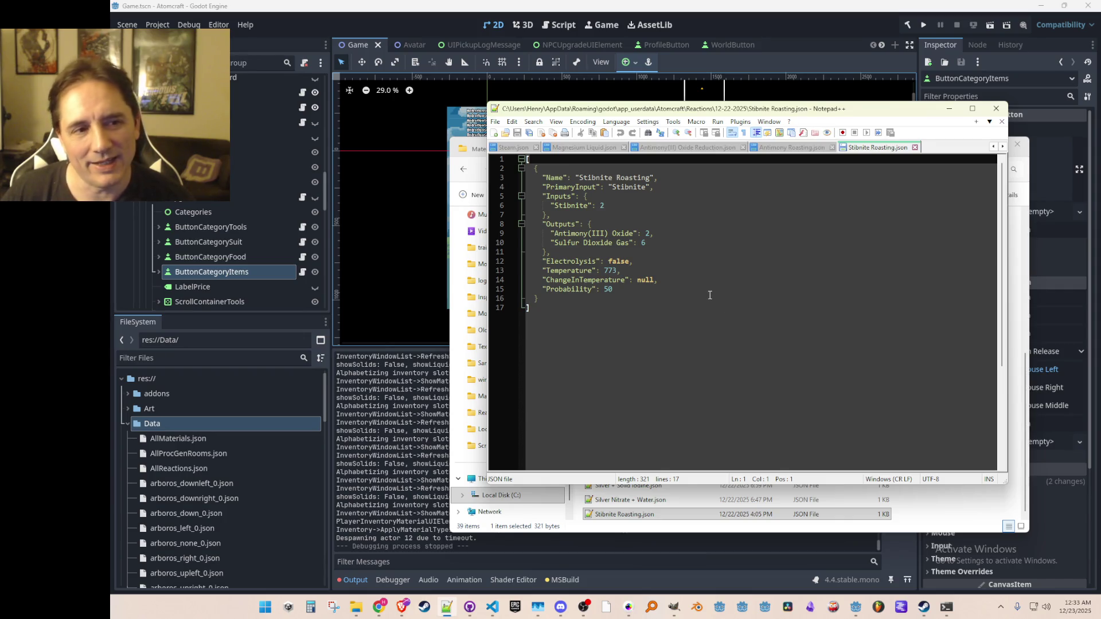
left_click(949, 109)
- Click through the Silver Nitrate + Water and Nitric Acid Dissolves Silver files in the list
scroll(709, 451, "up", 5)
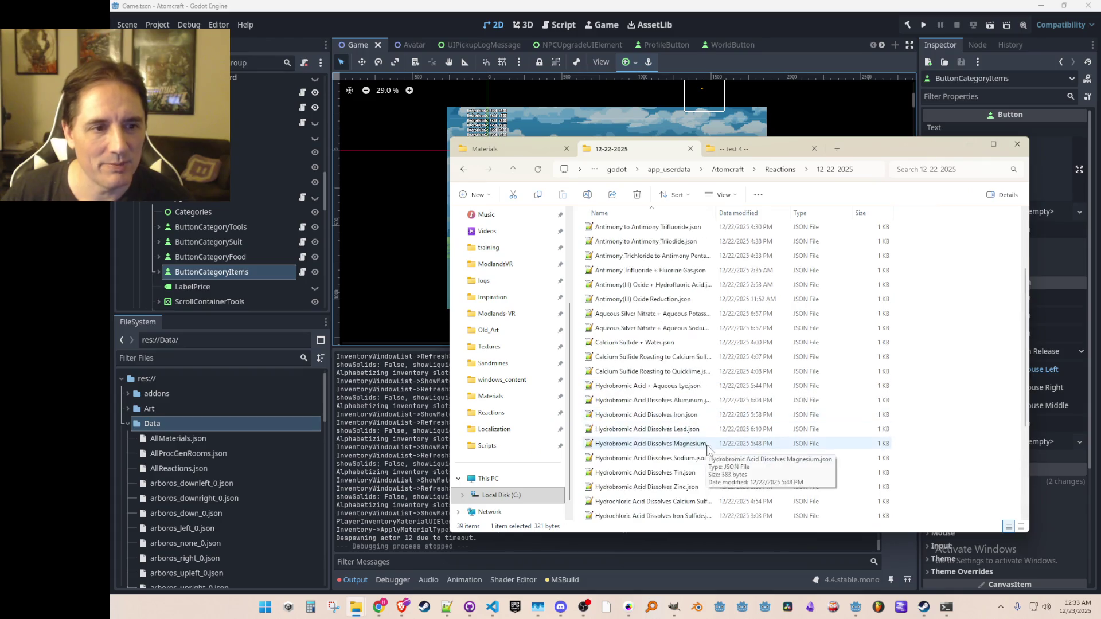
scroll(707, 450, "down", 4)
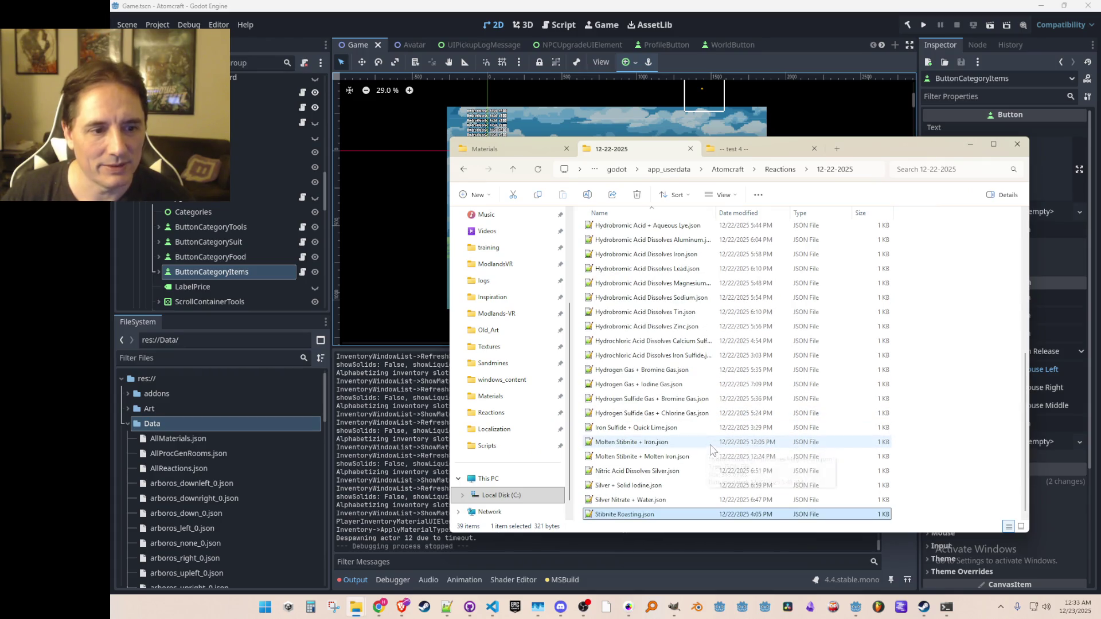
left_click(671, 485)
left_click(674, 498)
left_click(674, 485)
left_click(680, 472)
scroll(675, 395, "up", 1)
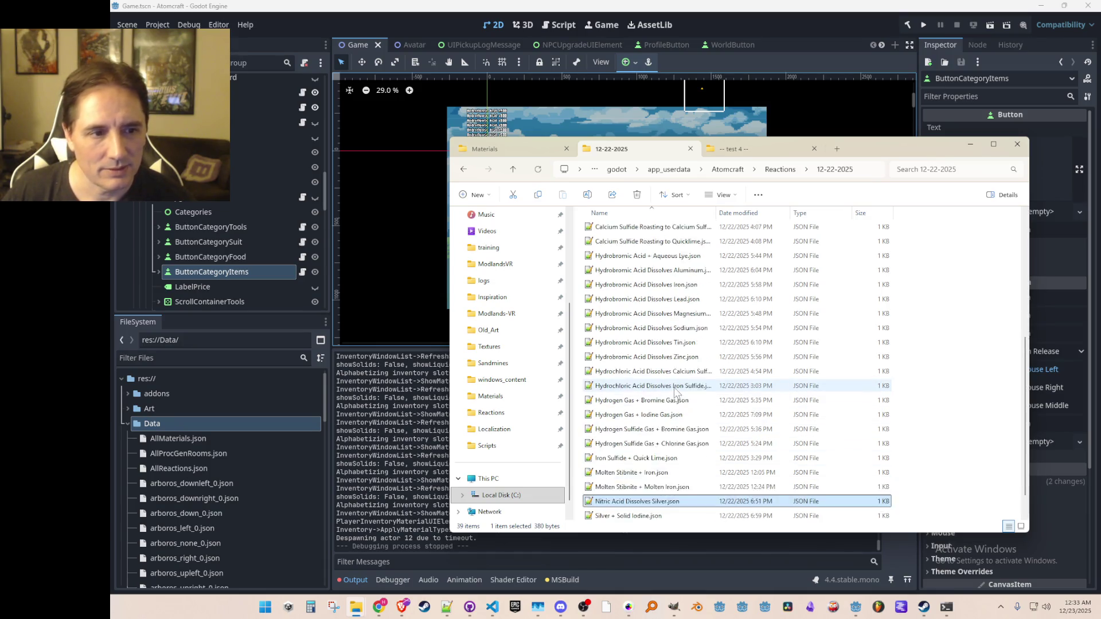
scroll(677, 384, "up", 4)
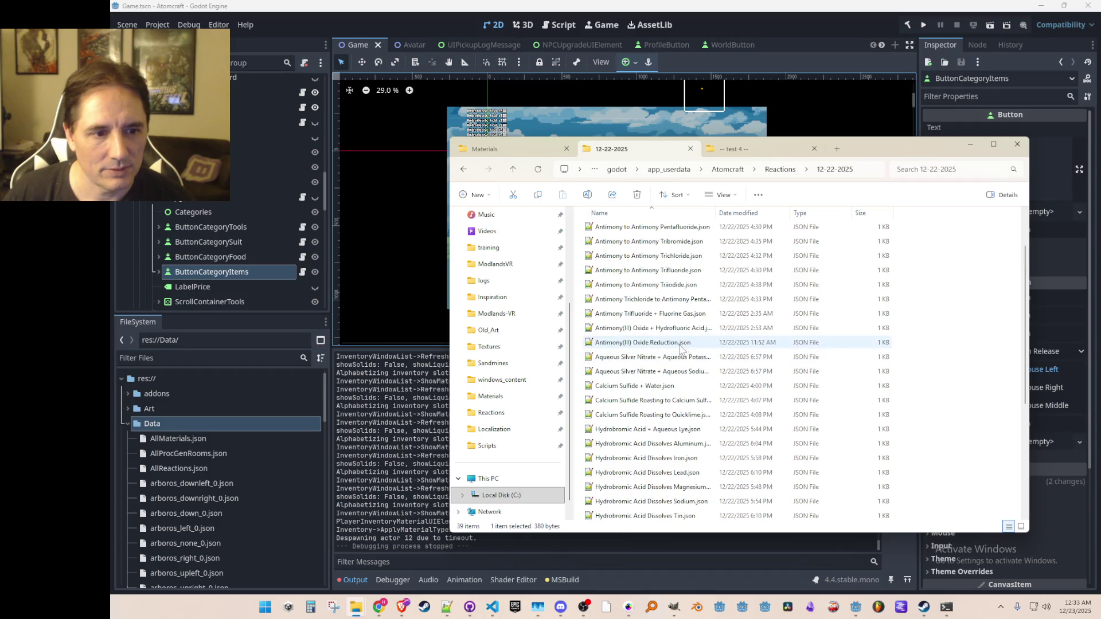
- Read the Antimony(III) Oxide + Hydrofluoric Acid reaction, then select a file near the top
double_click(683, 328)
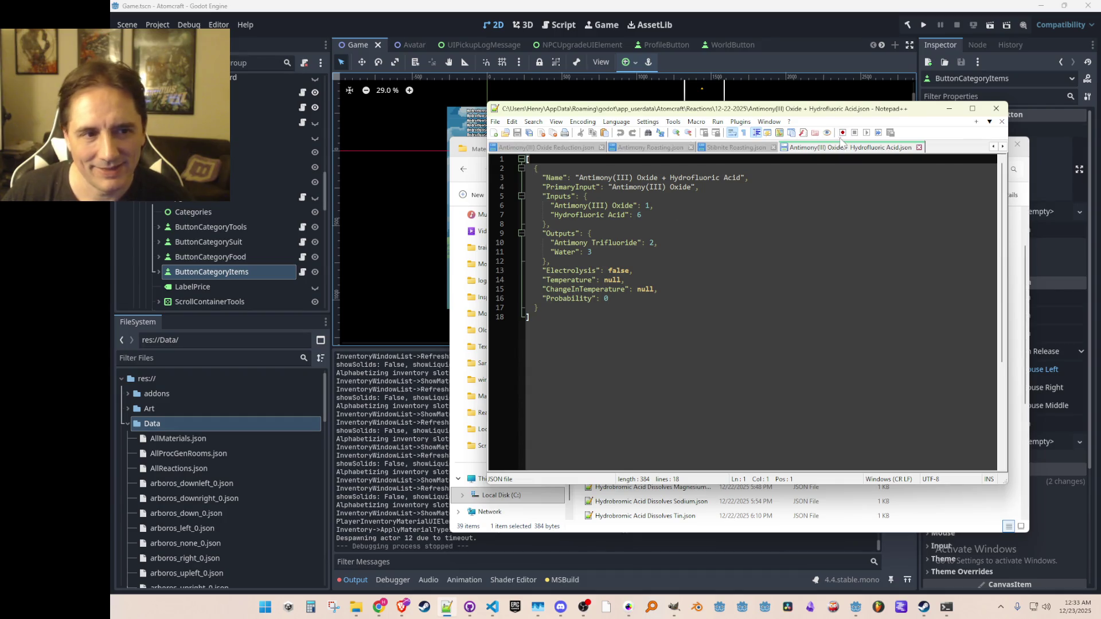
left_click(950, 109)
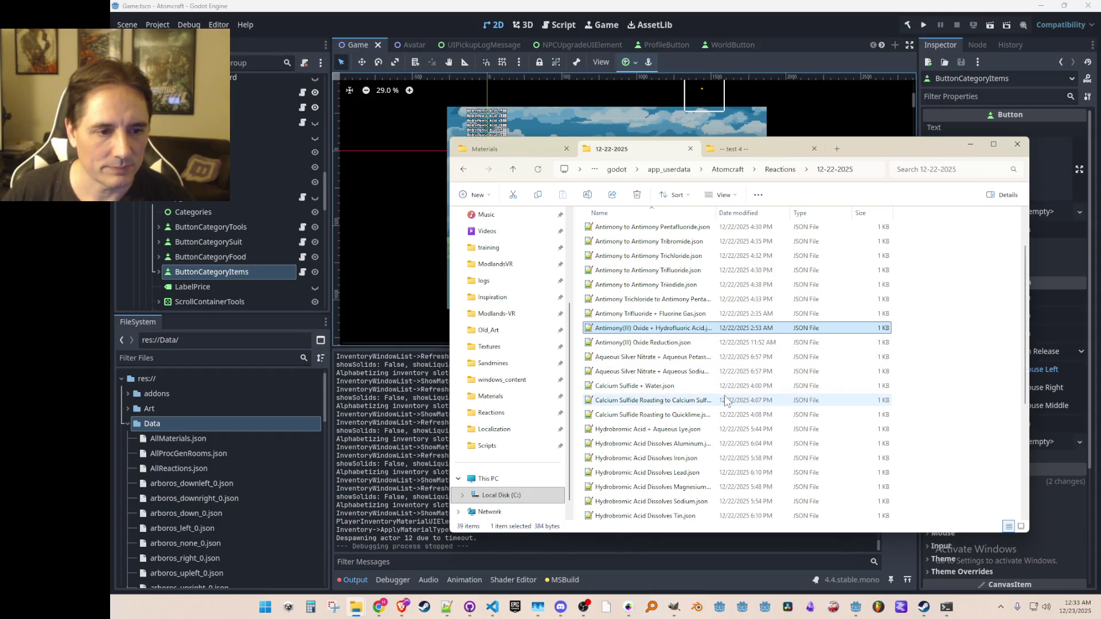
scroll(726, 400, "down", 5)
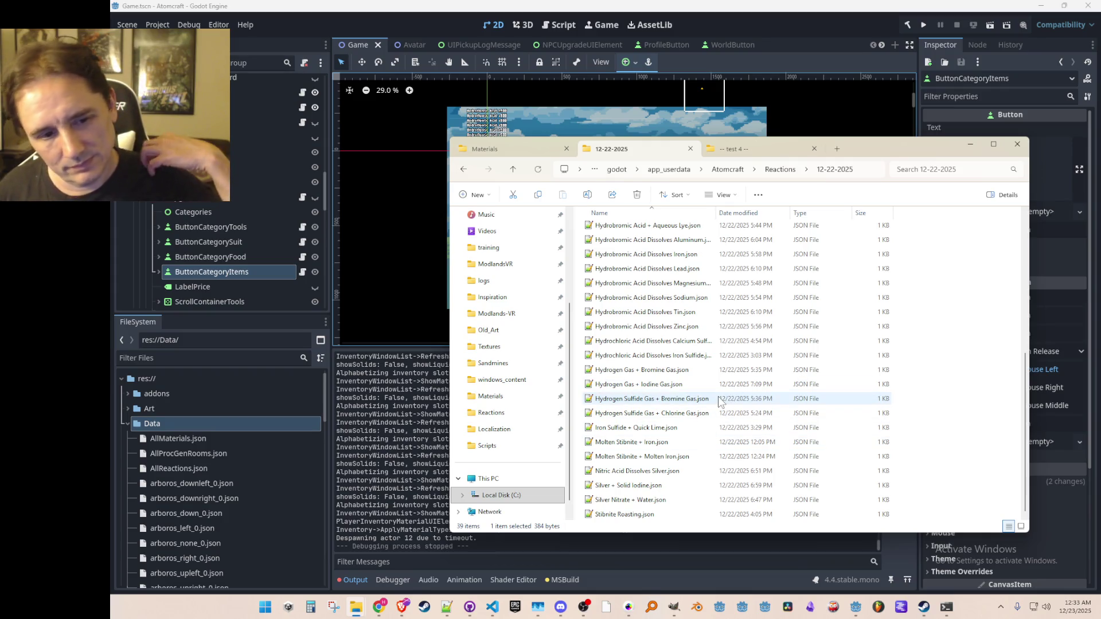
scroll(691, 361, "up", 3)
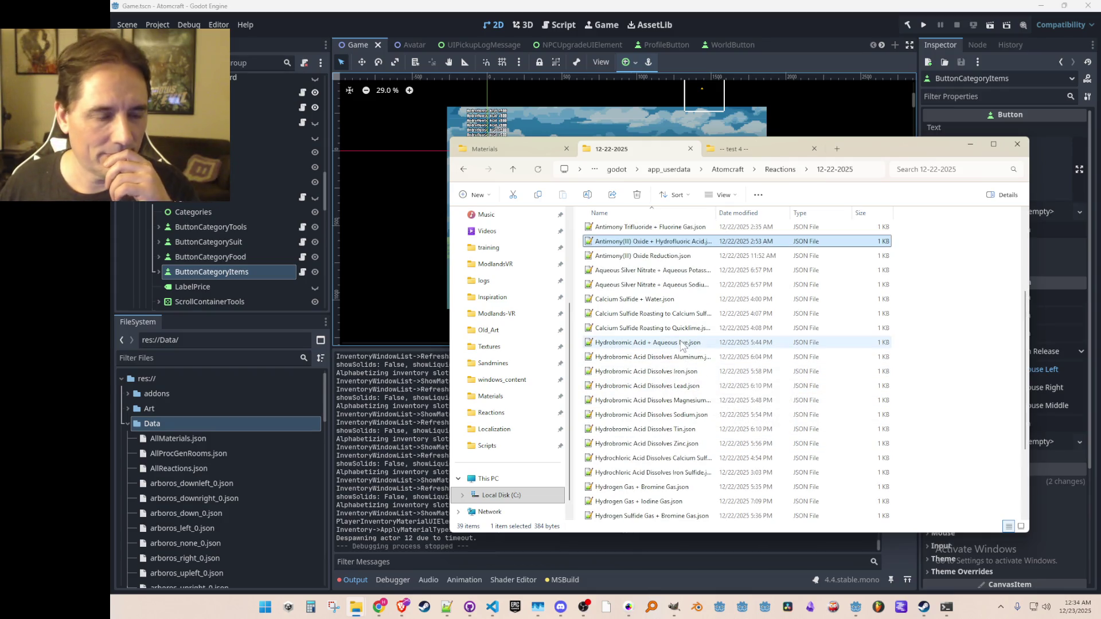
scroll(684, 342, "up", 2)
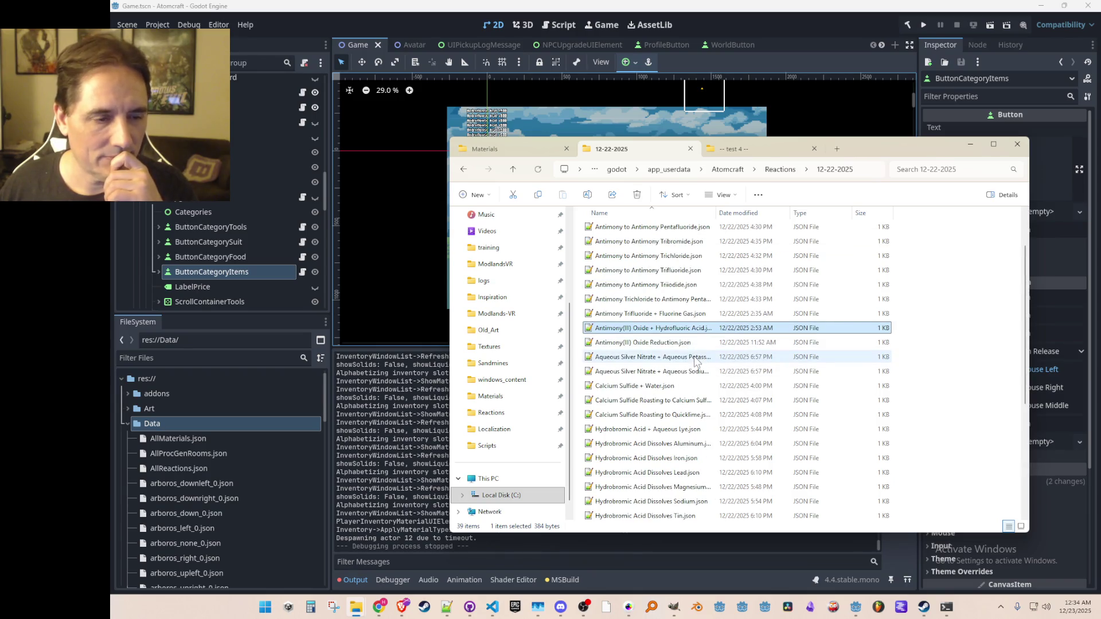
left_click(682, 373)
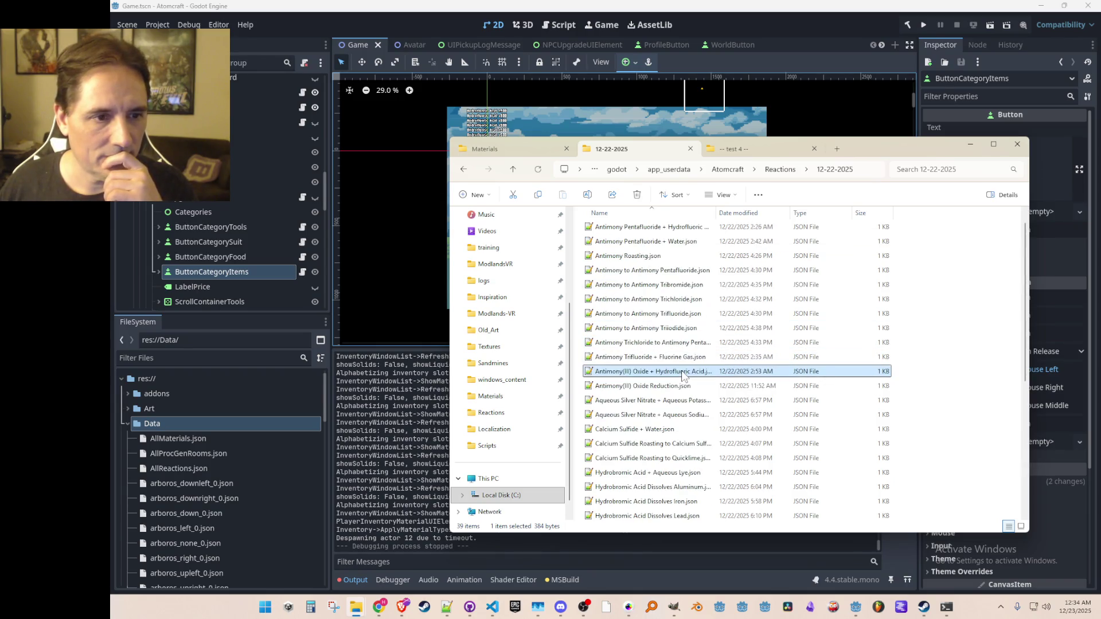
- View Antimony Roasting.json and Stibnite Roasting.json in turn, then reopen Antimony Roasting.json in Notepad++
double_click(671, 257)
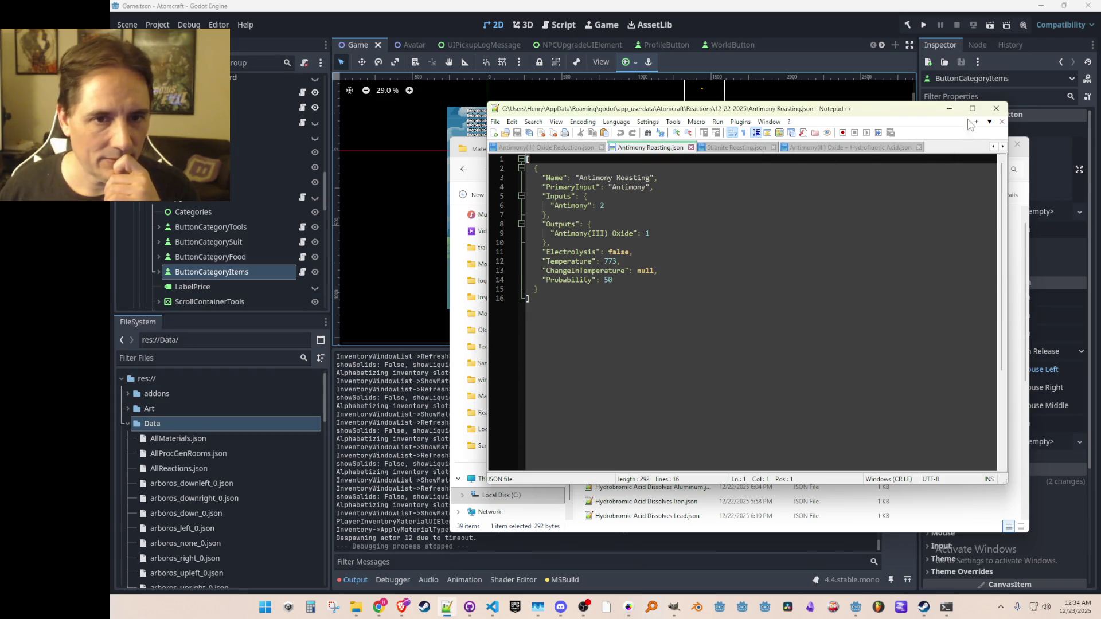
left_click(950, 110)
scroll(717, 373, "down", 5)
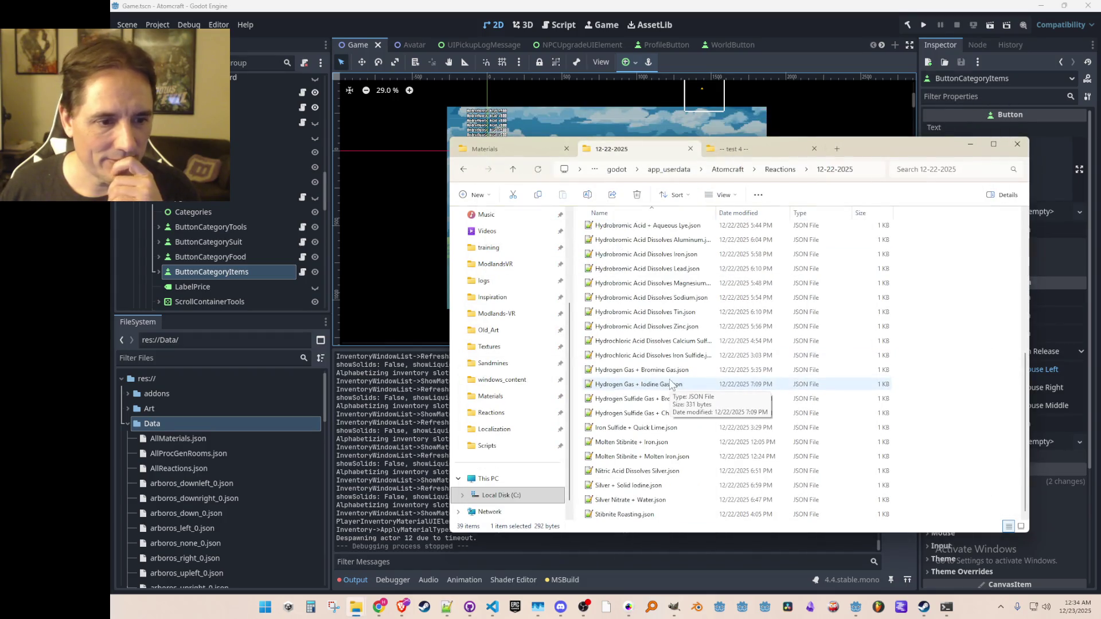
double_click(643, 514)
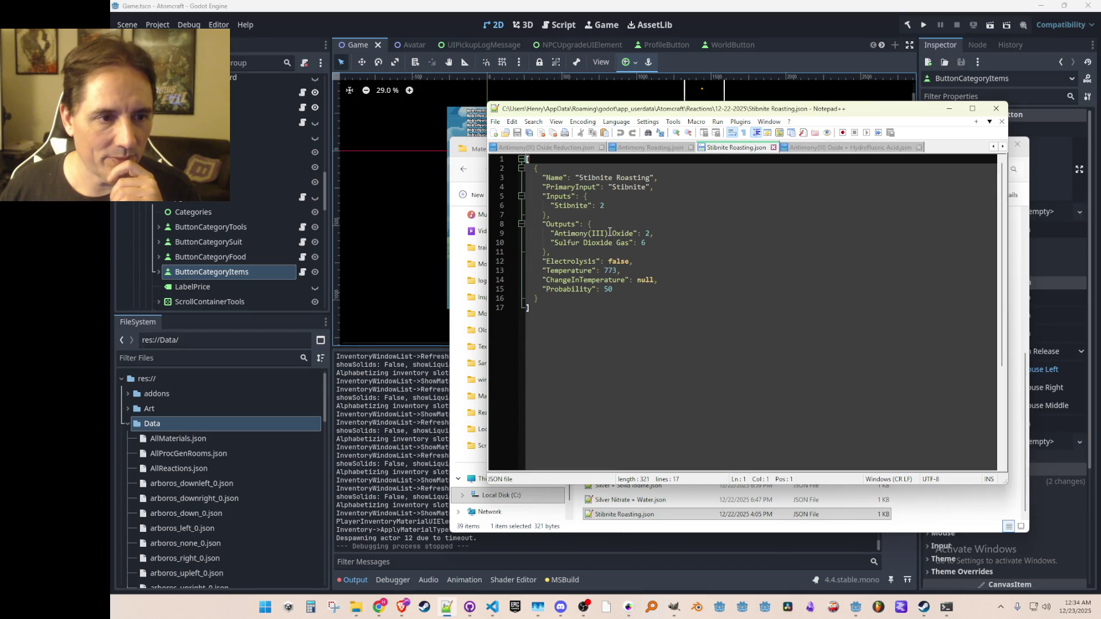
left_click(948, 109)
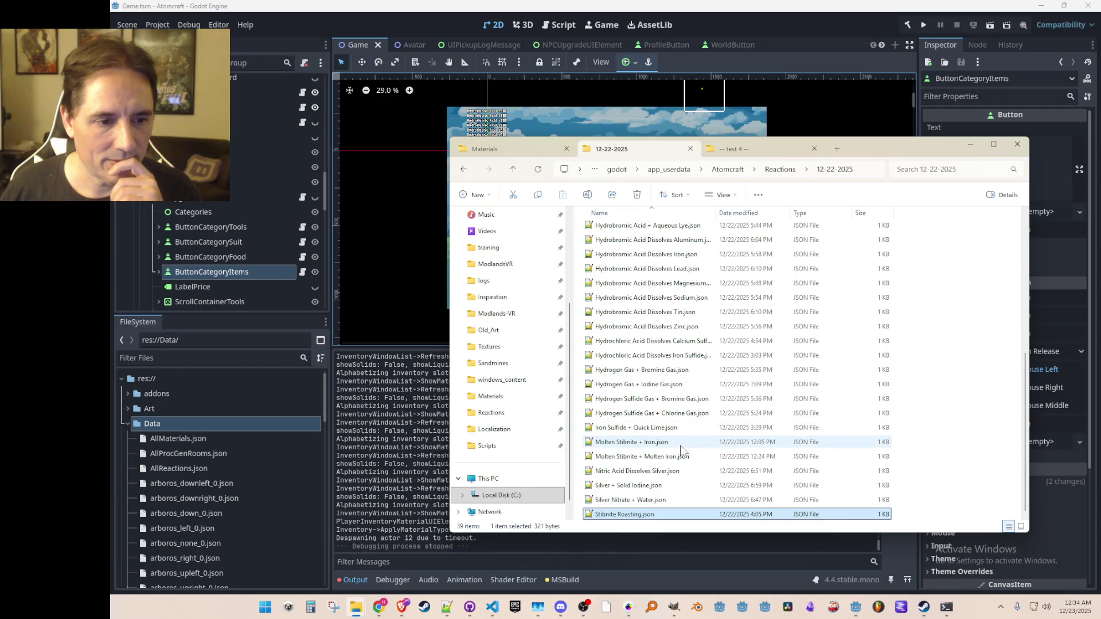
scroll(682, 451, "up", 6)
double_click(683, 271)
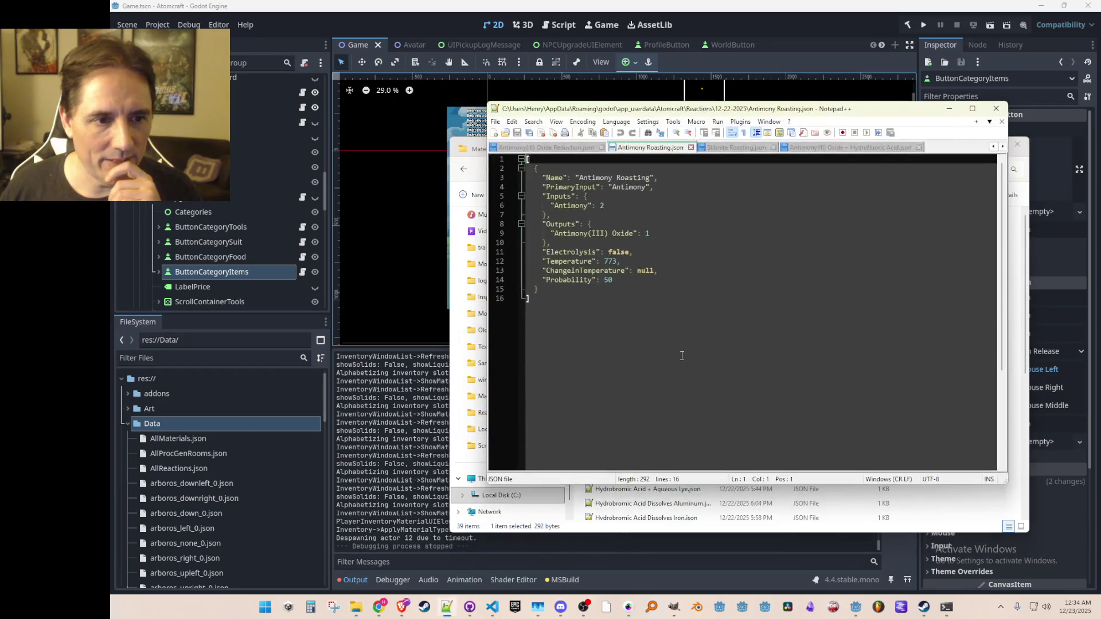
- Save Antimony Roasting.json with Probability 500, then return File Explorer to the Reactions folder
left_click(658, 311)
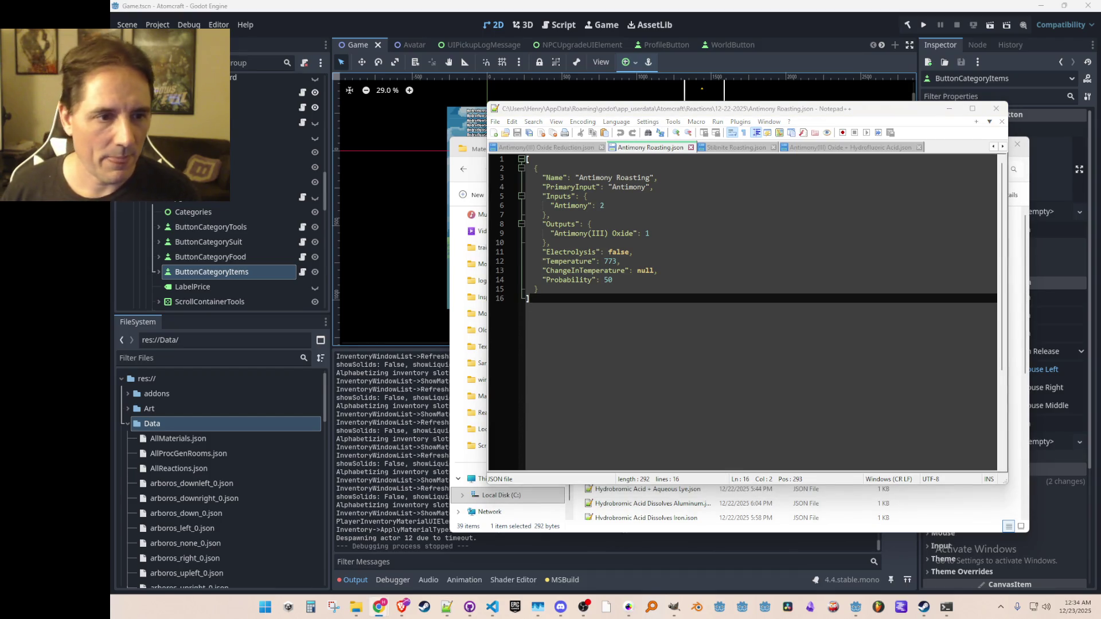
key("Up")
key("Up")
key("End")
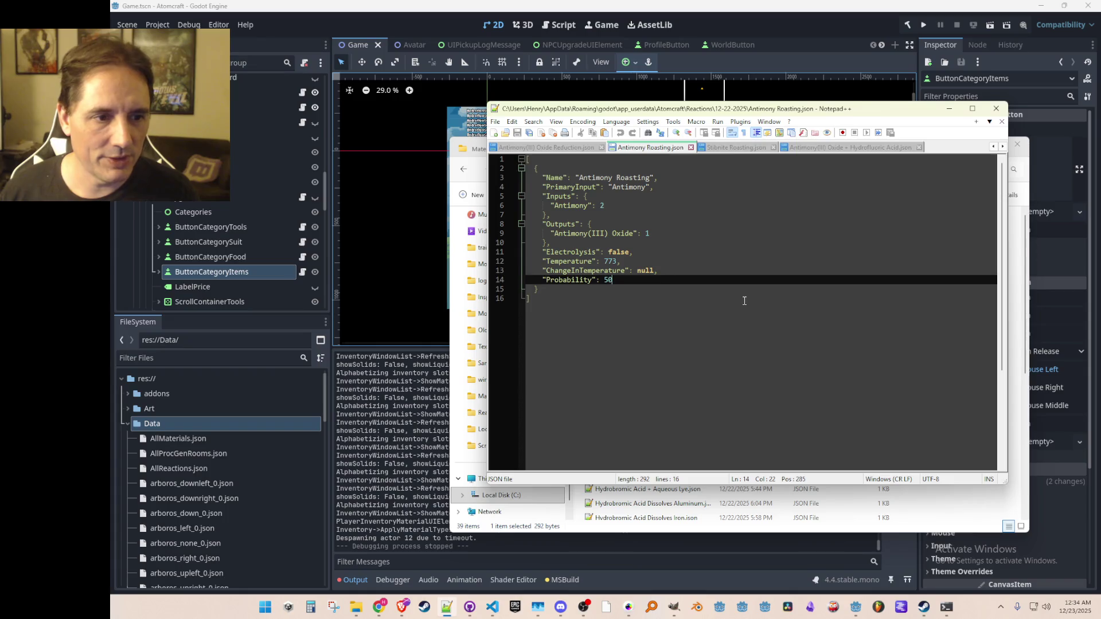
type(",")
key("ctrl+s")
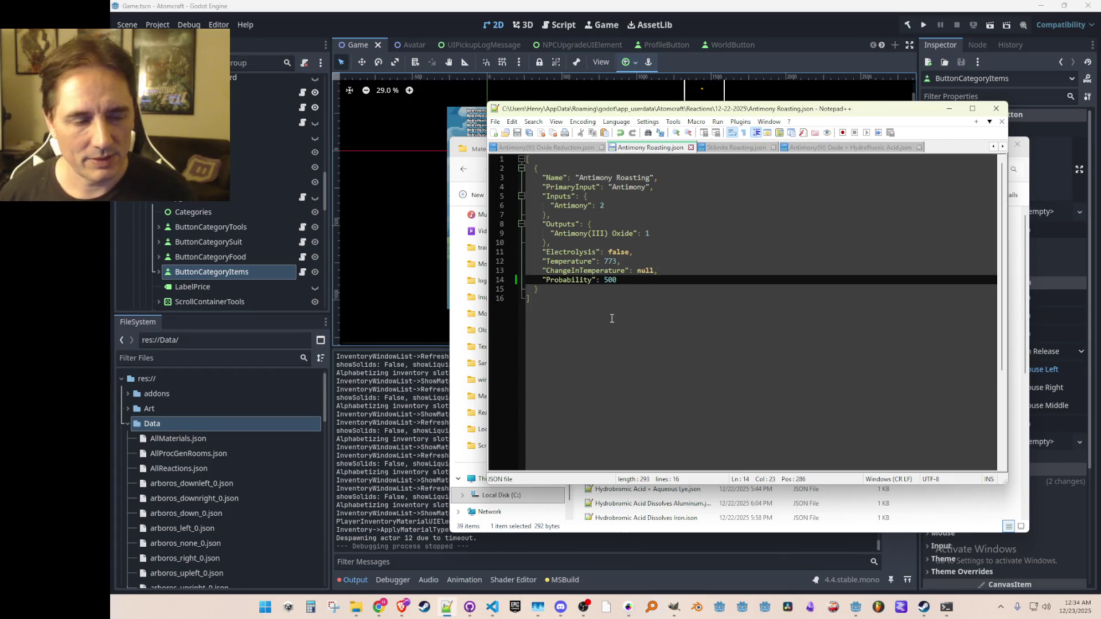
left_click(622, 331)
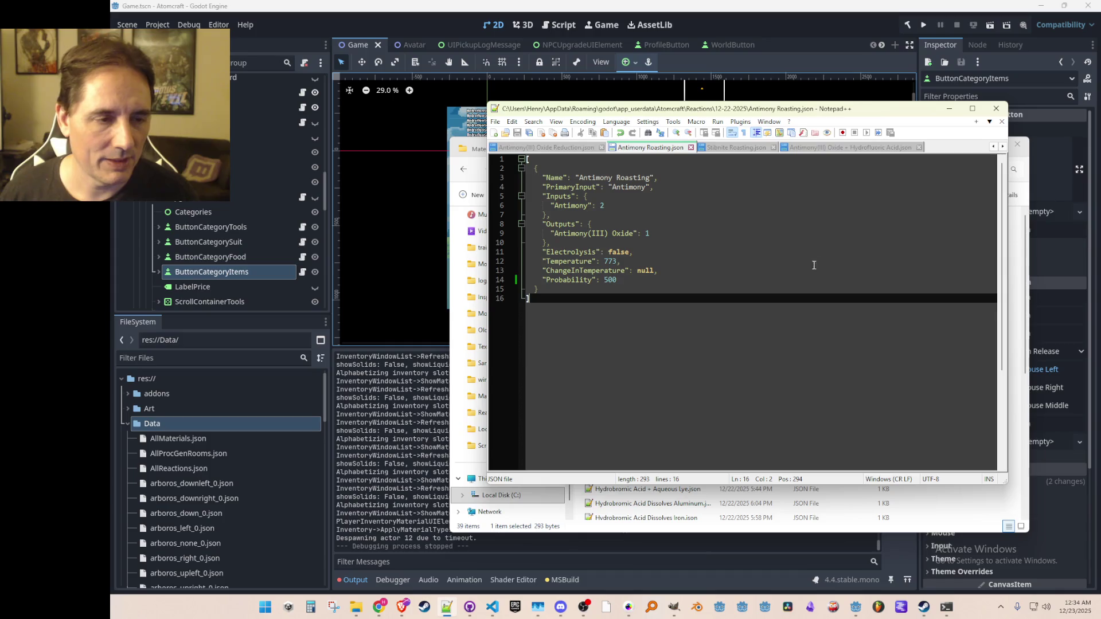
left_click(952, 112)
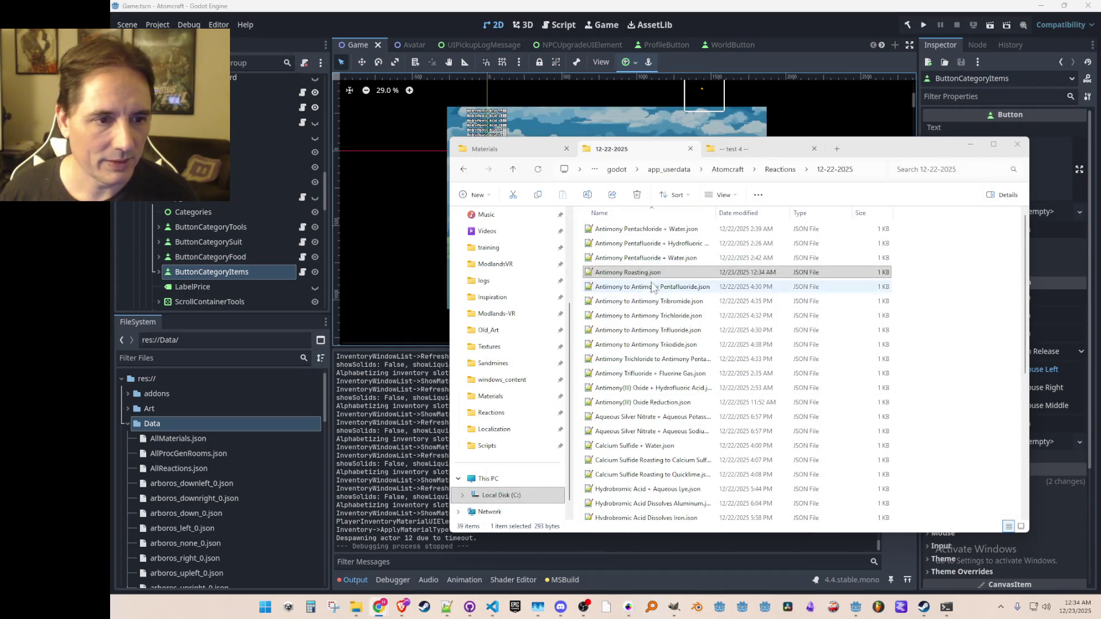
left_click(771, 170)
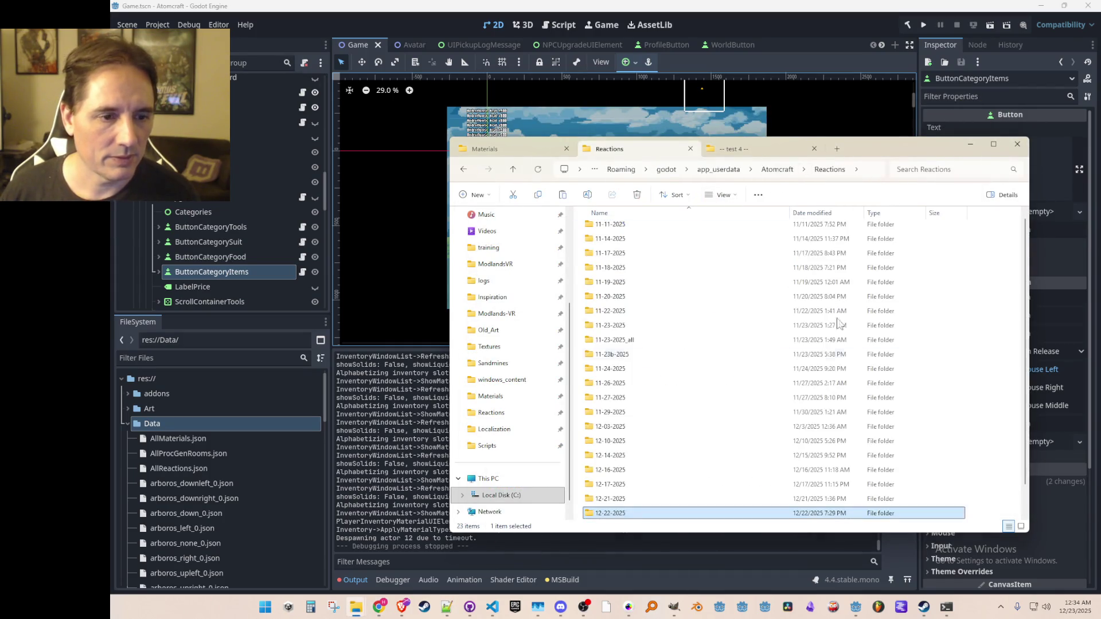
- Paste Antimony Roasting.json into Reactions and relaunch the game to the Select Profile screen
key("ctrl+v")
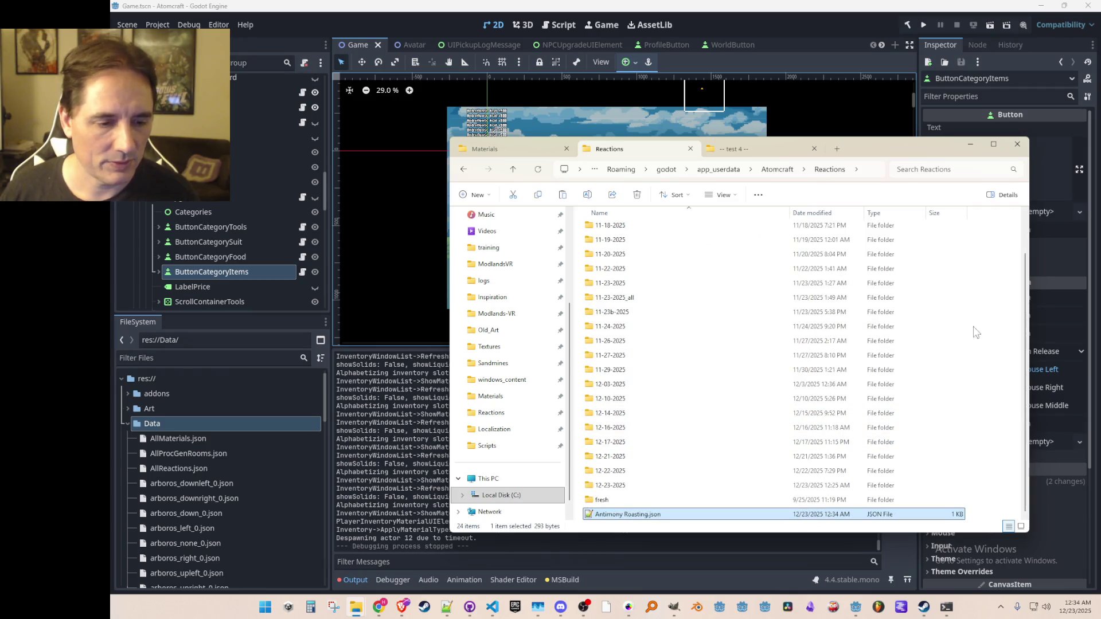
left_click(886, 30)
left_click(923, 25)
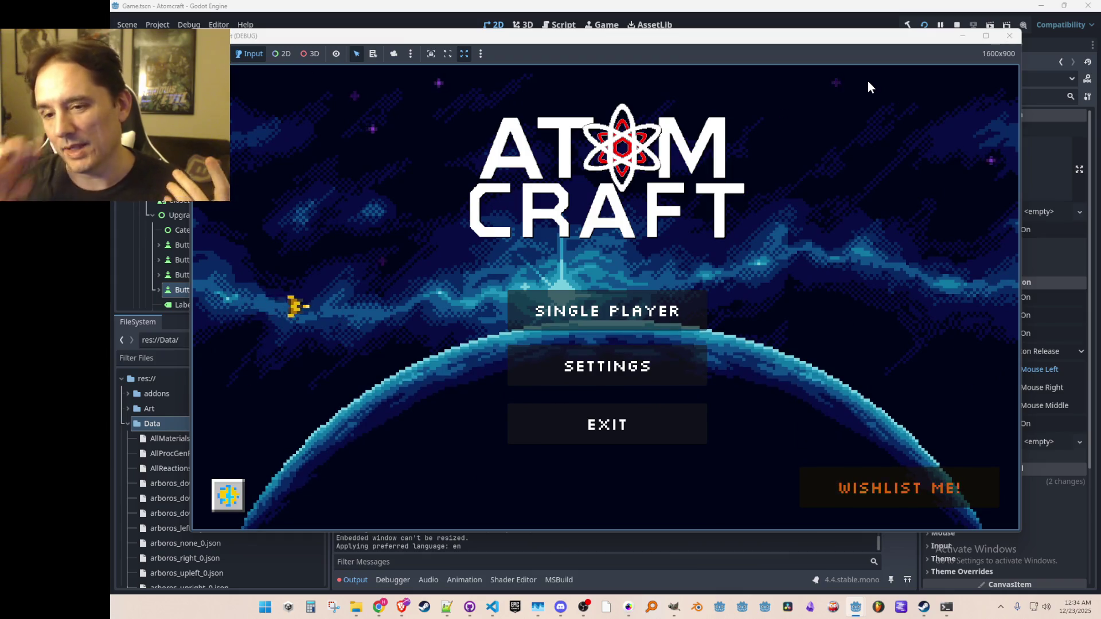
left_click(641, 300)
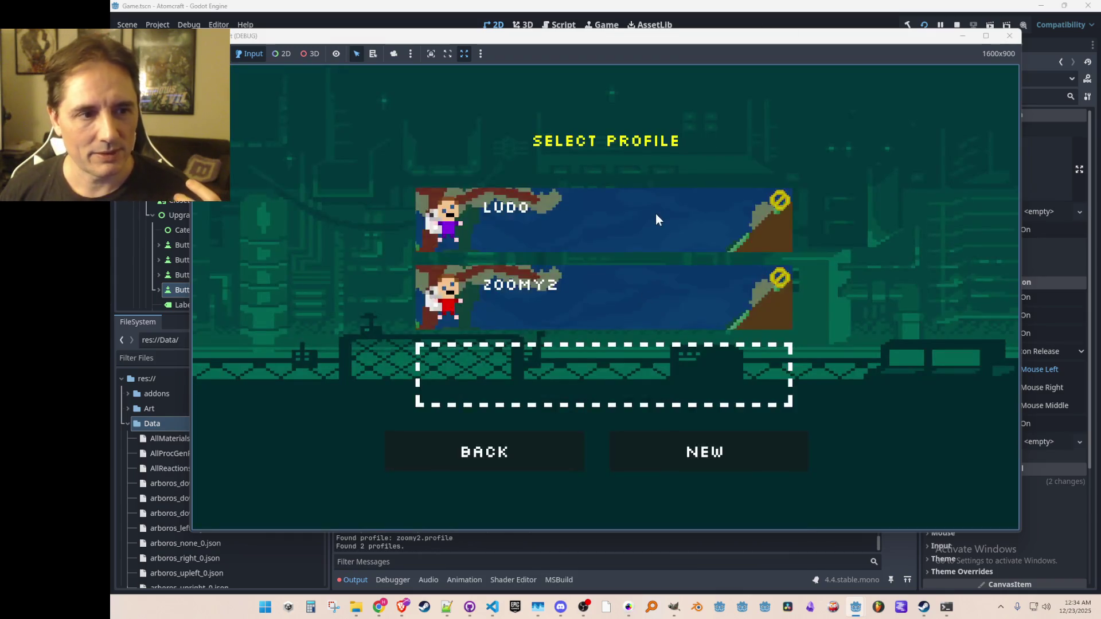
- Load the first profile, drop carbon onto the fire pit, and blend the burning materials
left_click(656, 214)
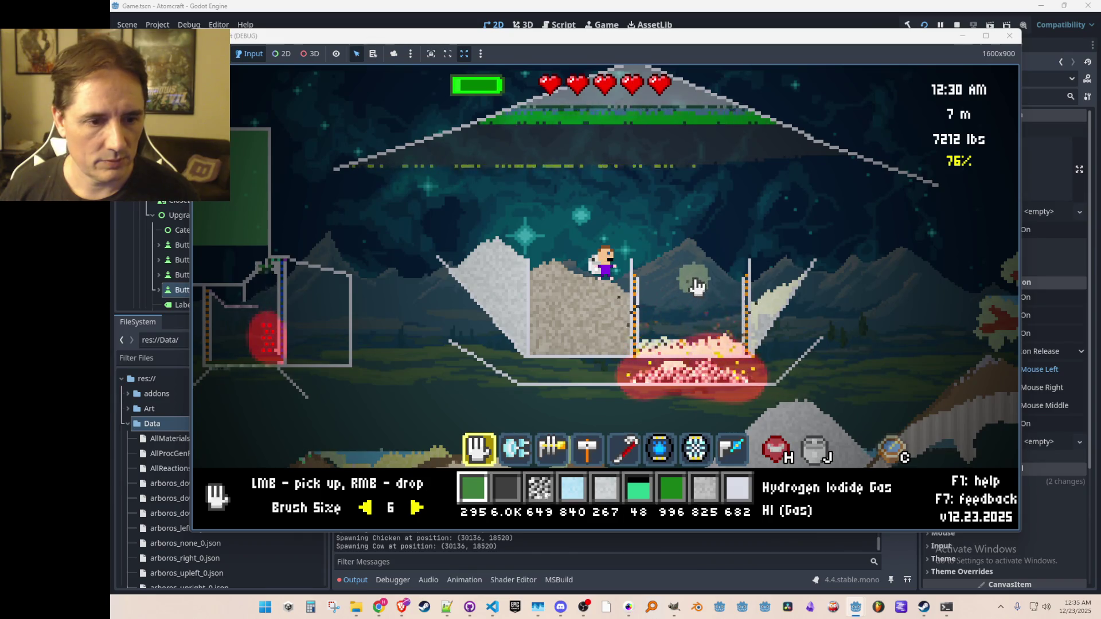
scroll(694, 289, "down", 1)
right_click(694, 290)
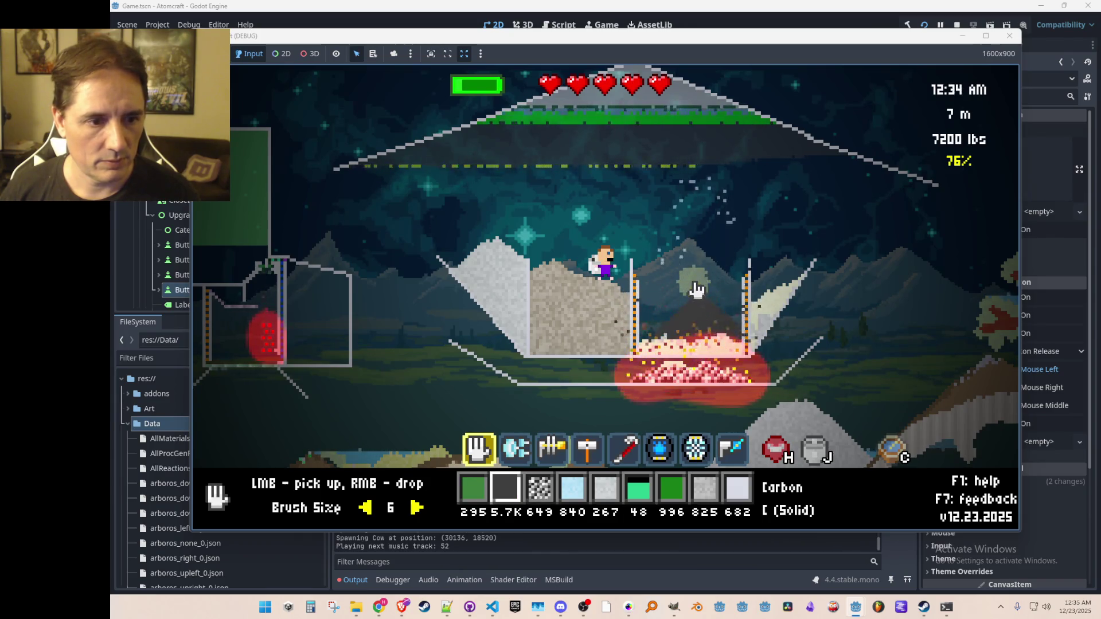
scroll(705, 304, "down", 2)
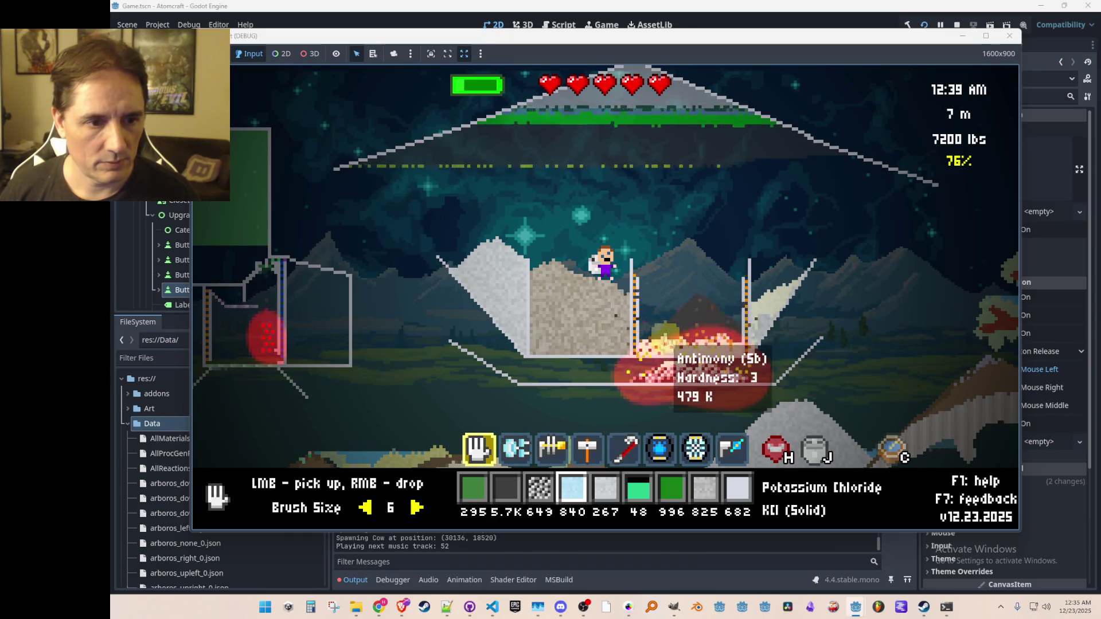
scroll(682, 353, "down", 4)
key("8")
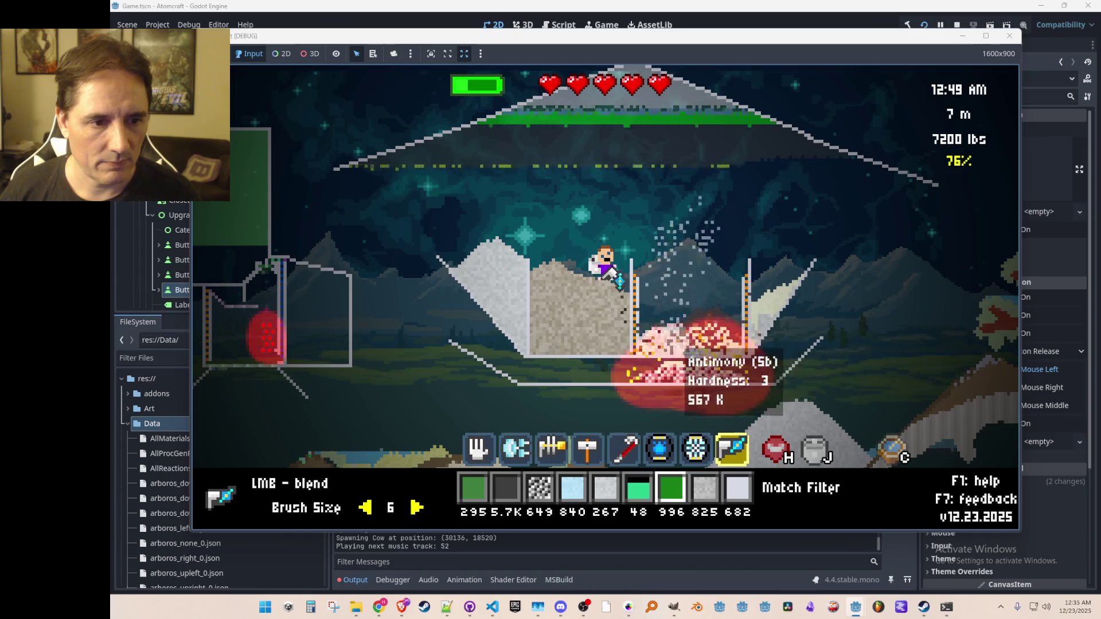
left_click_drag(671, 351, 688, 343)
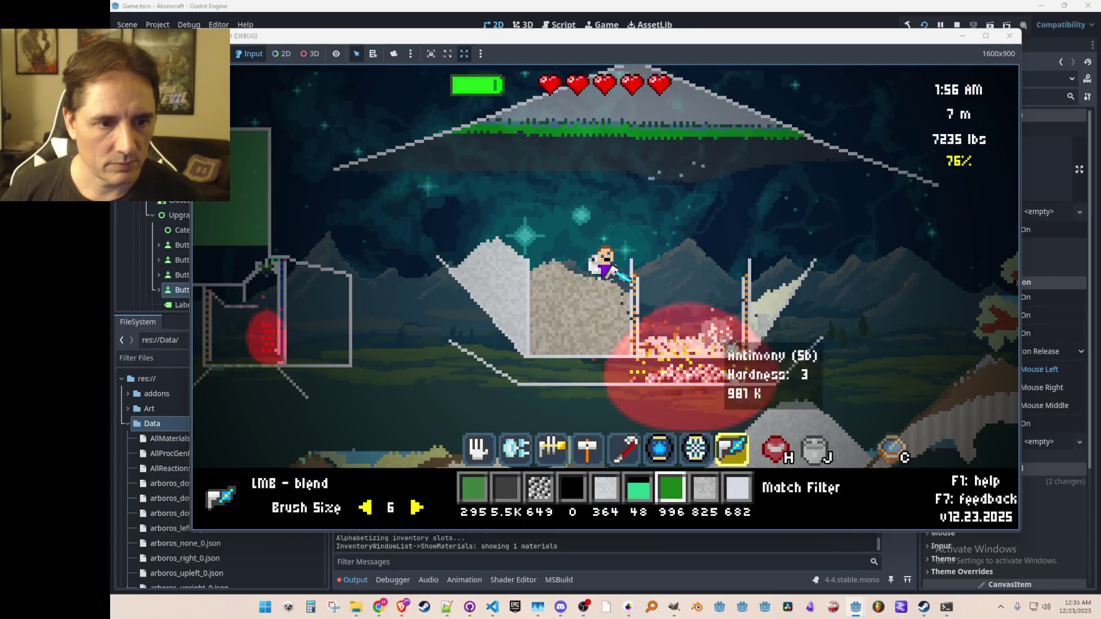
- Collect antimony from the fire pit, add coal, and gather the remaining antimony
scroll(696, 327, "up", 6)
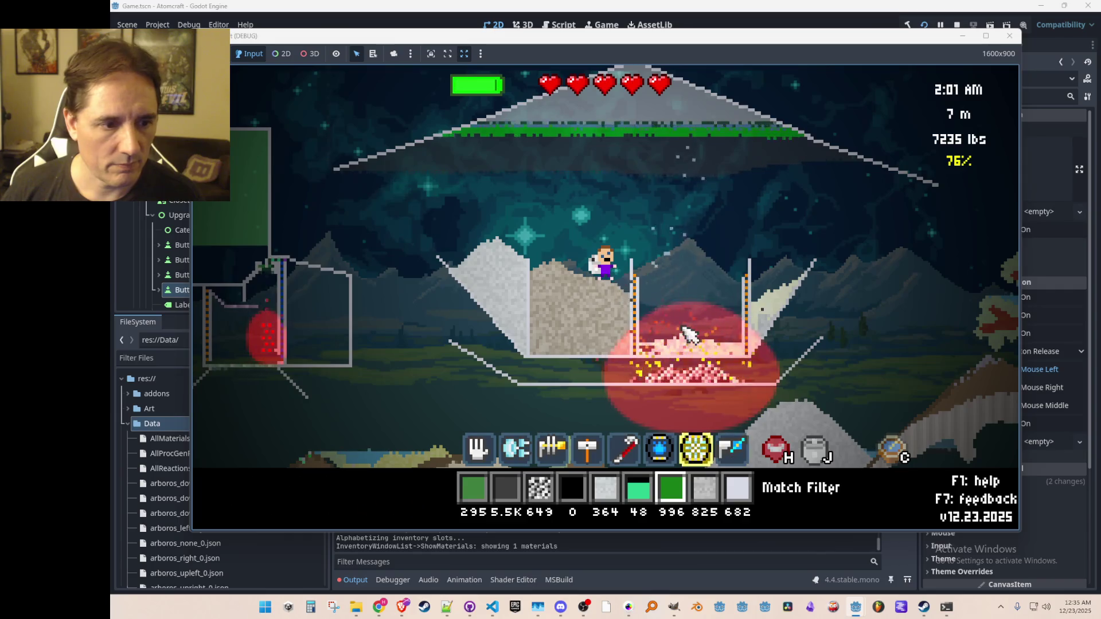
scroll(695, 327, "up", 1)
mouse_move(690, 356)
left_mouse_down()
mouse_move(701, 358)
mouse_move(709, 292)
mouse_move(715, 301)
left_mouse_up()
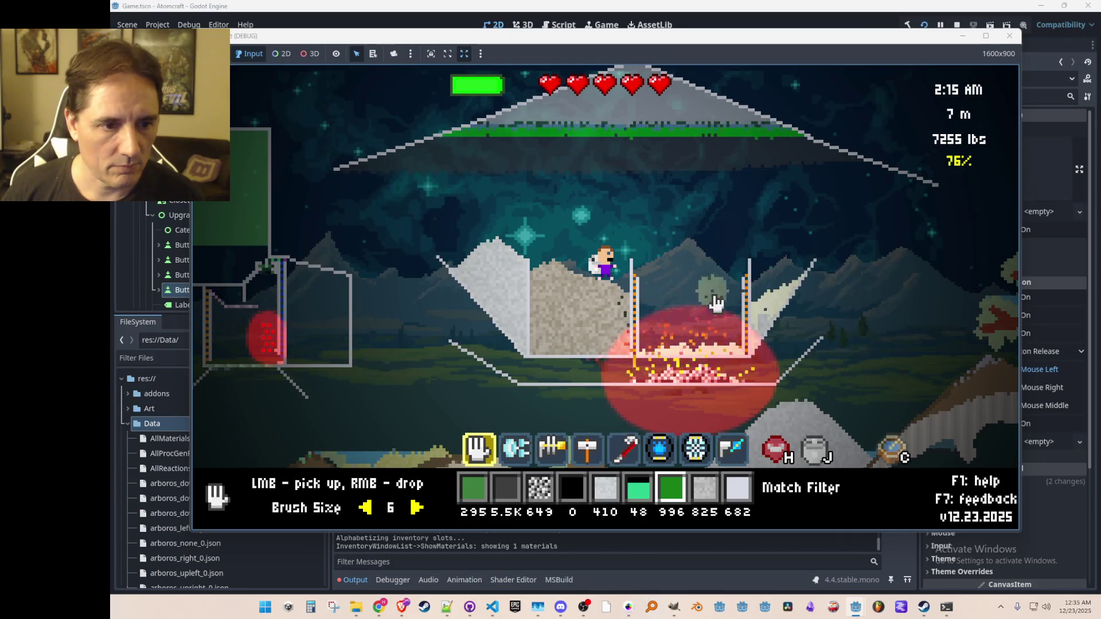
scroll(706, 307, "up", 5)
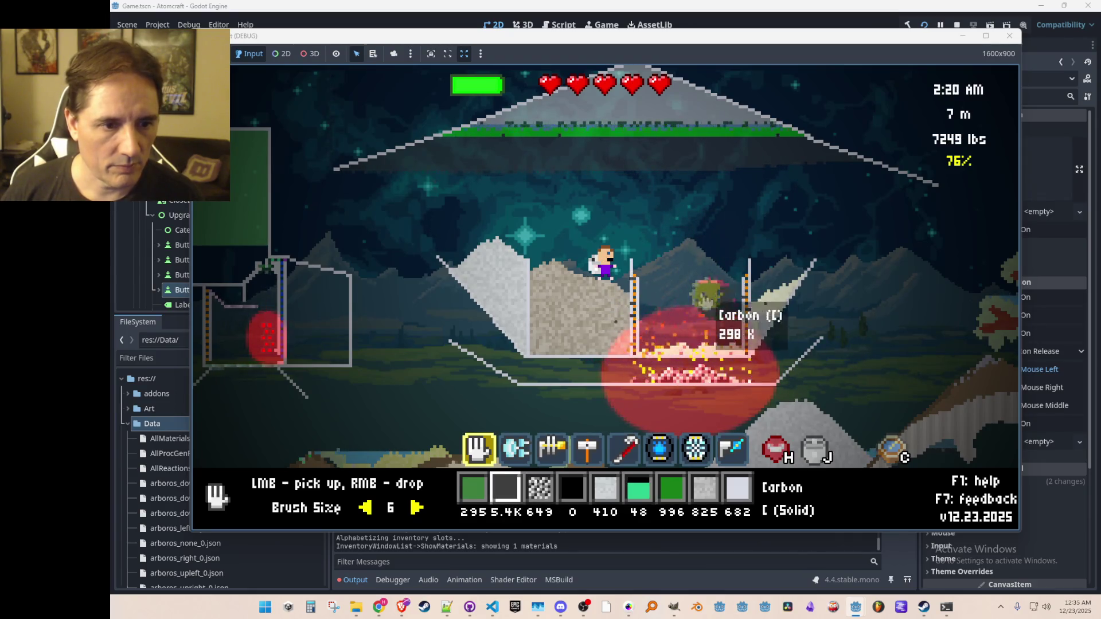
scroll(702, 318, "down", 1)
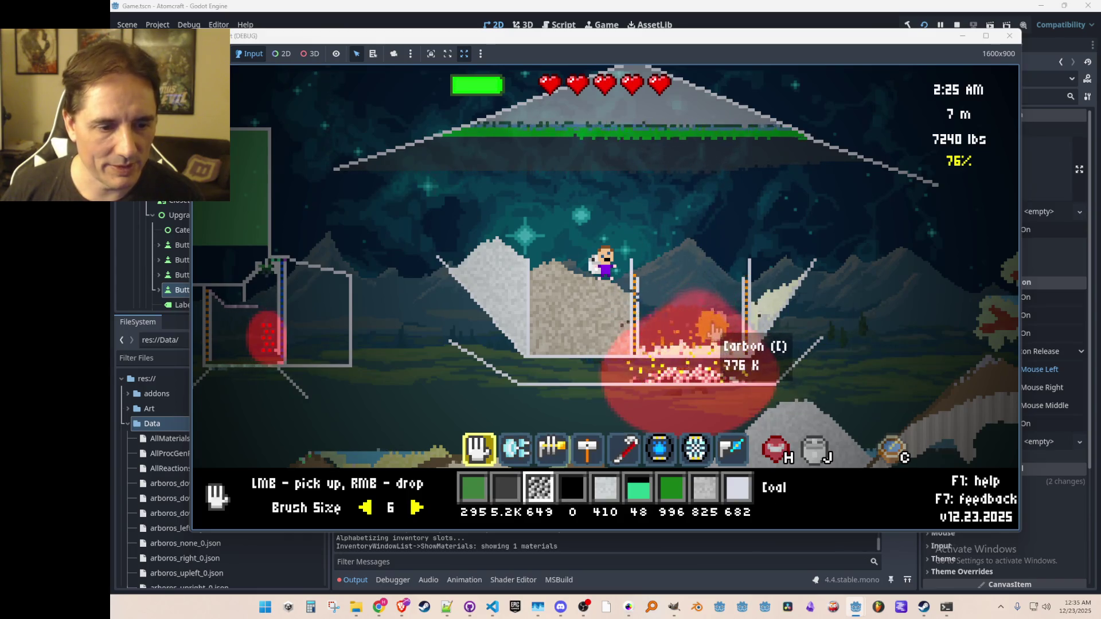
key("7")
key("8")
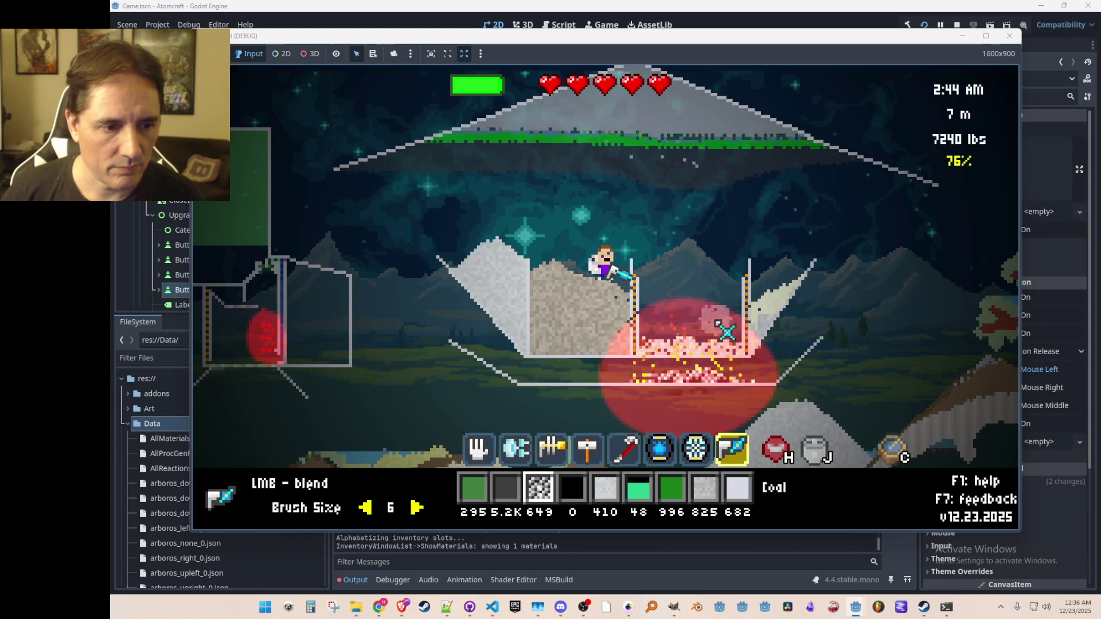
scroll(728, 331, "up", 7)
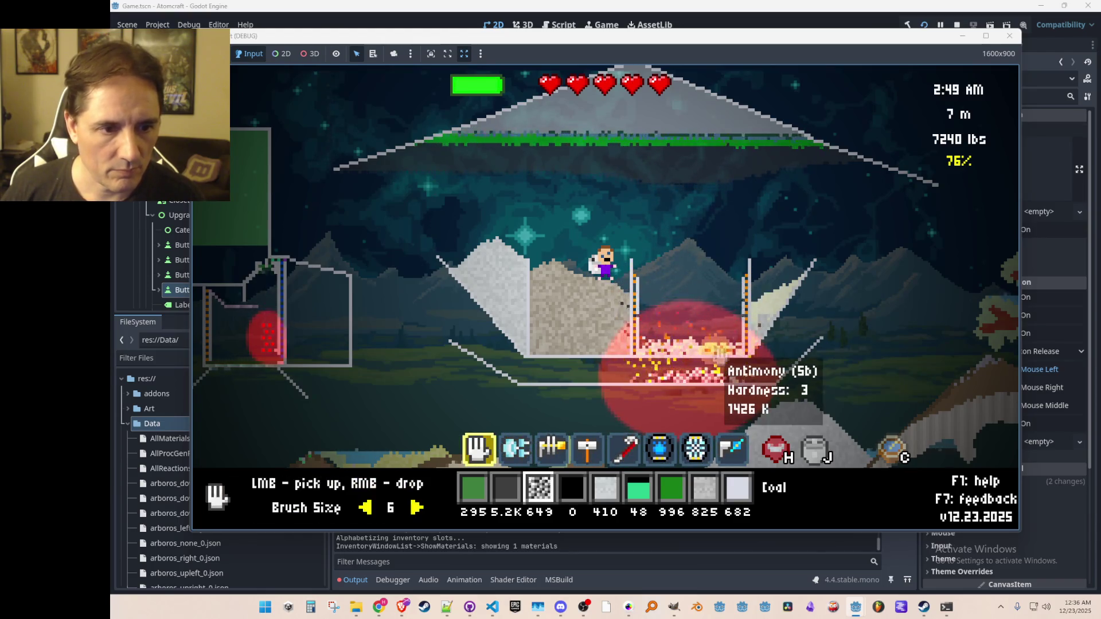
mouse_move(717, 356)
left_mouse_down()
mouse_move(656, 357)
mouse_move(724, 356)
left_mouse_up()
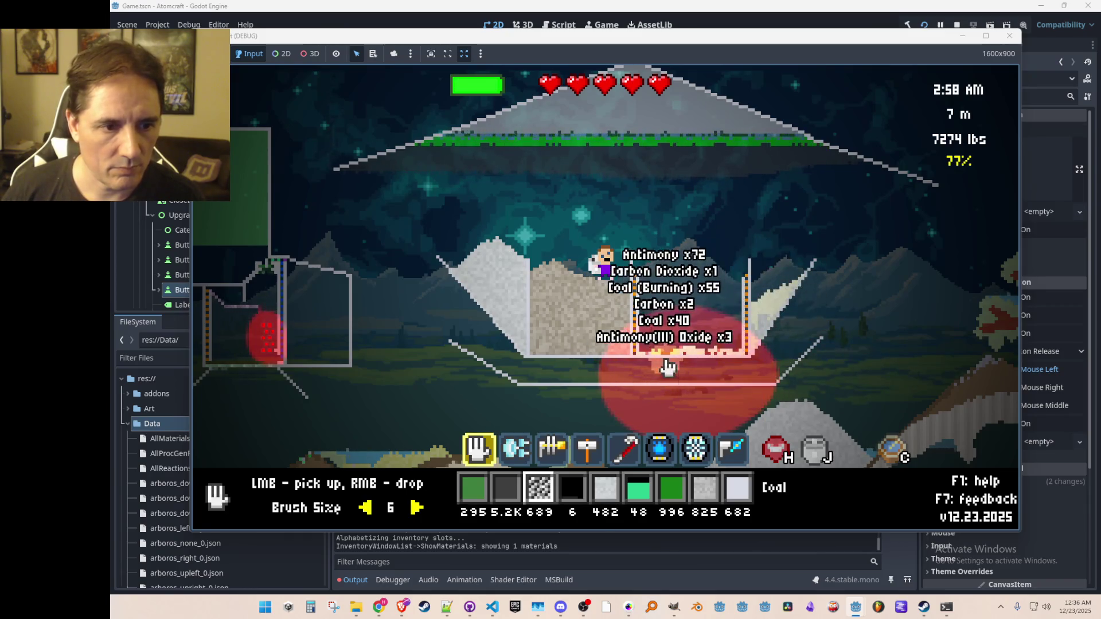
- Drop the held materials on the fire, clear the filter, sort inventory by weight, and trash Stibnite
right_click(696, 327)
key("i")
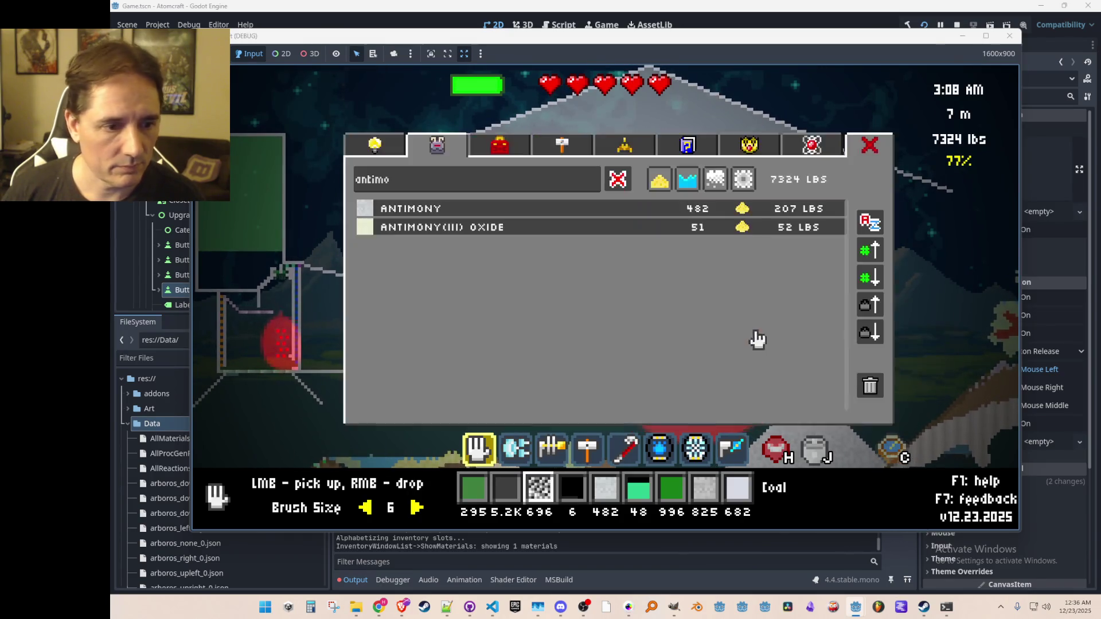
left_click(617, 183)
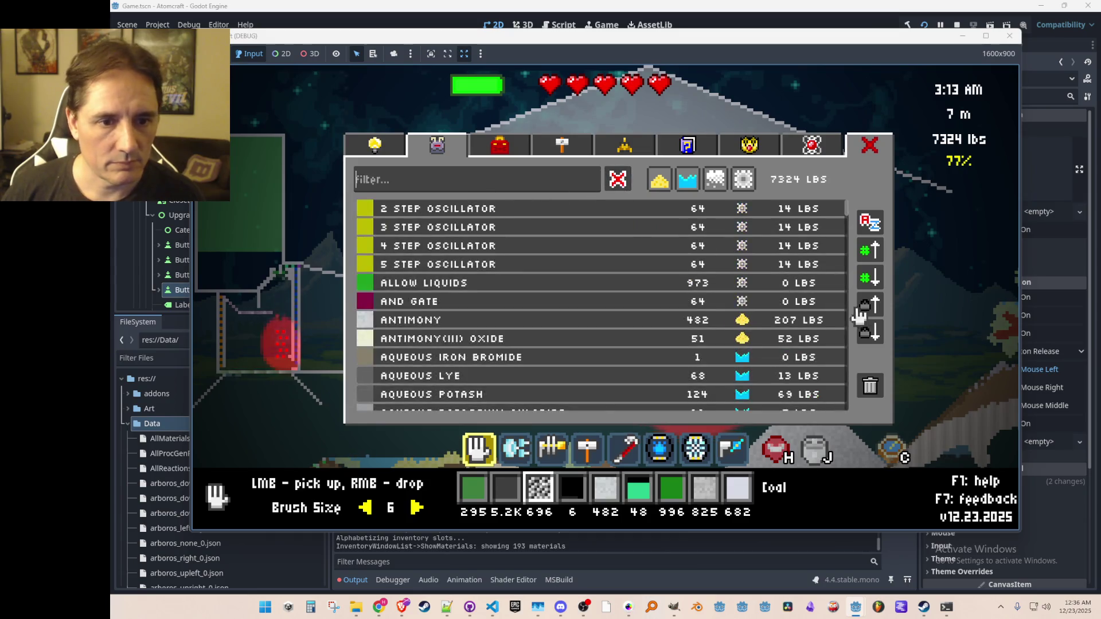
left_click(871, 305)
left_click(561, 211)
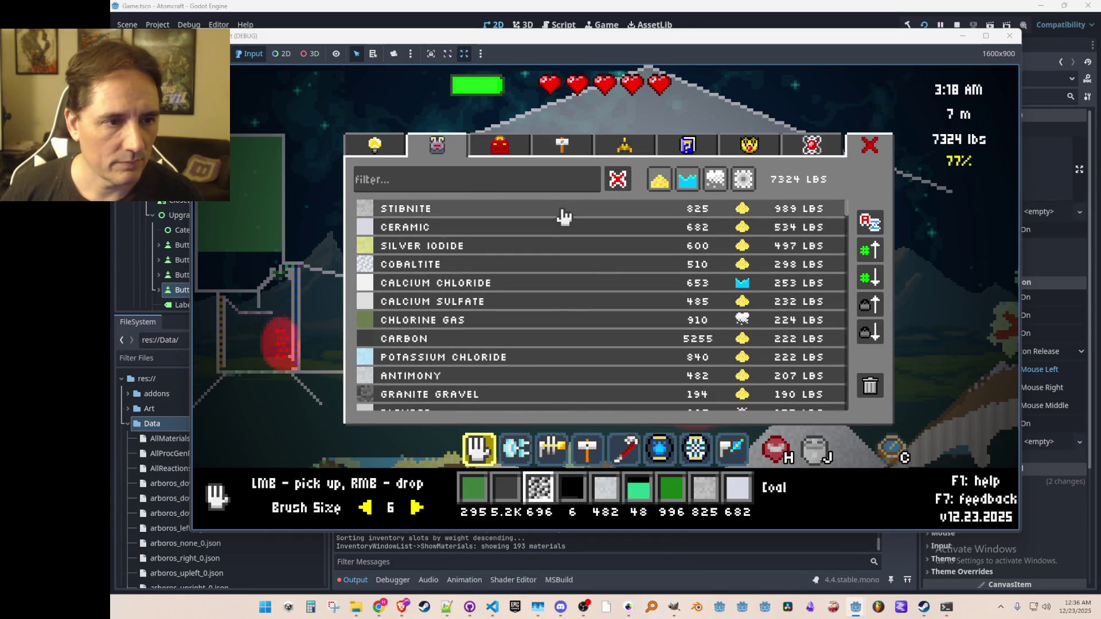
left_click(870, 390)
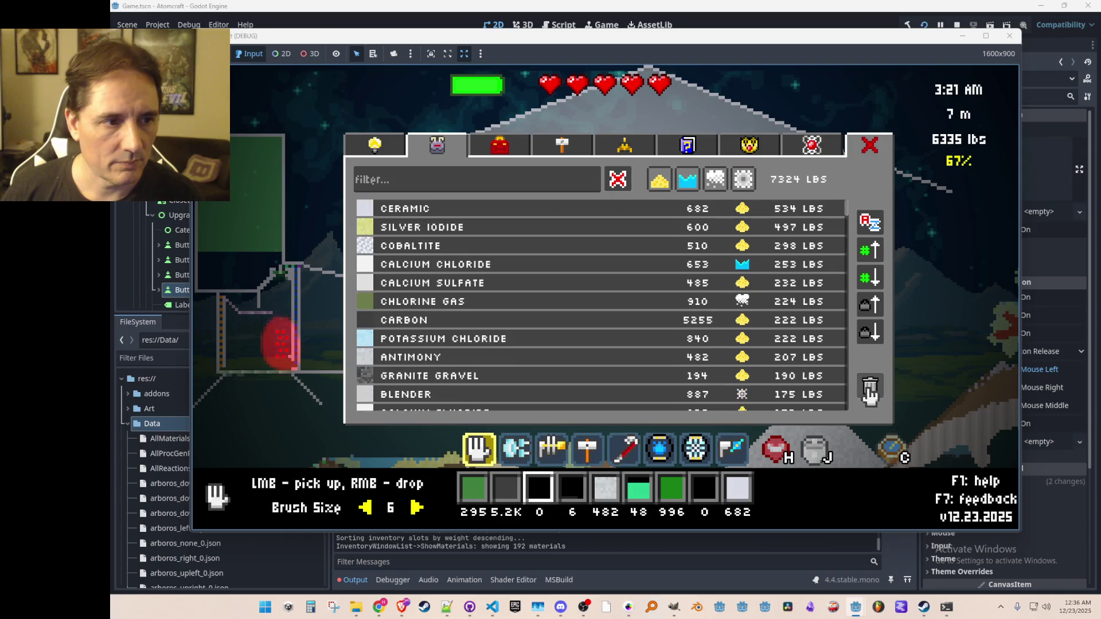
left_click(544, 233)
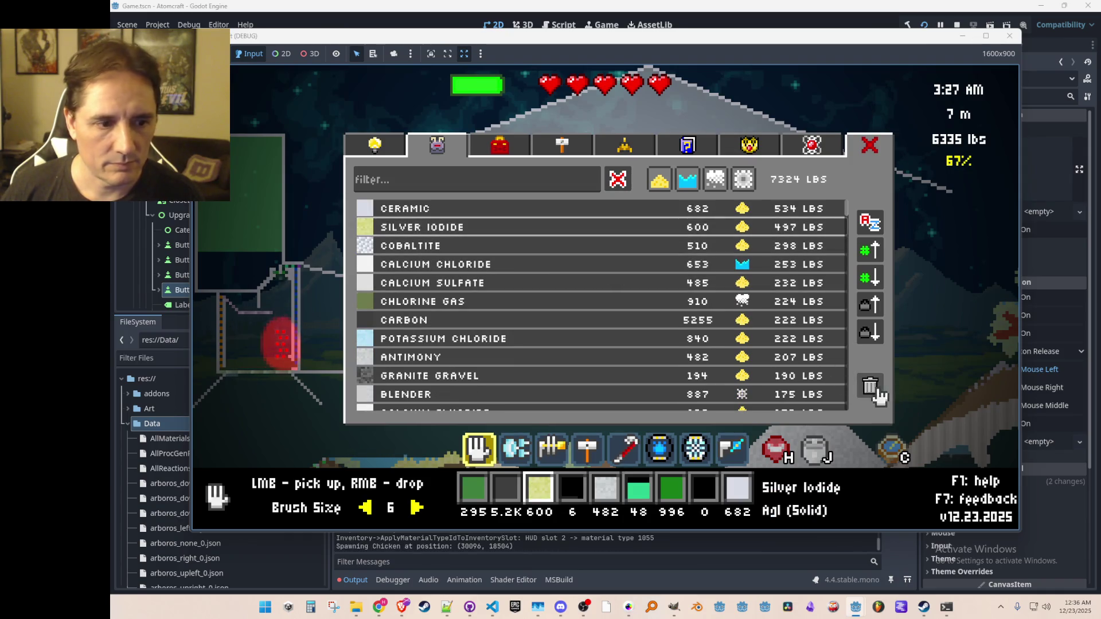
key("Escape")
- Trash Silver Iodide and Cobaltite from the inventory, then stop the game
key("i")
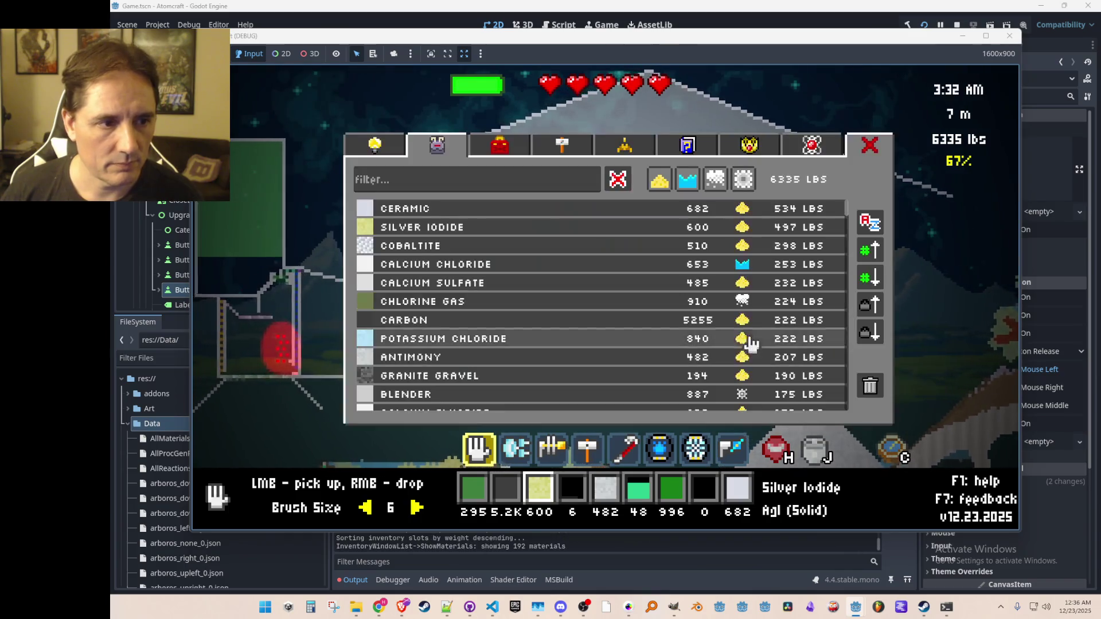
left_click(873, 396)
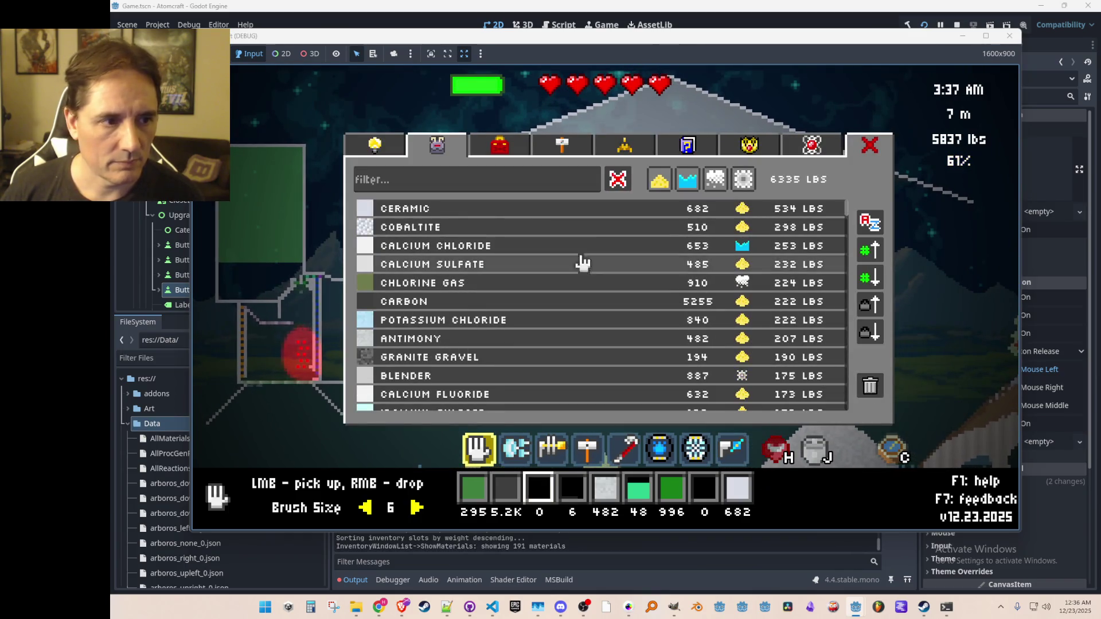
left_click(560, 230)
left_click(871, 390)
key("Escape")
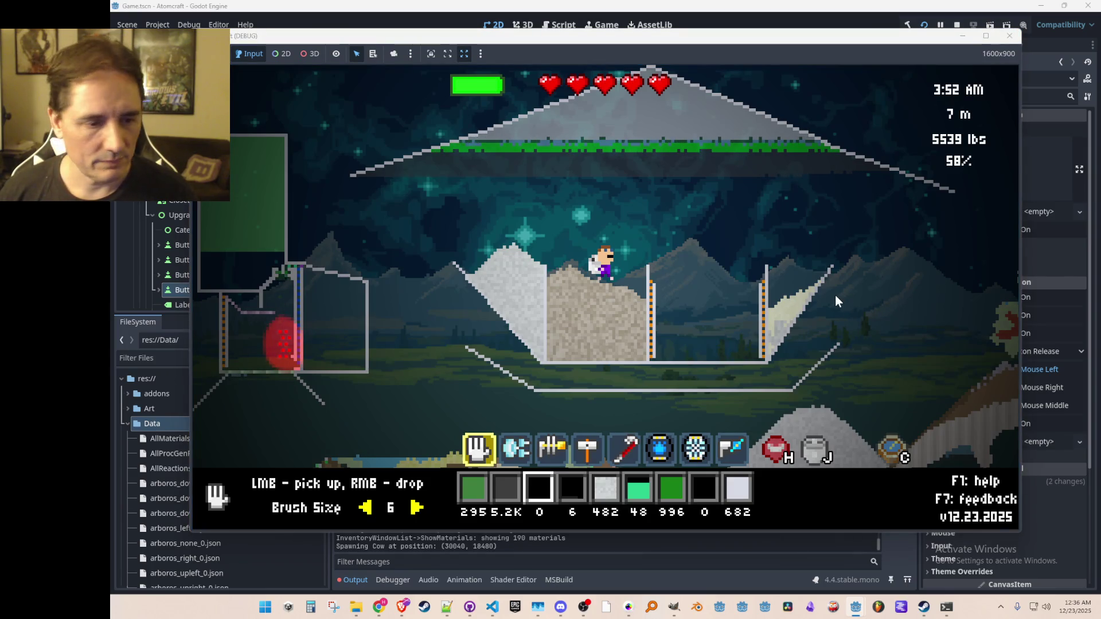
left_click(1009, 35)
- Relaunch the game and load the first profile's world in single player
mouse_move(356, 607)
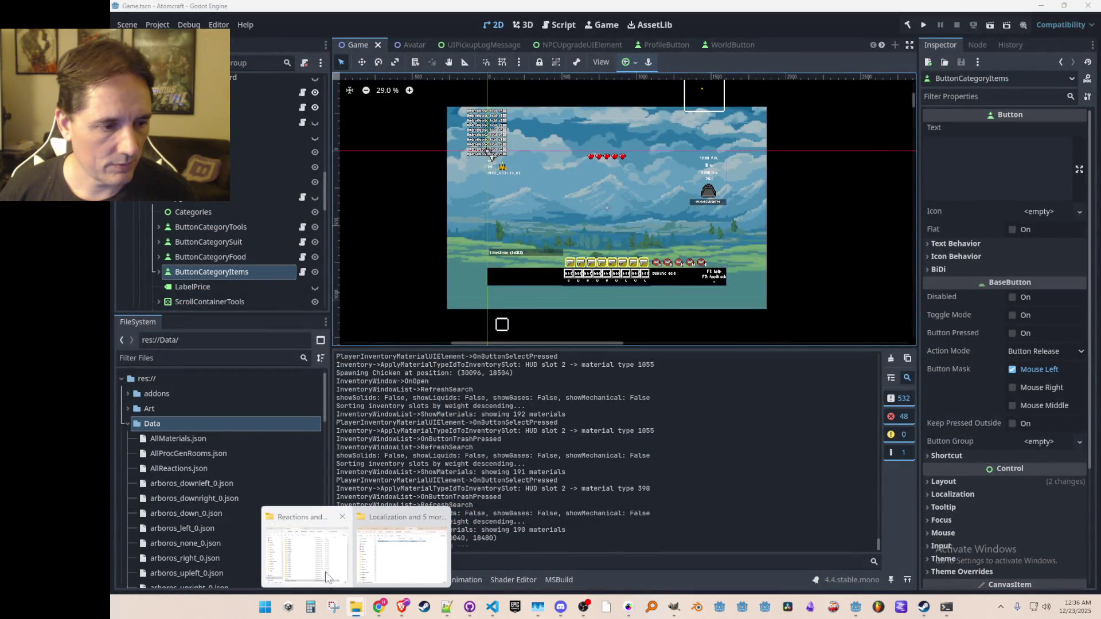
left_click(326, 574)
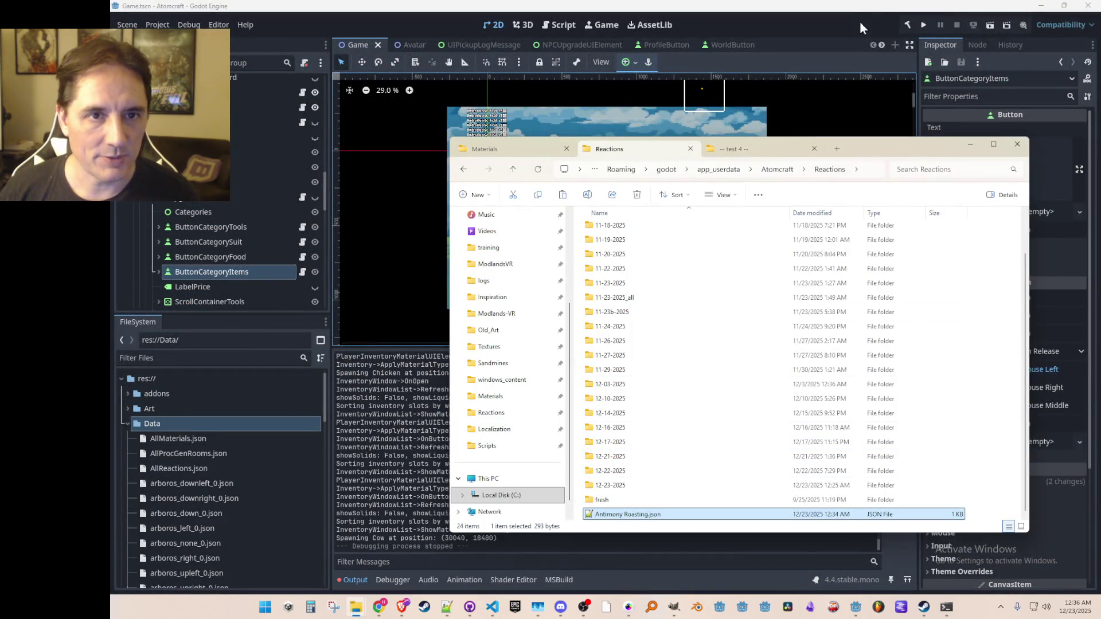
left_click(863, 23)
left_click(924, 24)
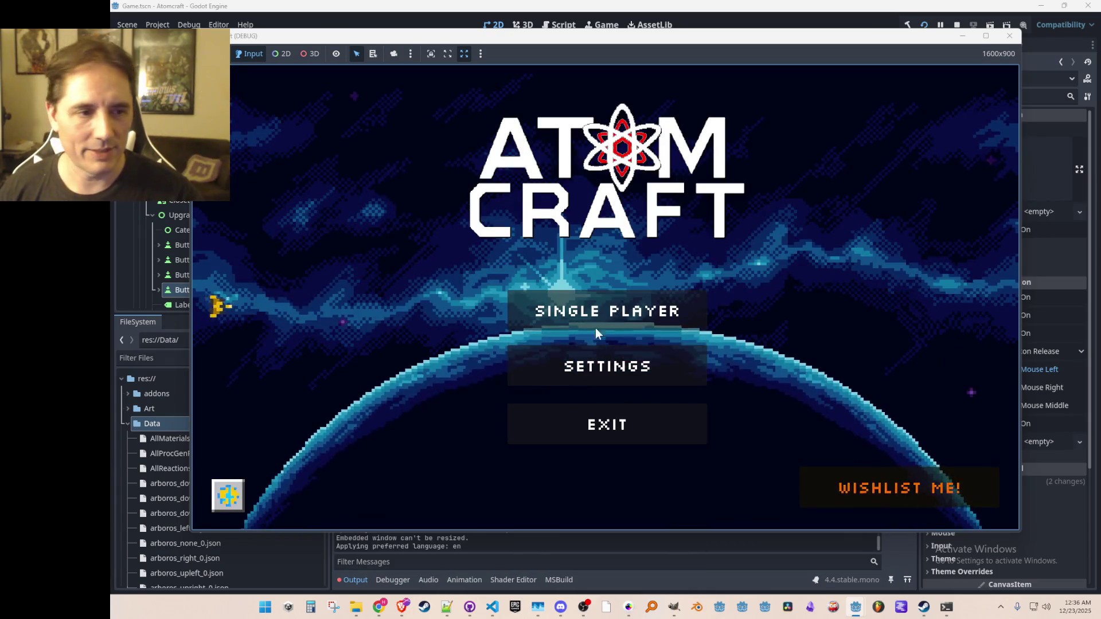
left_click(593, 322)
left_click(558, 206)
left_click(553, 215)
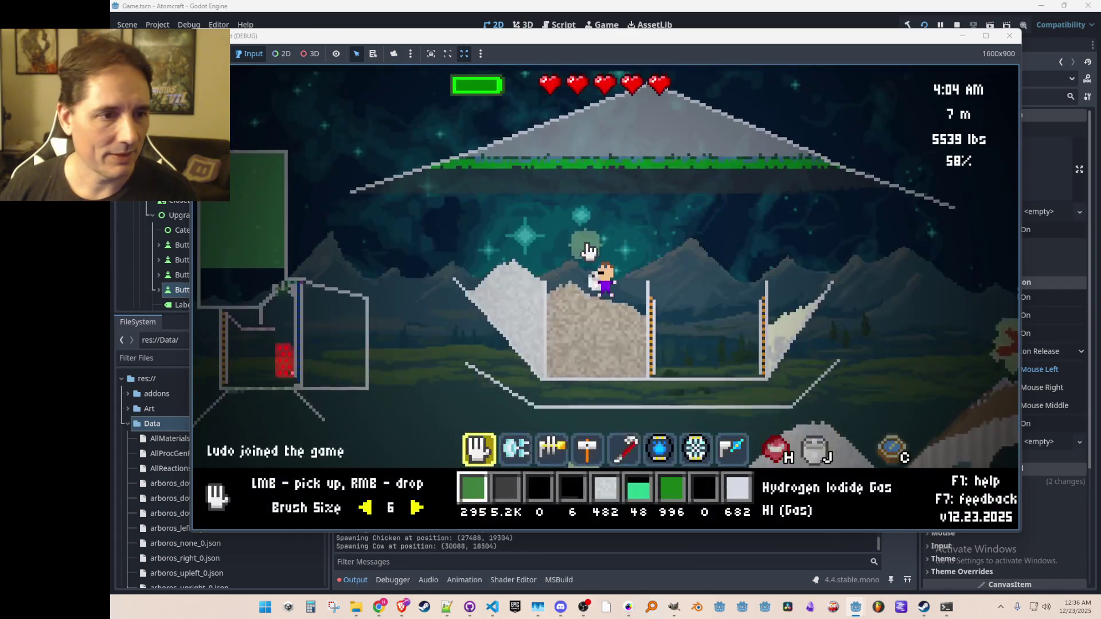
- Run export_all_reactions in the in-game console, then stop the game
key("Return")
type("export_all_reactio")
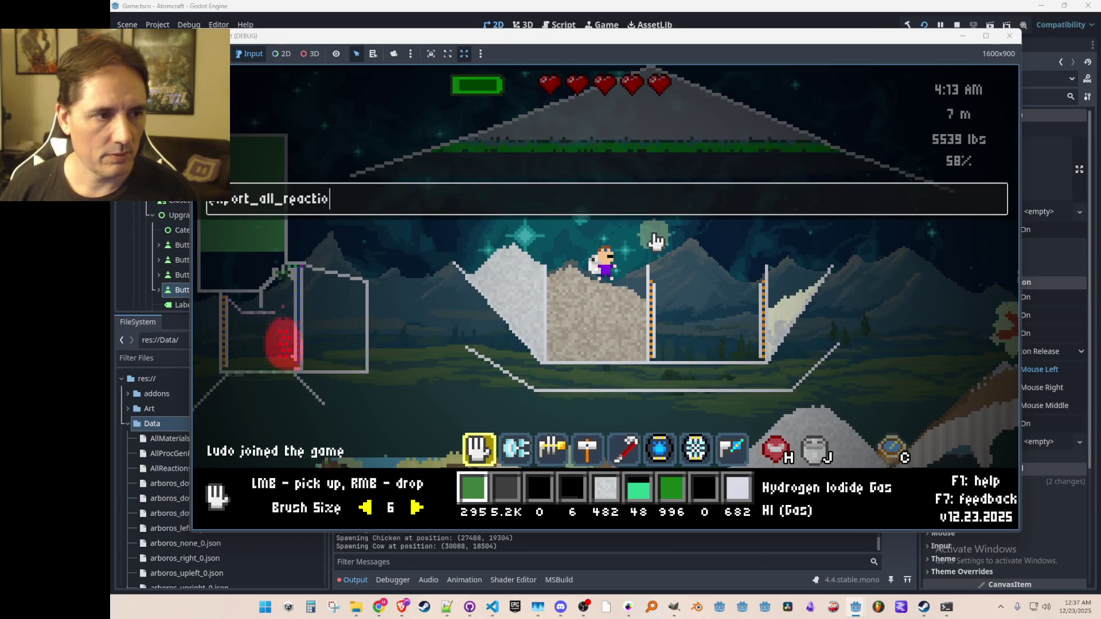
key("Return")
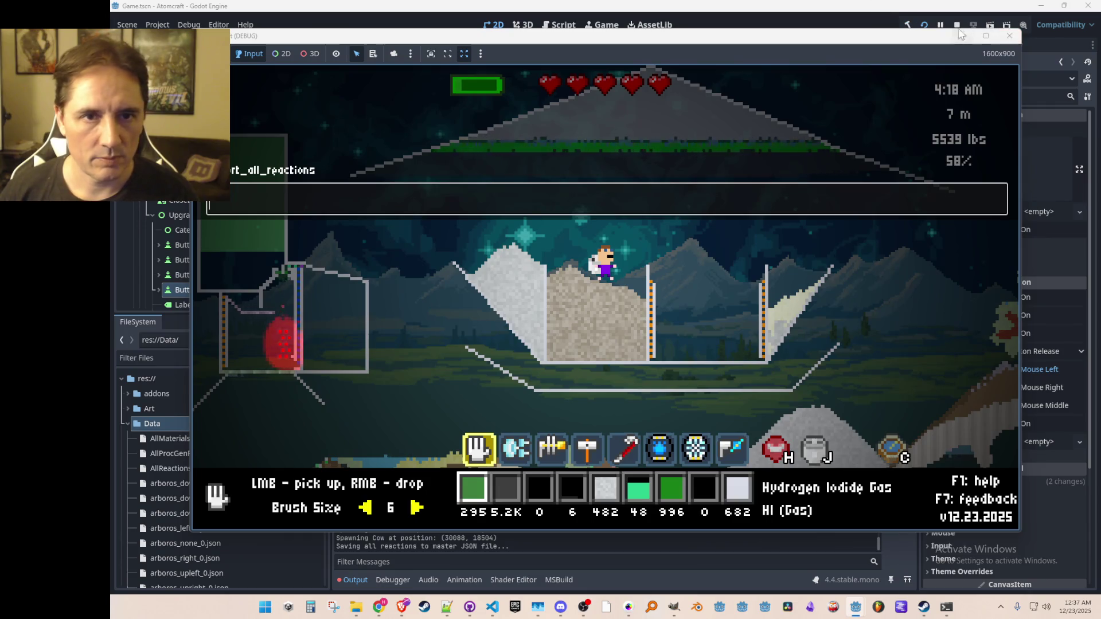
left_click(956, 26)
- Delete the old AllReactions.json from the Godot project's Data folder
left_click(178, 468)
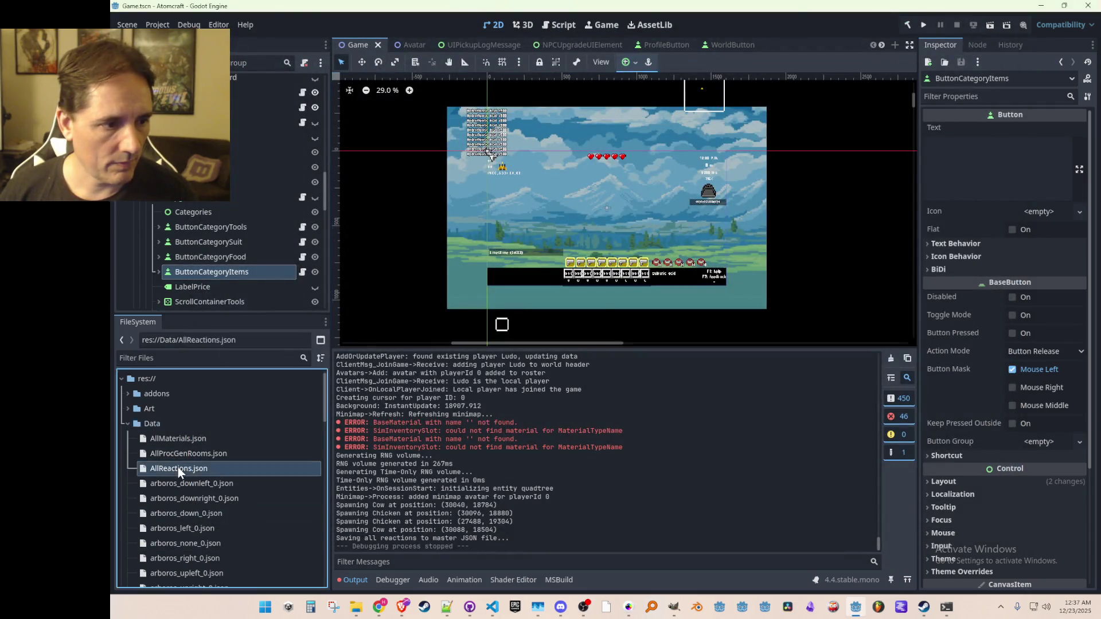
mouse_move(357, 607)
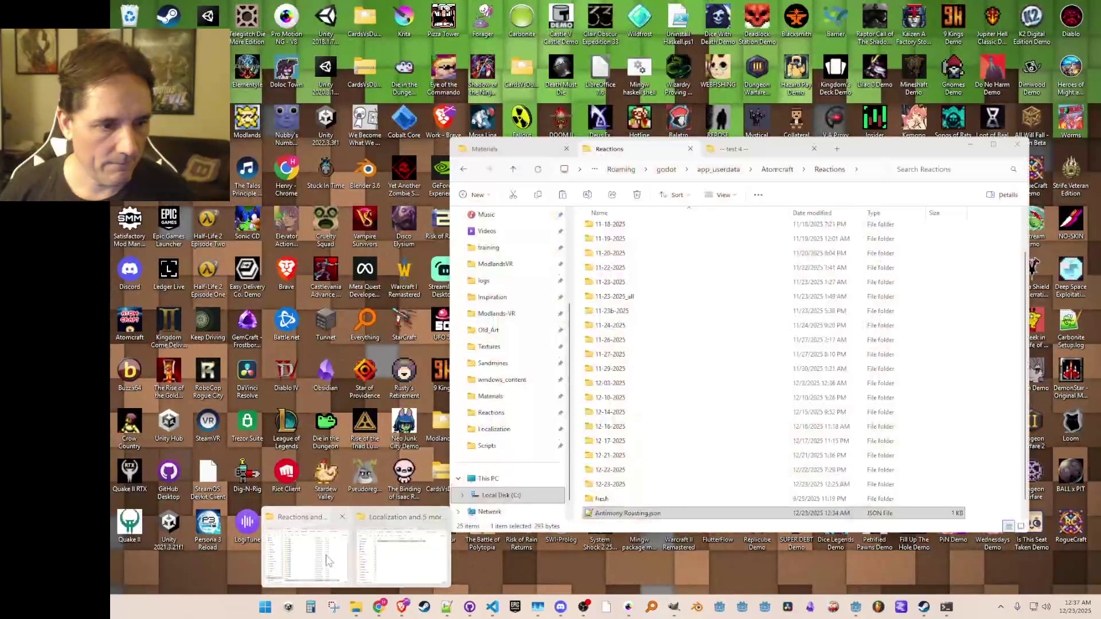
left_click(405, 544)
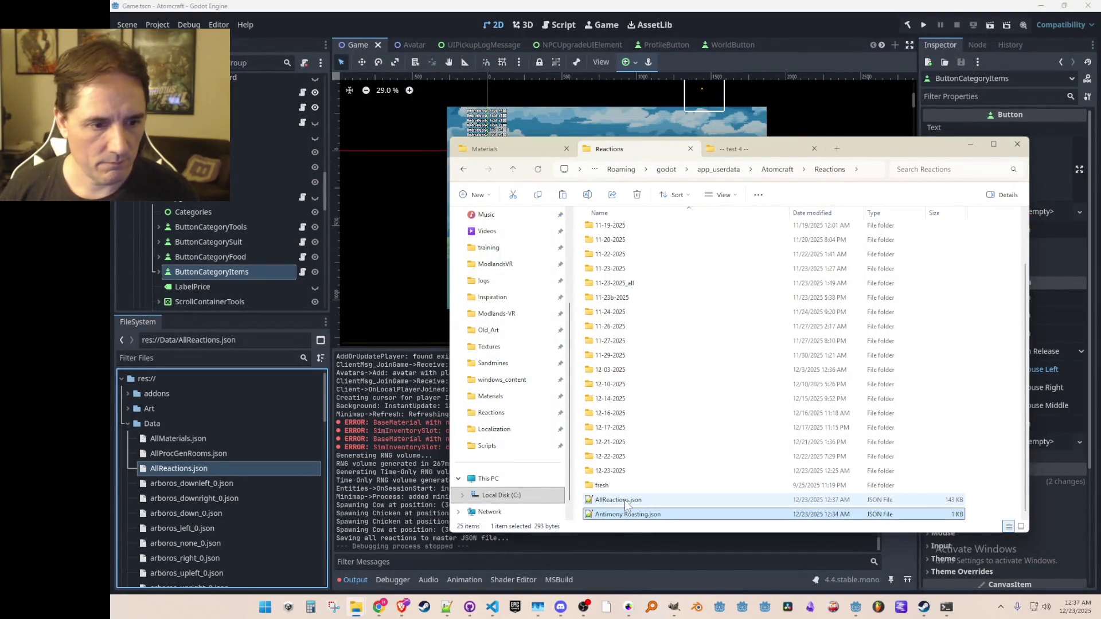
left_click(215, 467)
key("Delete")
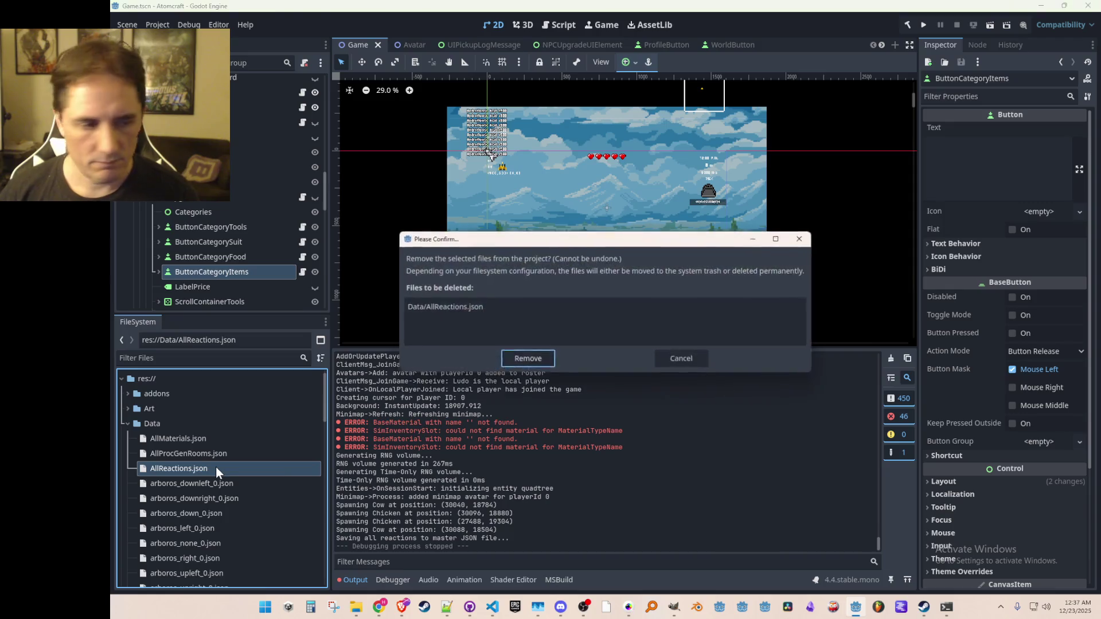
key("Return")
- Drag the newly exported AllReactions.json from Explorer into res://Data
key("alt+Tab")
left_click(193, 458)
key("alt+Tab")
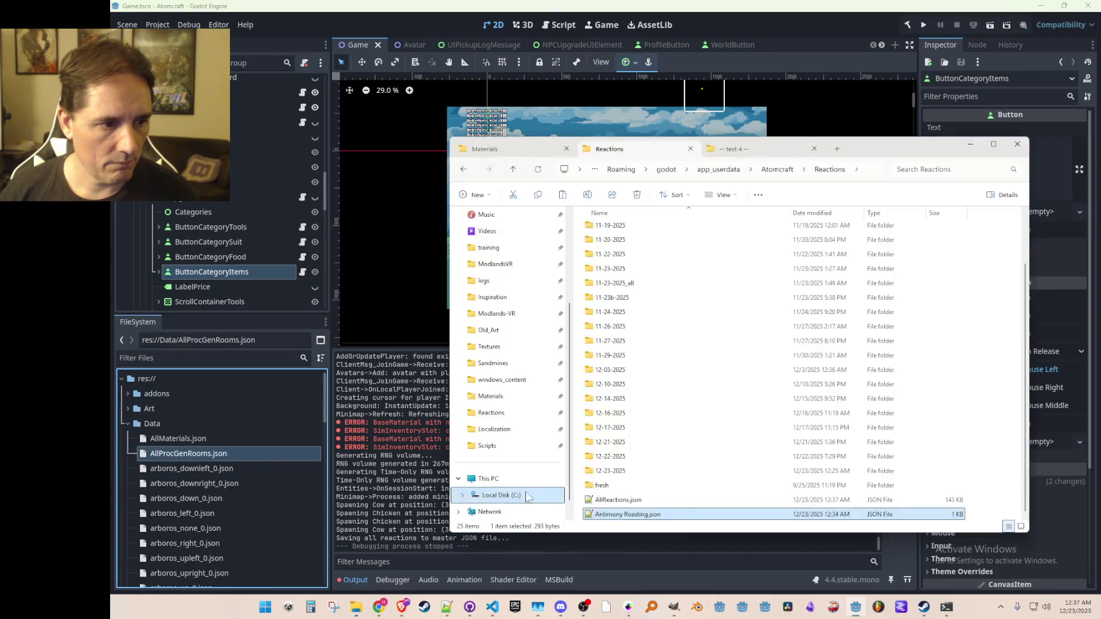
left_click(612, 501)
left_click_drag(225, 462, 229, 467)
- Delete AllReactions.json and Antimony Roasting.json from Reactions, check 12-23-2025, and save the scene
key("alt+Tab")
left_click(636, 515)
left_click(636, 500)
key("Delete")
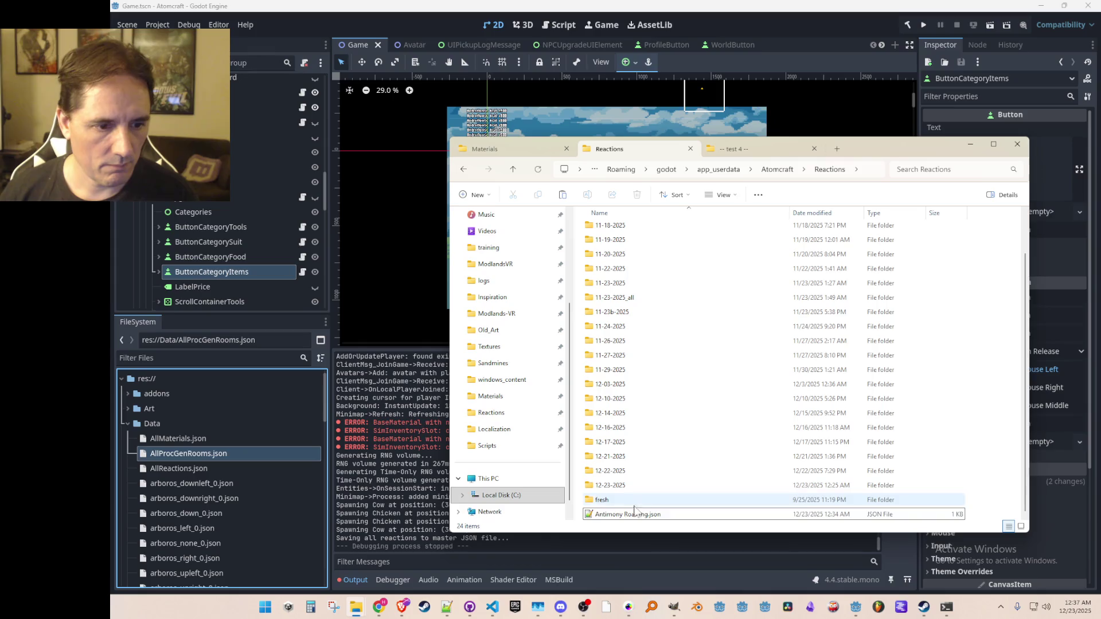
left_click(637, 514)
key("Delete")
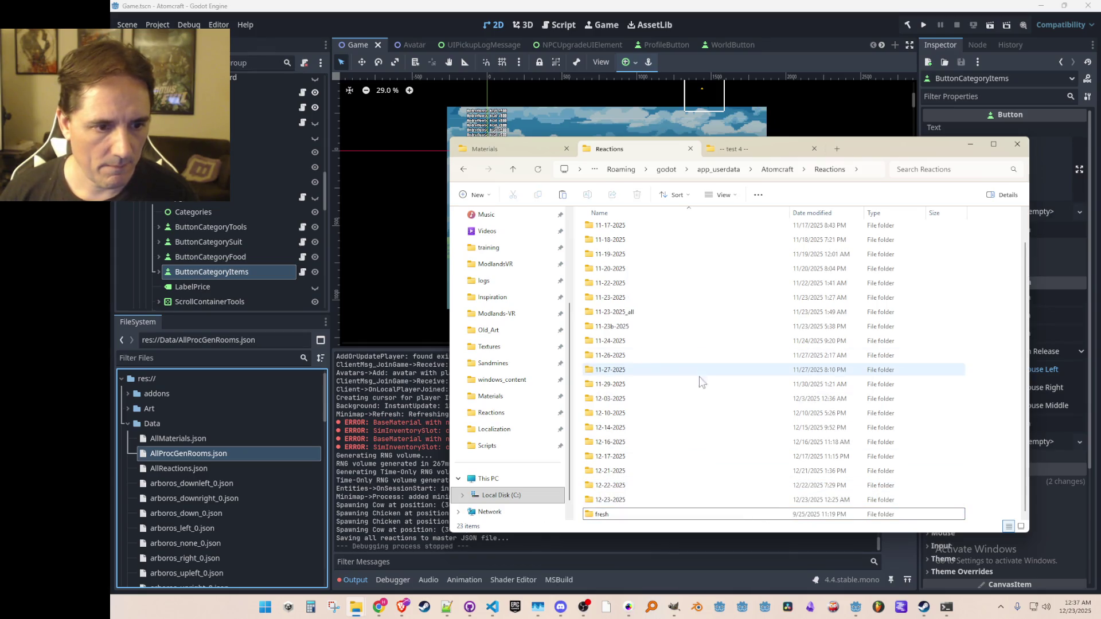
double_click(654, 499)
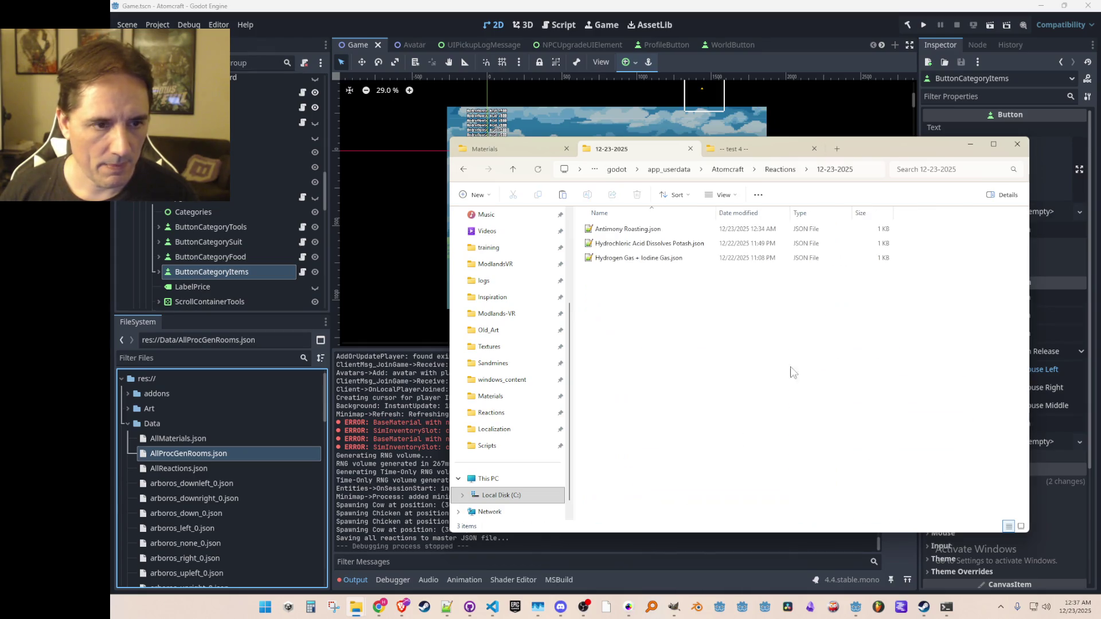
left_click(512, 169)
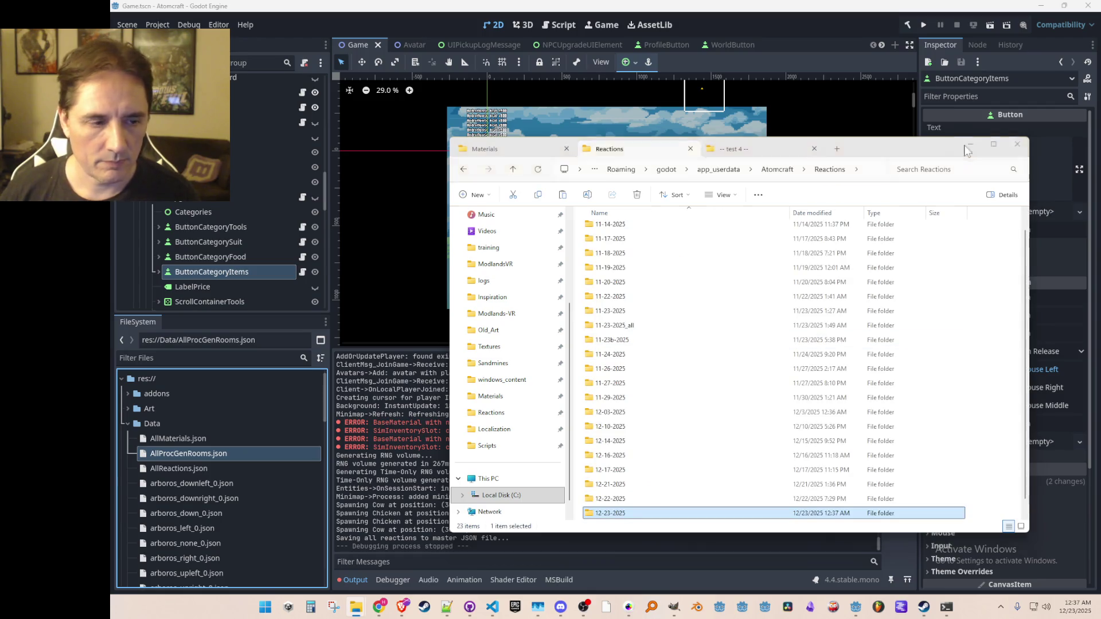
left_click(969, 144)
key("ctrl+s")
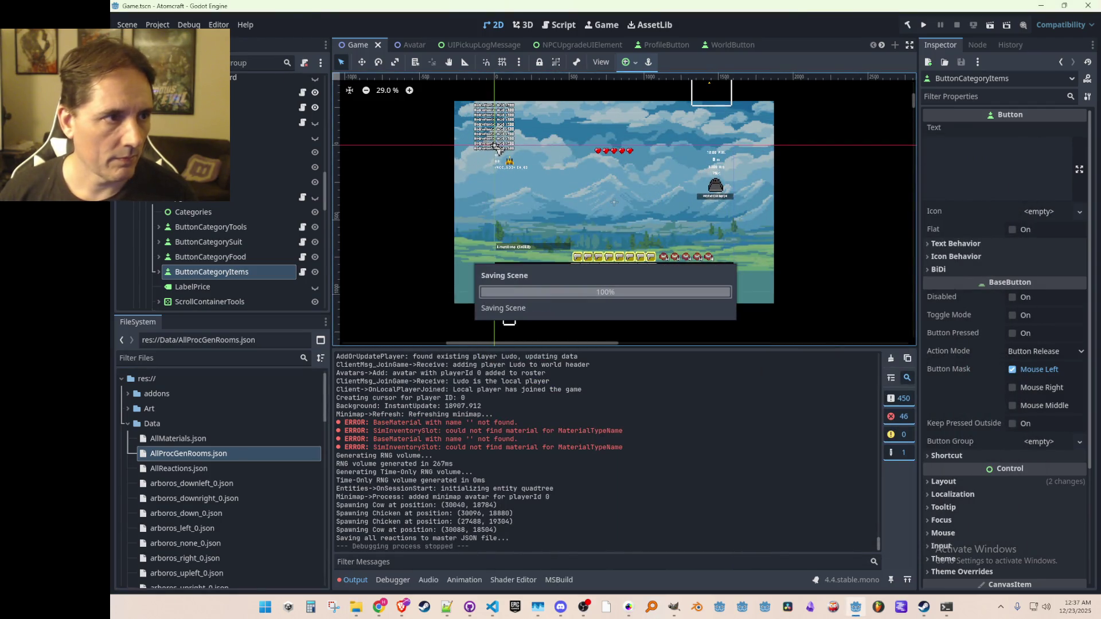
- Export the Windows Desktop build as AtomCraft.exe, overwriting the existing file
left_click(158, 24)
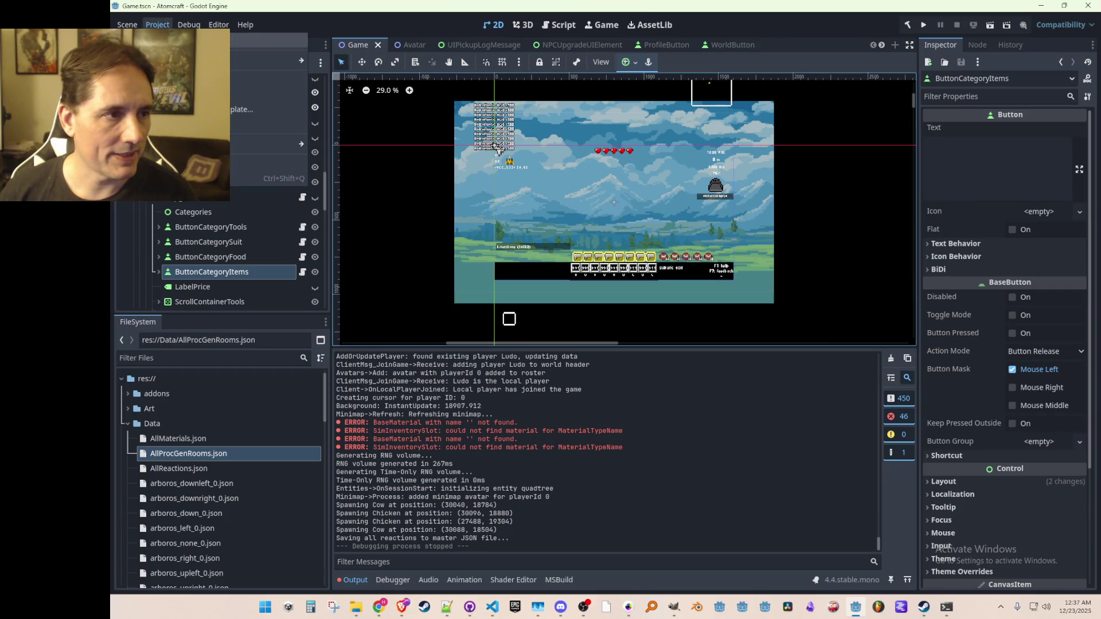
left_click(161, 81)
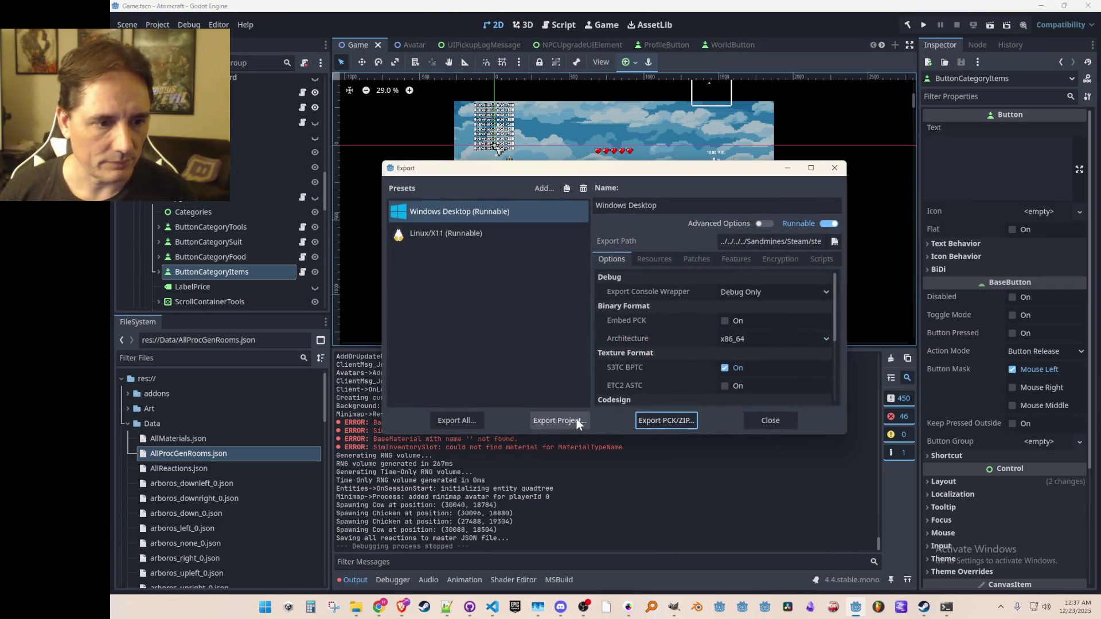
left_click(560, 422)
left_click(523, 475)
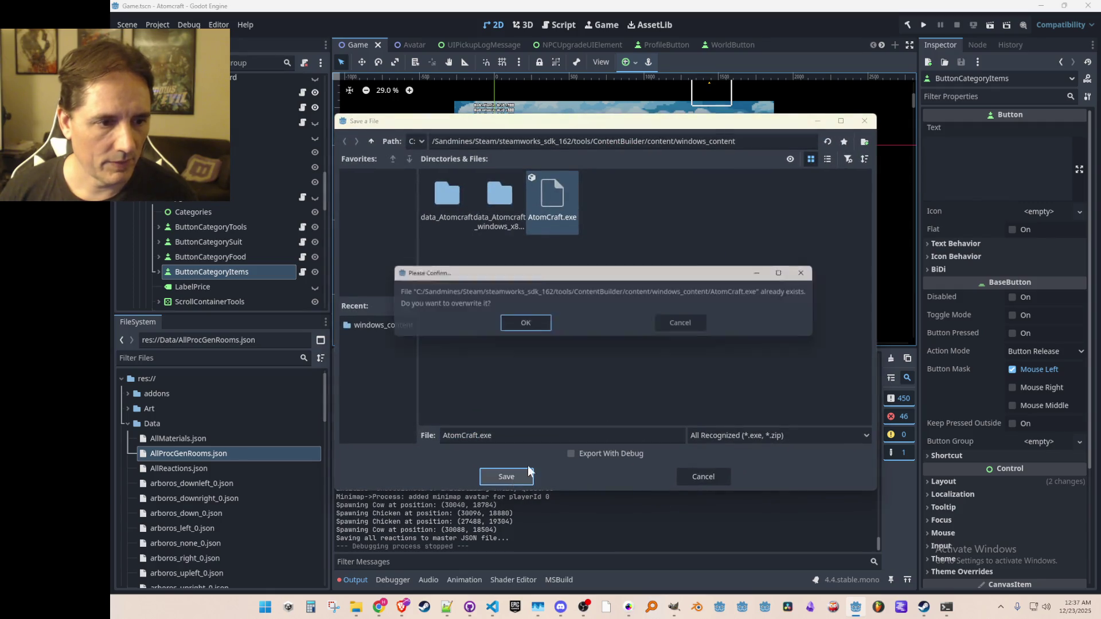
left_click(526, 329)
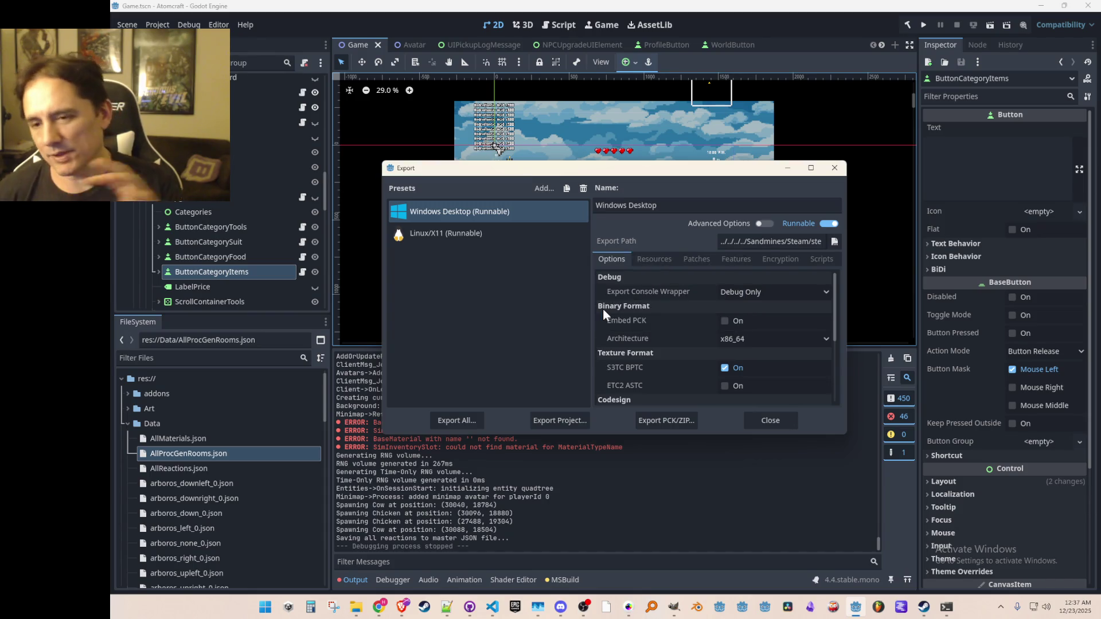
left_click(780, 427)
scroll(665, 218, "down", 1)
scroll(656, 236, "up", 1)
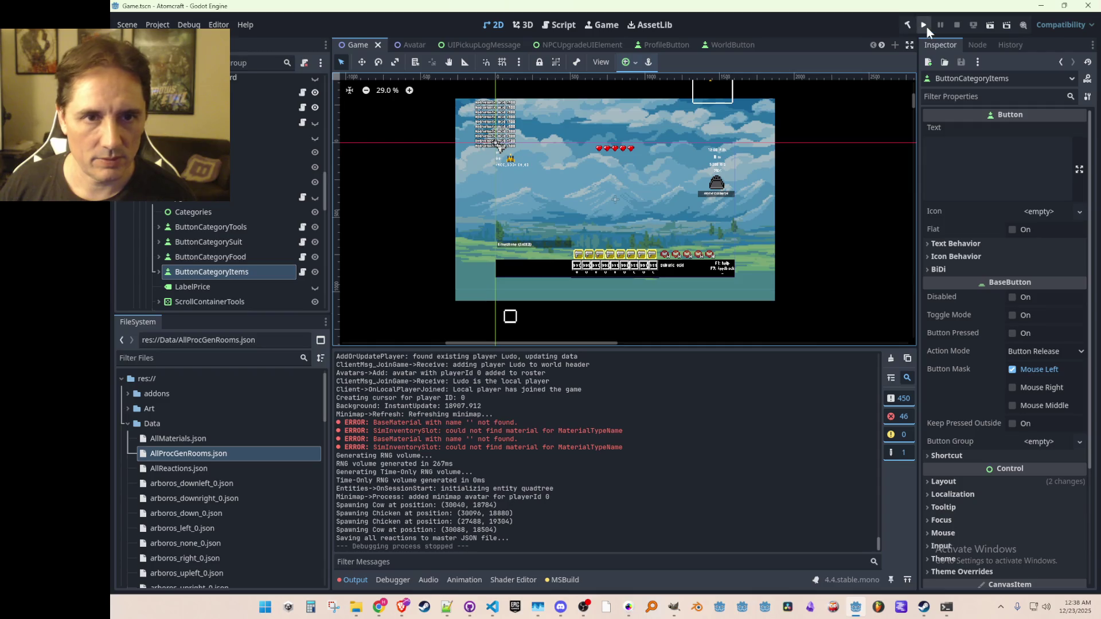
- Bring File Explorer forward and switch to the Materials folder
mouse_move(352, 610)
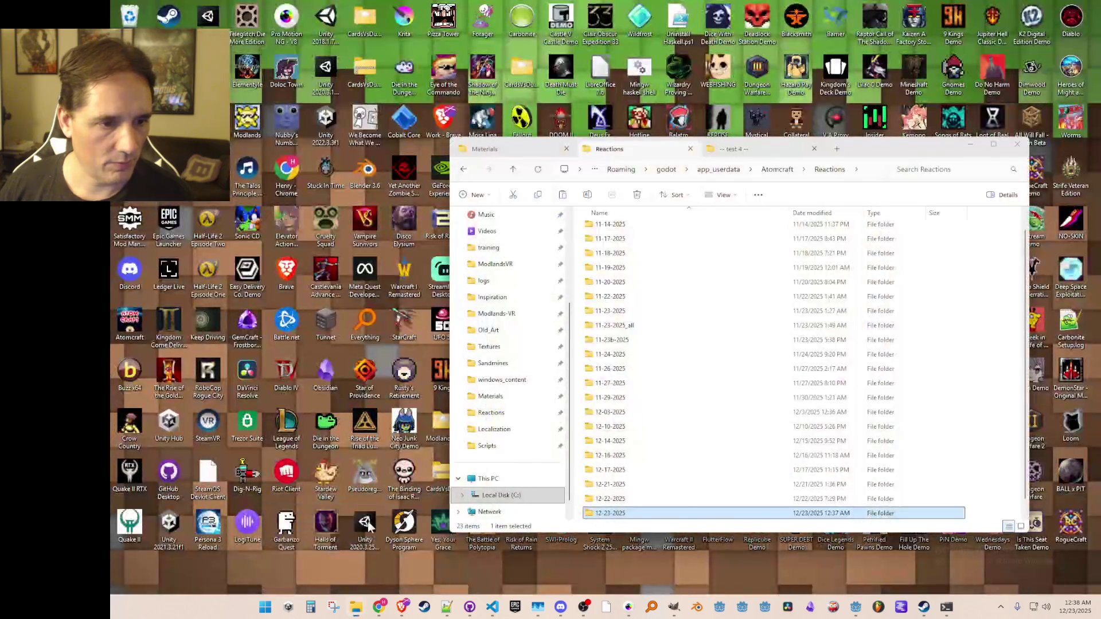
left_click(377, 545)
left_click(516, 150)
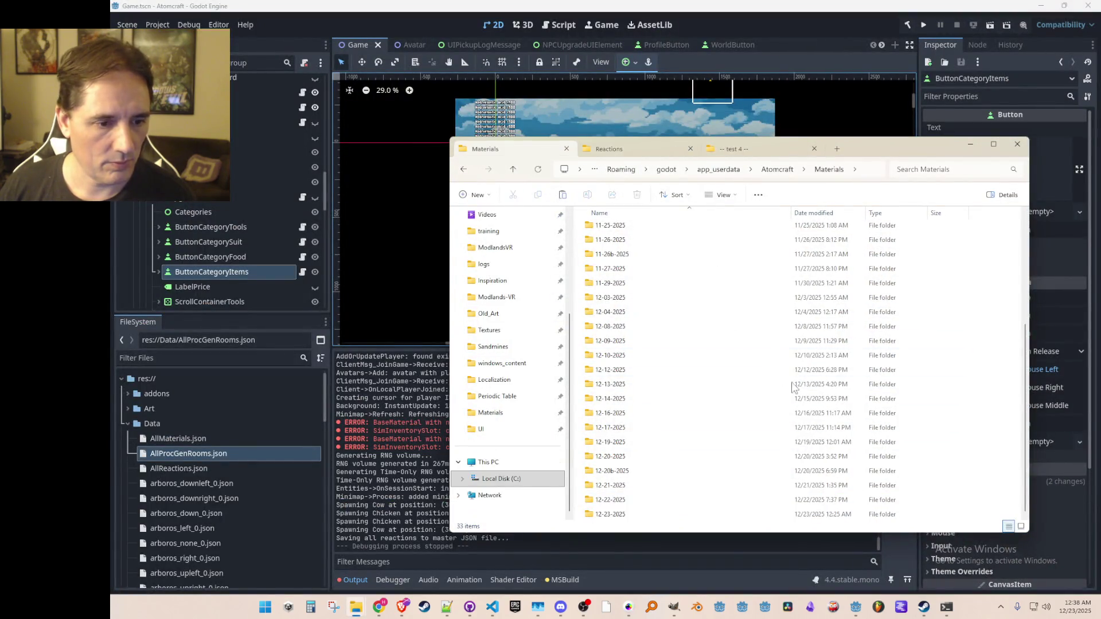
- Switch back to the Godot editor, then show the desktop with Win+D
left_click(836, 30)
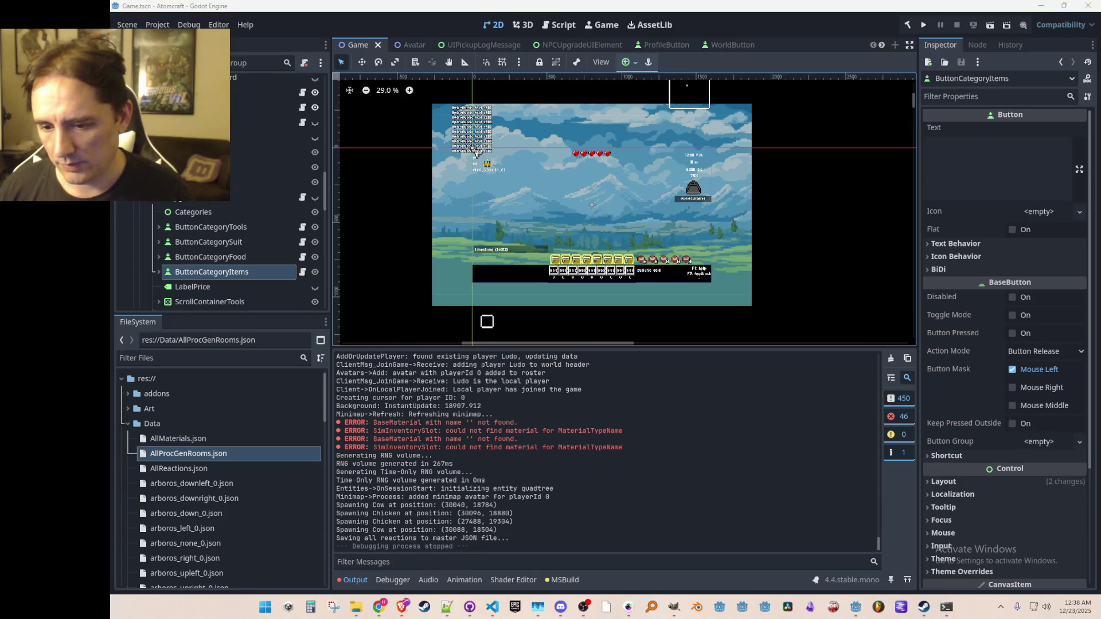
key("super+d")
key("super+d")
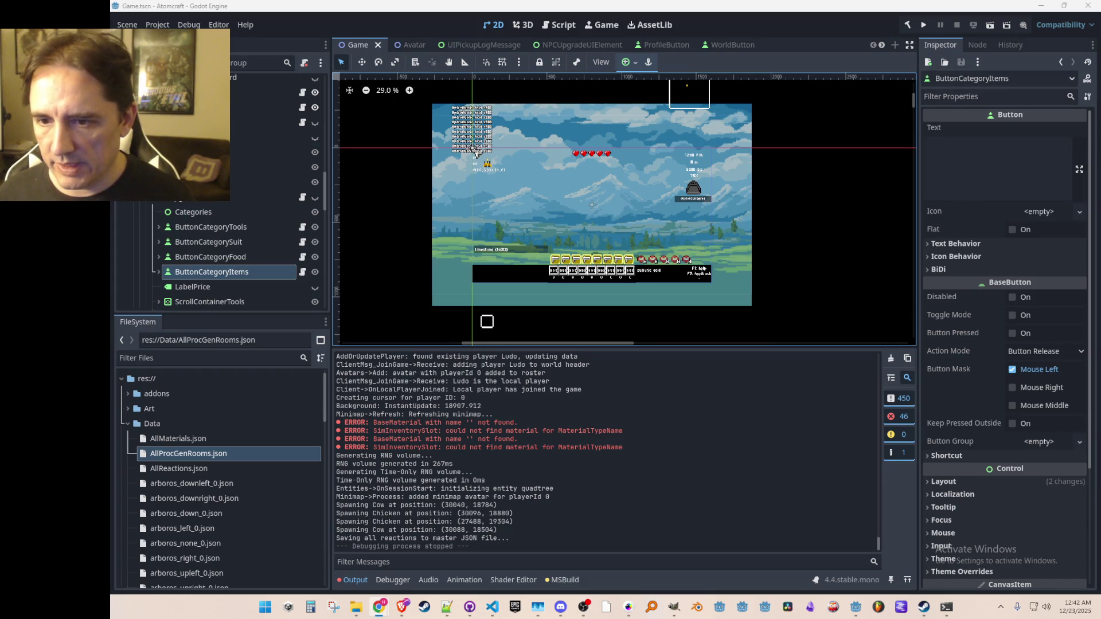
- Enlarge the devlog Content box and type 'Added a bunch of materials and reactions today:'
key("alt+Tab")
scroll(628, 310, "down", 5)
scroll(628, 279, "down", 4)
mouse_move(974, 362)
left_mouse_down()
mouse_move(962, 416)
mouse_move(975, 435)
left_mouse_up()
scroll(975, 299, "down", 2)
left_click(946, 236)
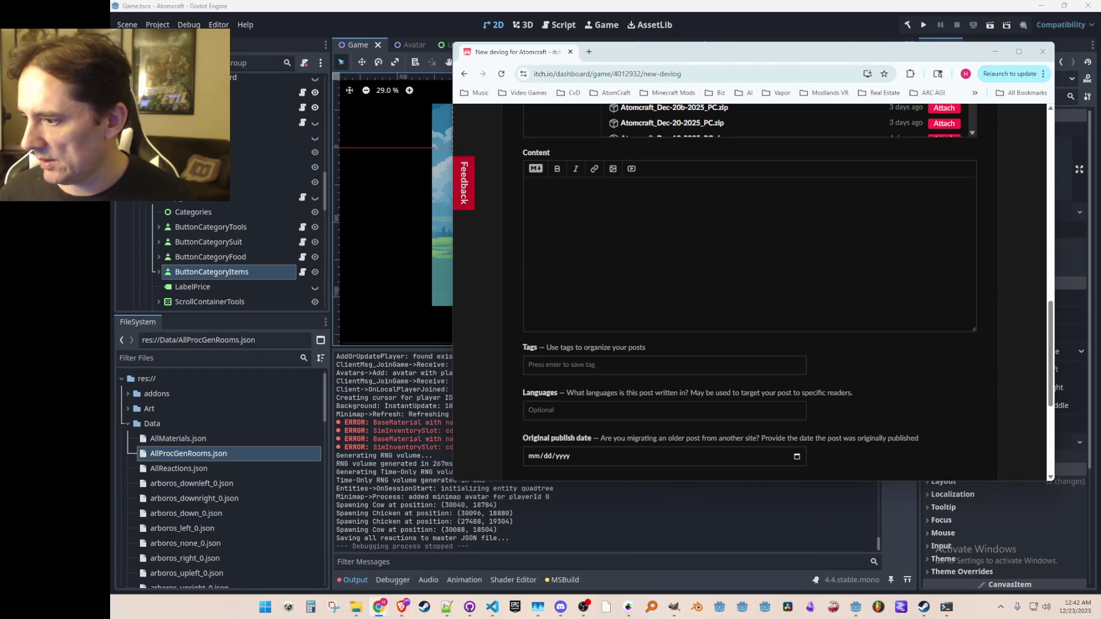
left_click(653, 225)
type("Added a bunch of mate")
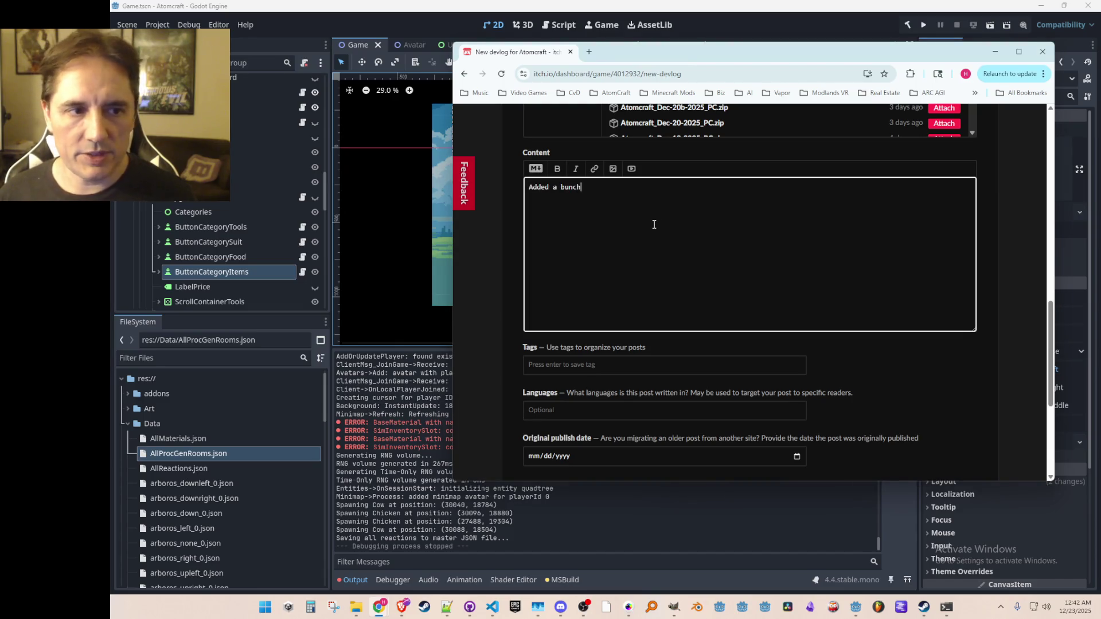
type("rials and re")
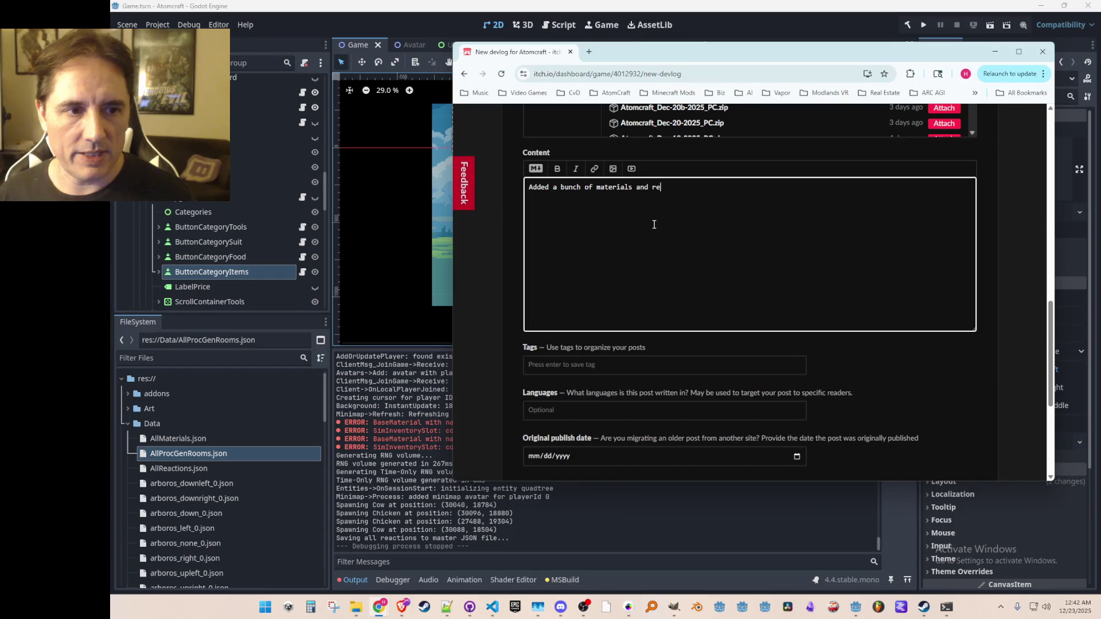
type("actions today:")
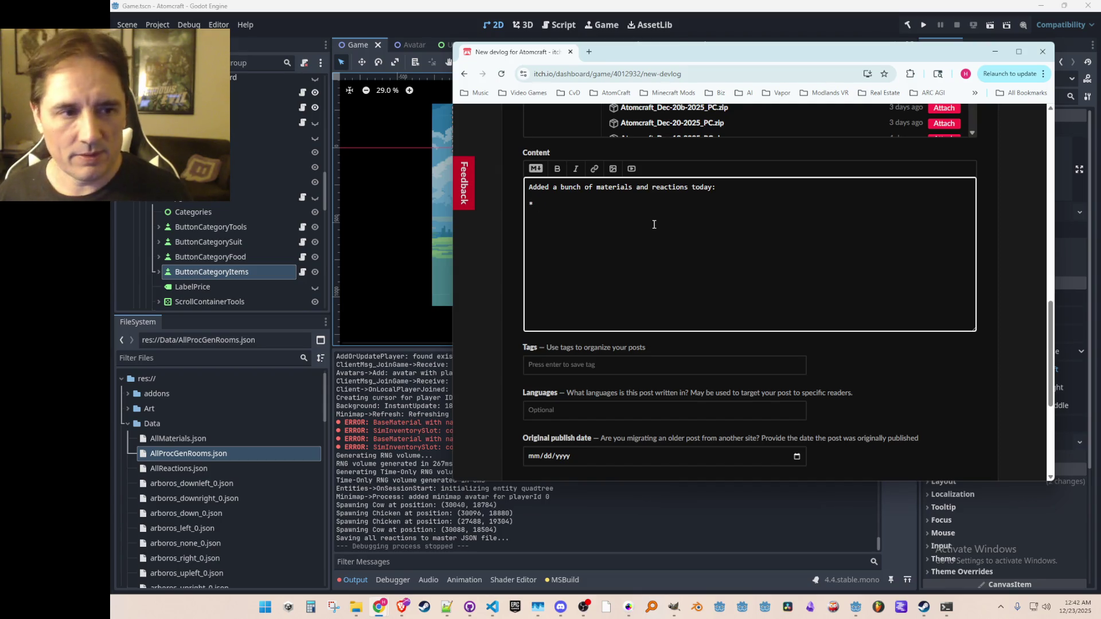
- Replace the colon with ', as well as an Items tab in the Upgrades subsection.' and start a new paragraph
key("BackSpace")
key("BackSpace")
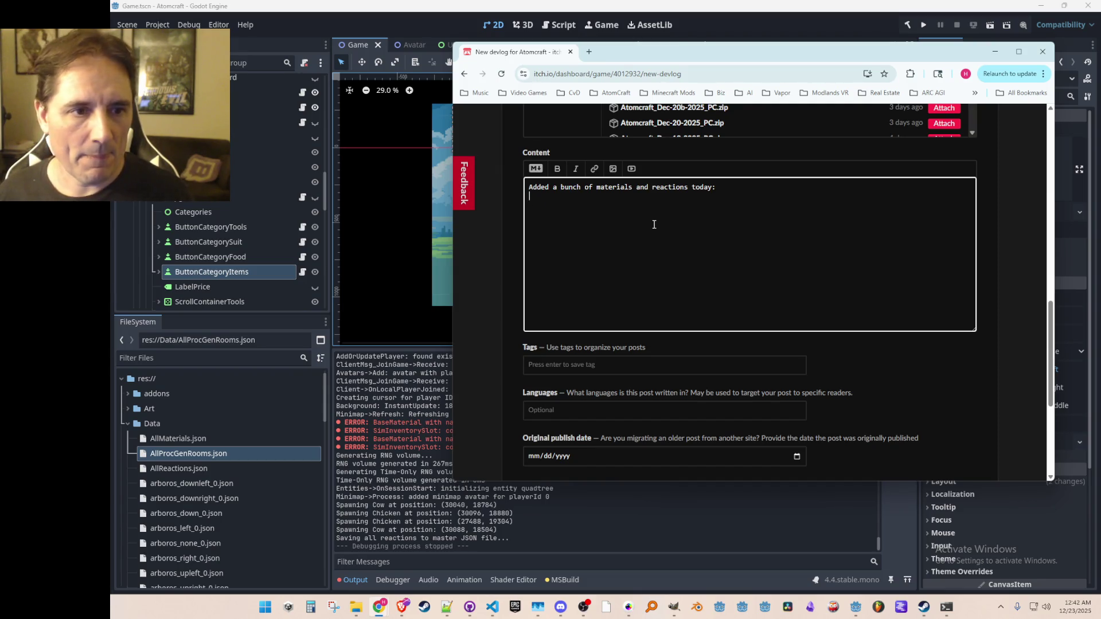
key("BackSpace")
type(", as well as ")
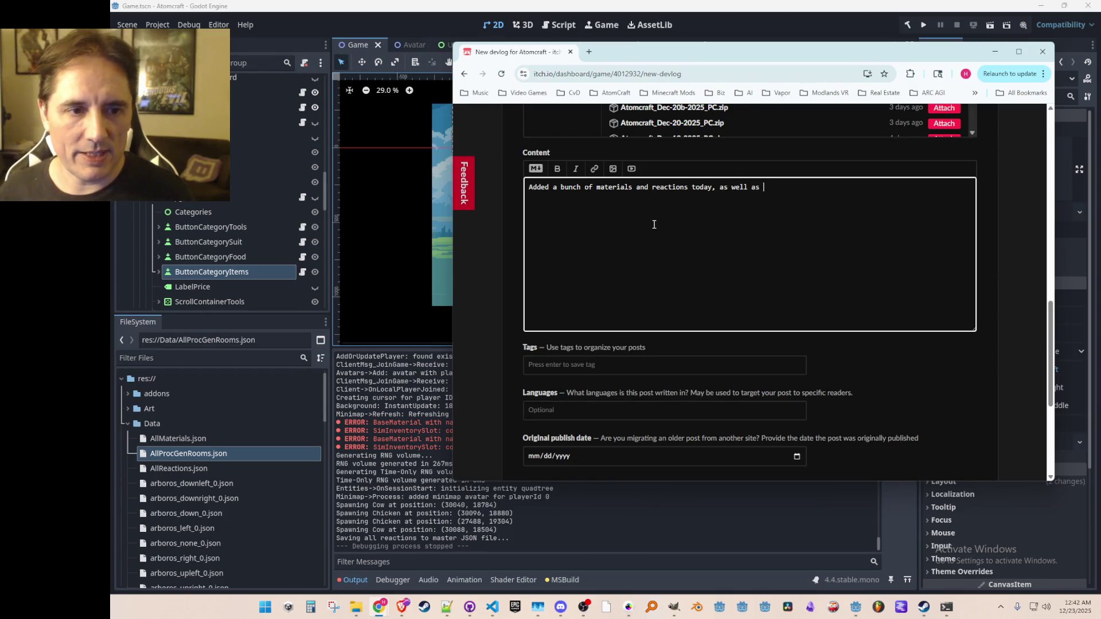
type("an Items tab in the ")
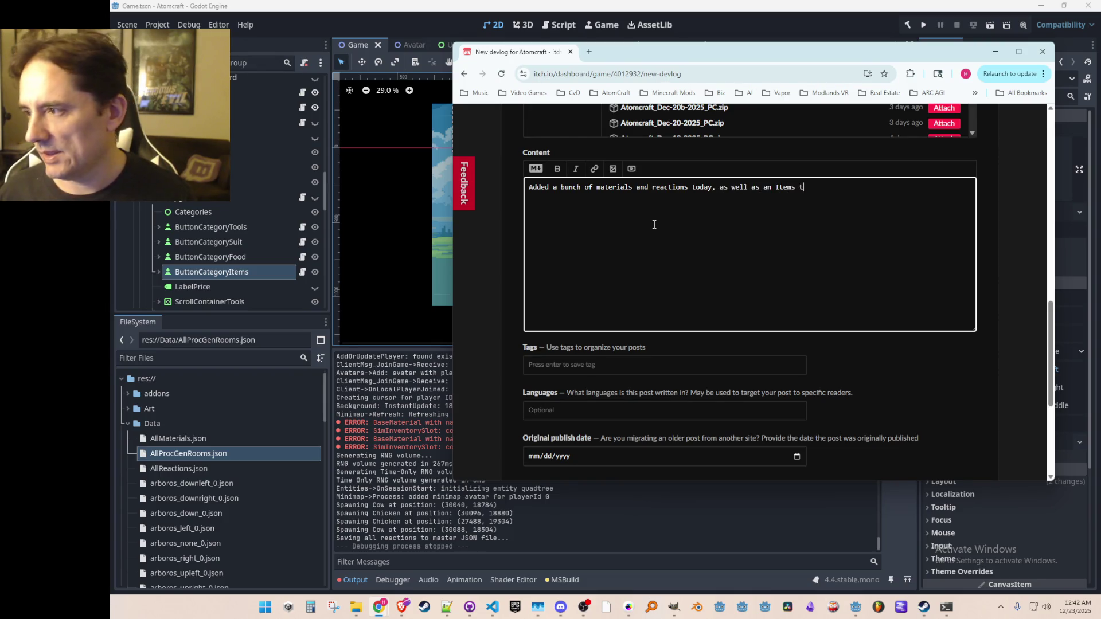
type("Upgrades ")
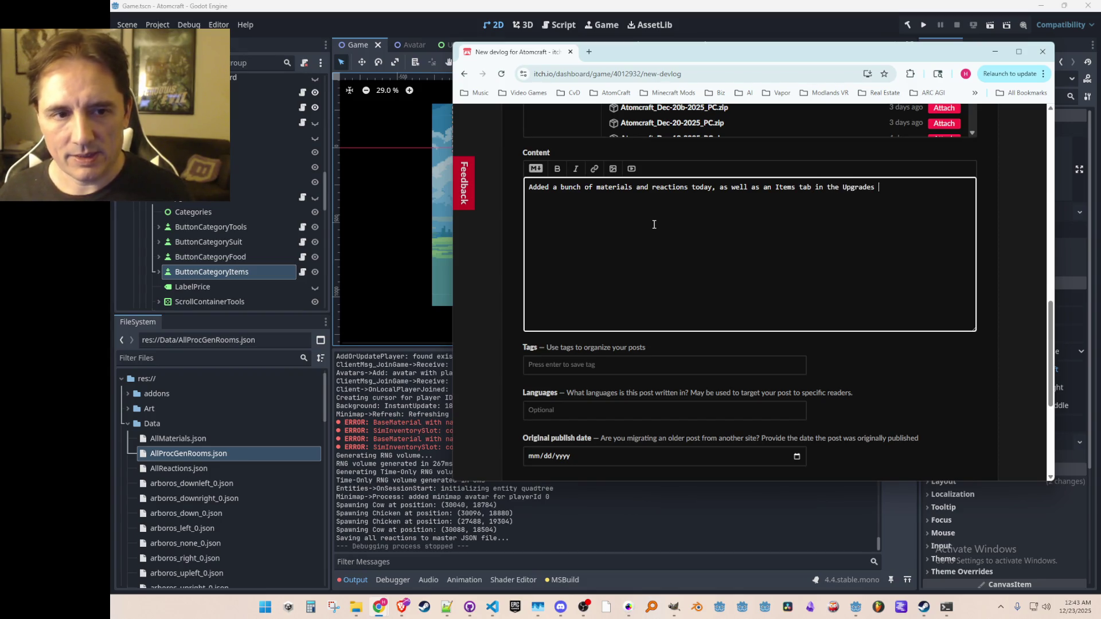
type("sub")
key("End")
type("t")
key("BackSpace")
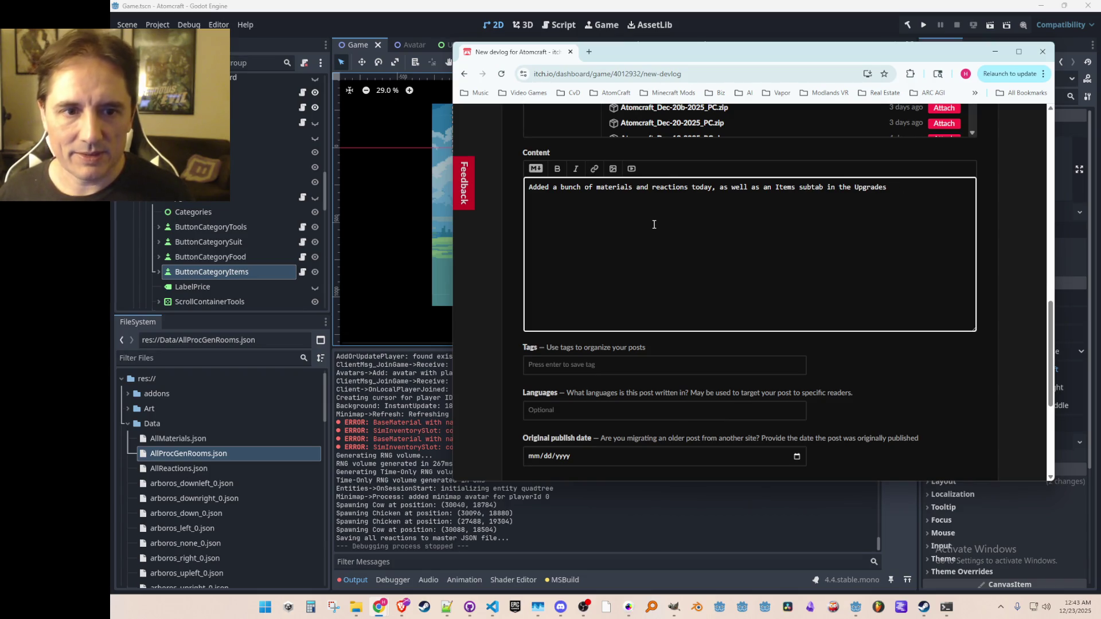
type("section")
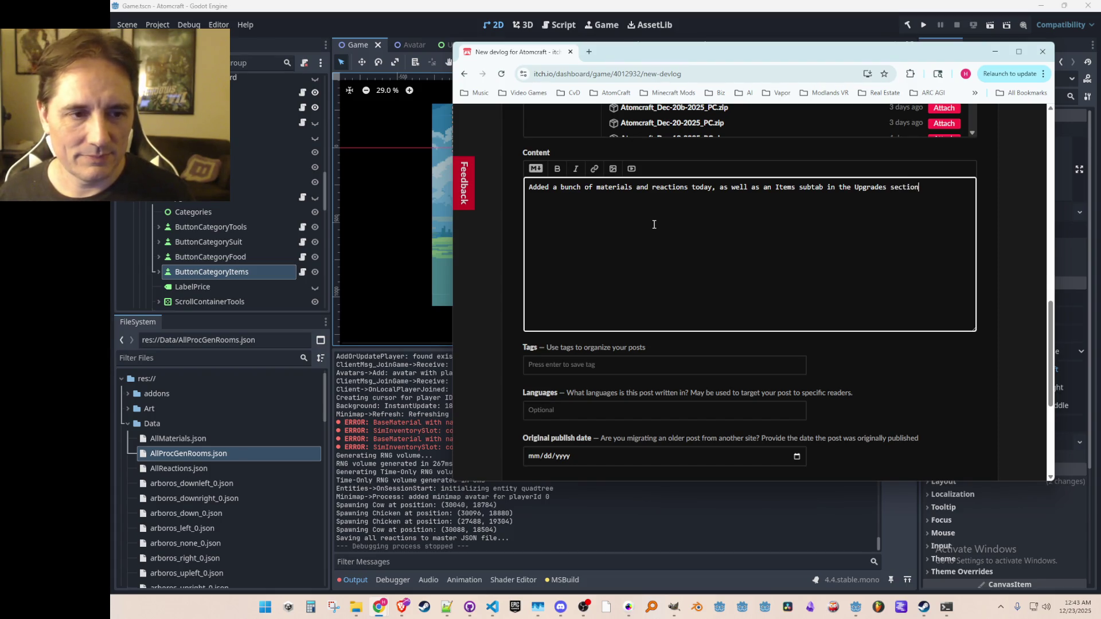
type(".")
key("Return")
key("Return")
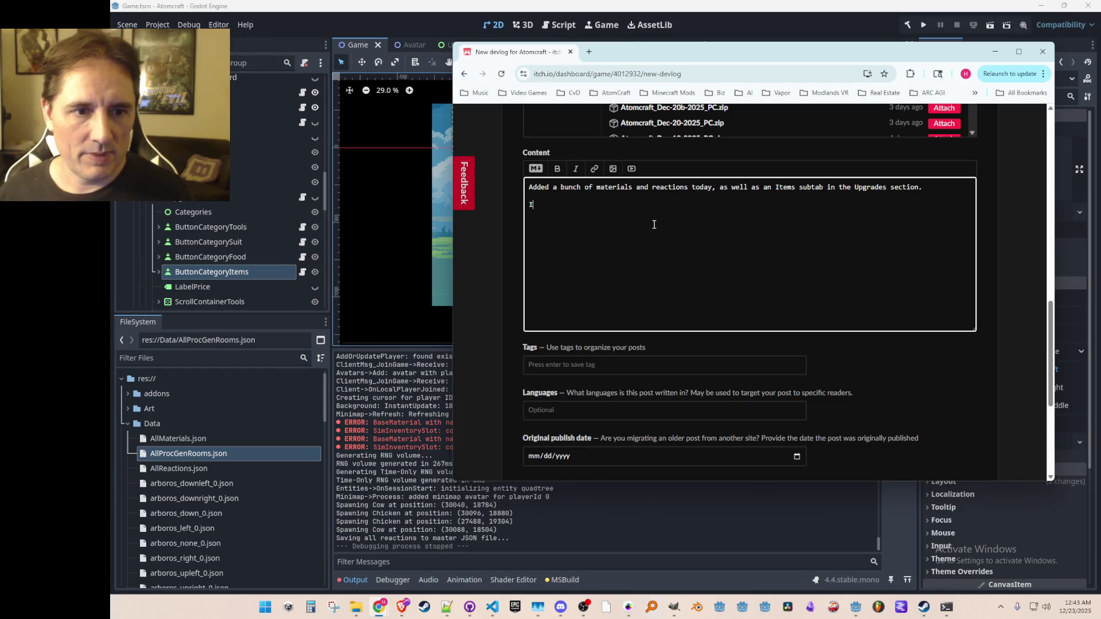
- Begin the paragraph: 'the Items tab, you can currently buy Rain Seeds and'
type("n the Item")
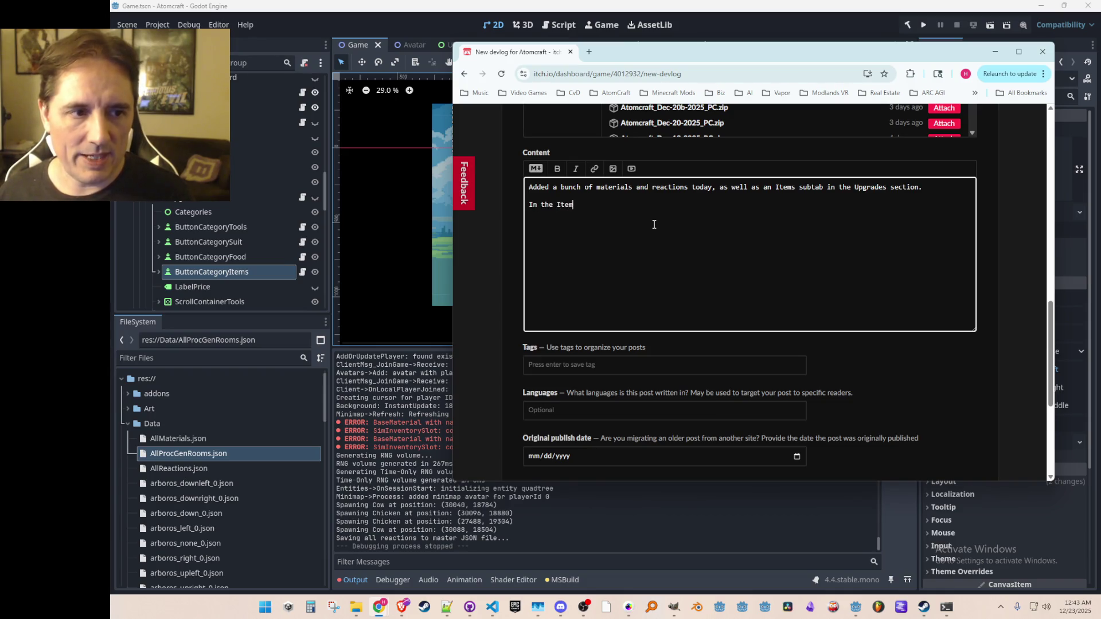
type("s tab")
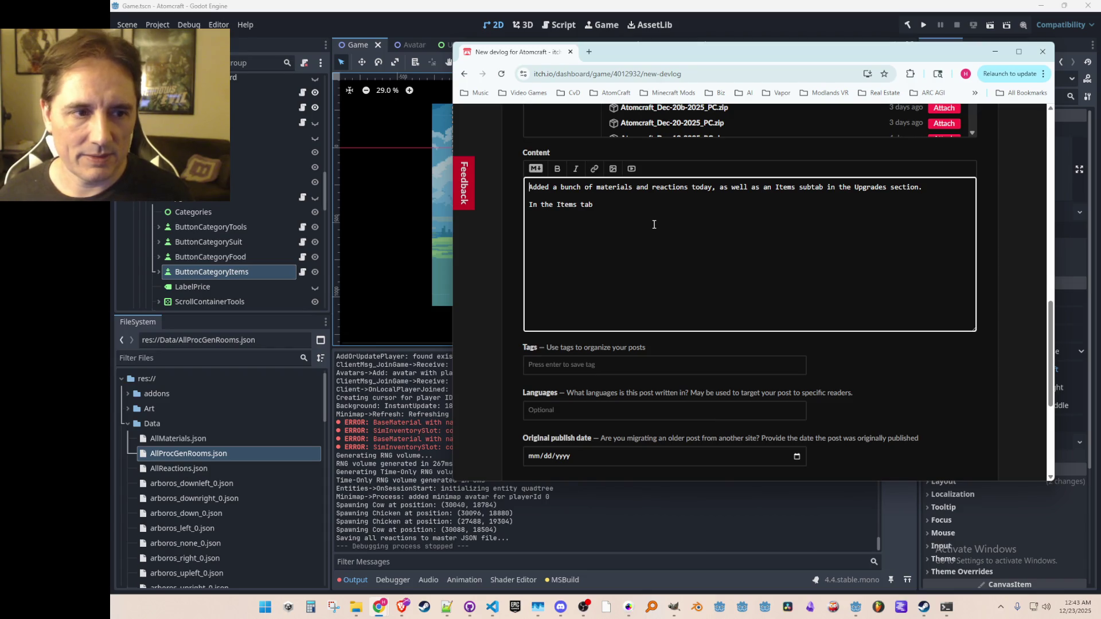
key("Delete")
key("Delete")
key("BackSpace")
key("Down")
type(", you can ")
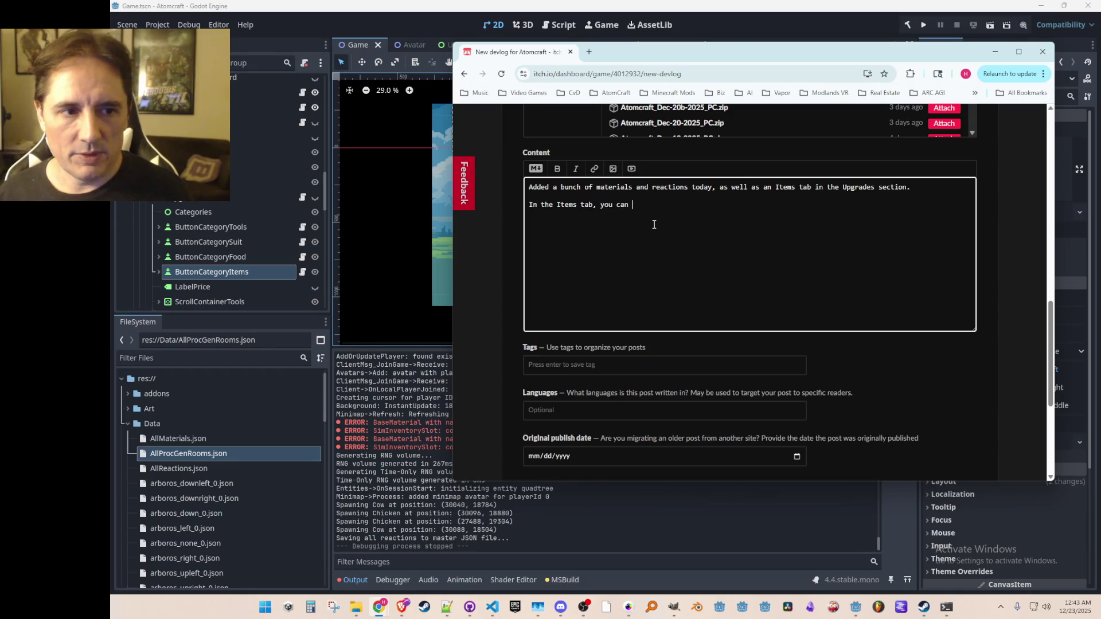
type("currently buy ")
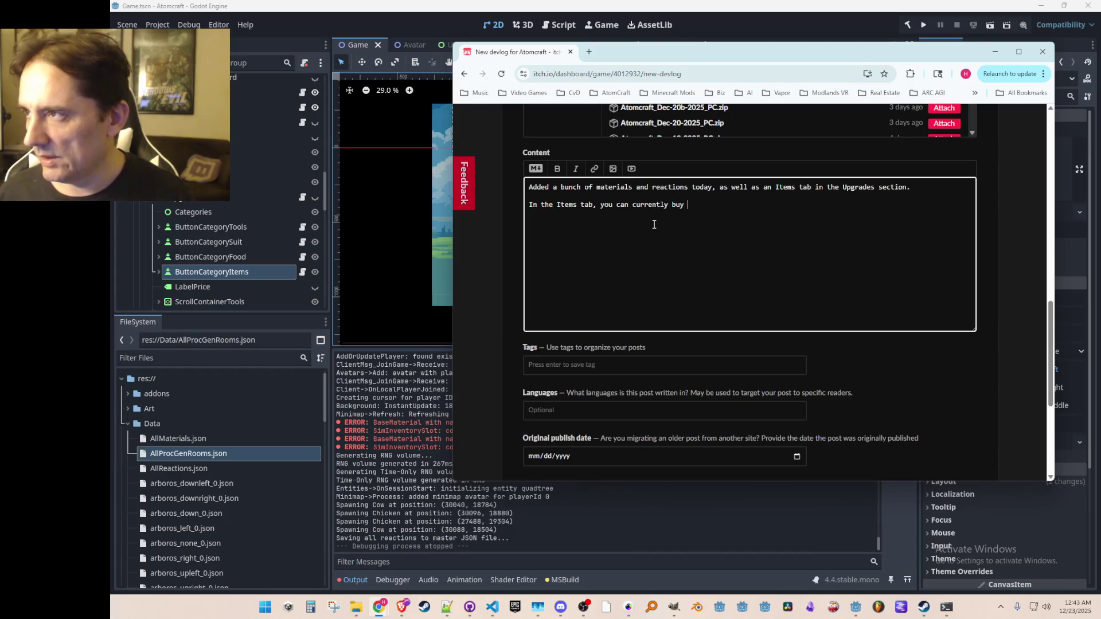
type("Rain Seeds and Cl")
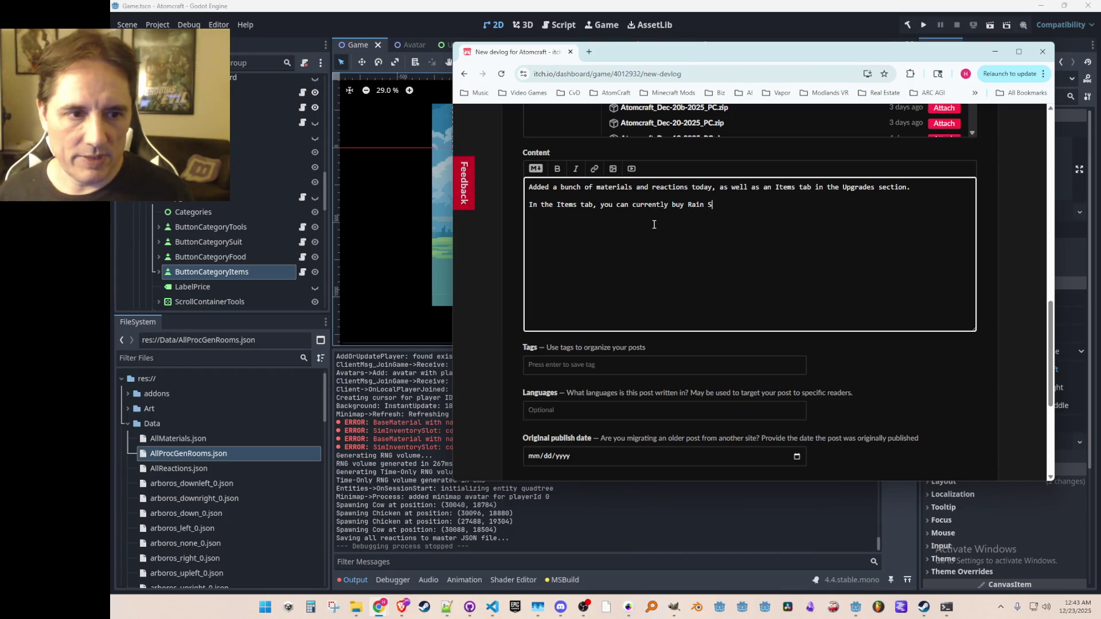
key("BackSpace")
key("BackSpace")
- Add Snow Seeds, their Silver Iodide + Dry Ice / Potassium Chloride costs, and a Dry Ice note
type("Snow Seeds")
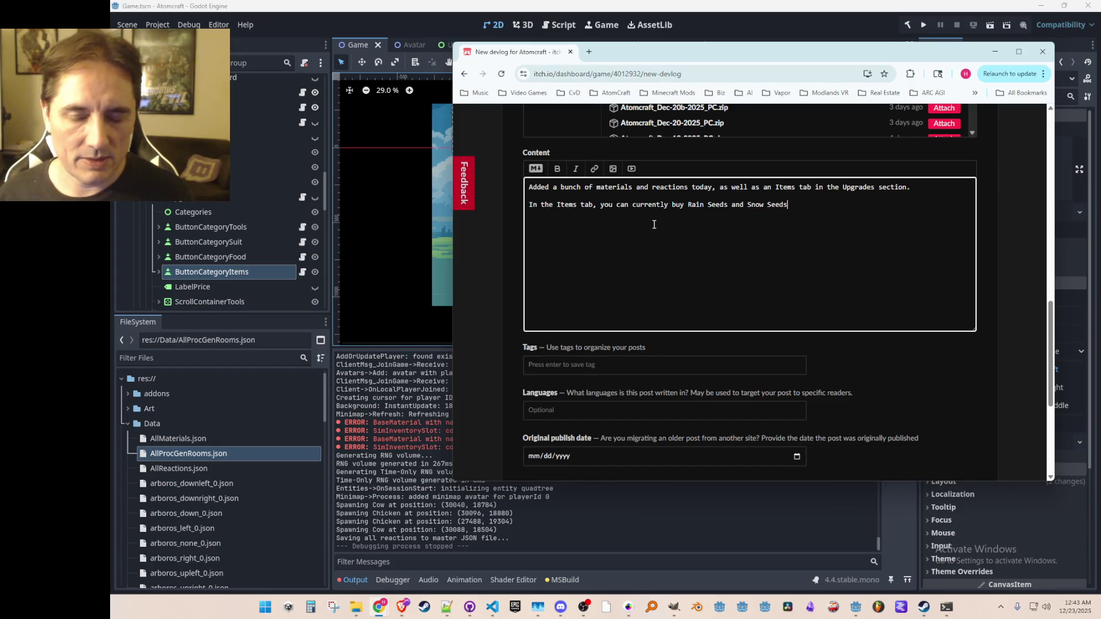
type(", which ")
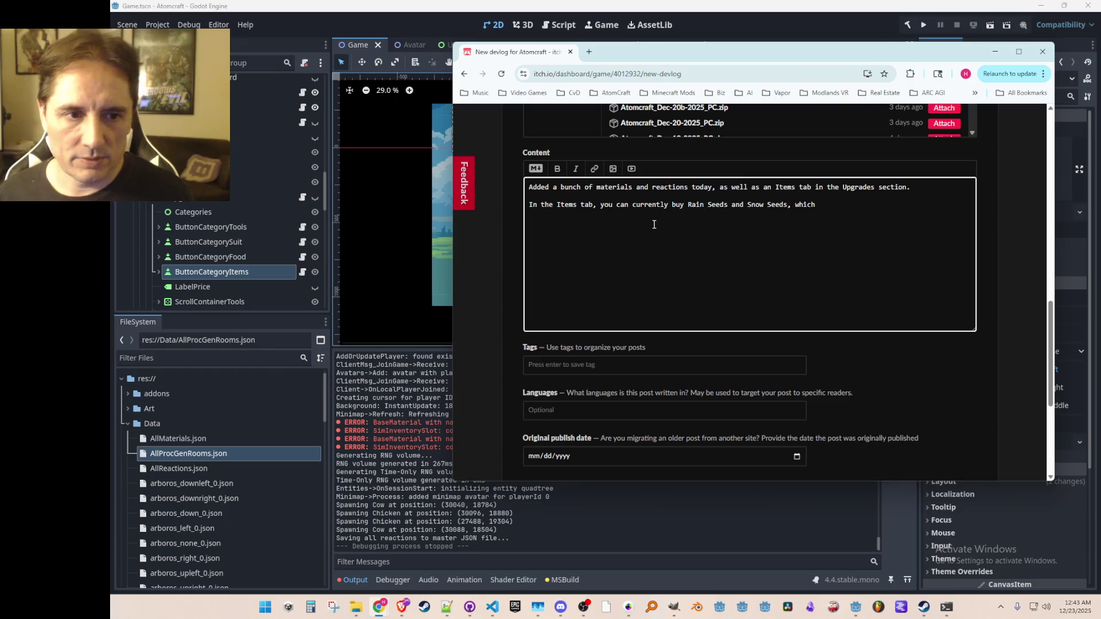
type("cost Silver Iodine")
key("BackSpace")
key("BackSpace")
key("BackSpace")
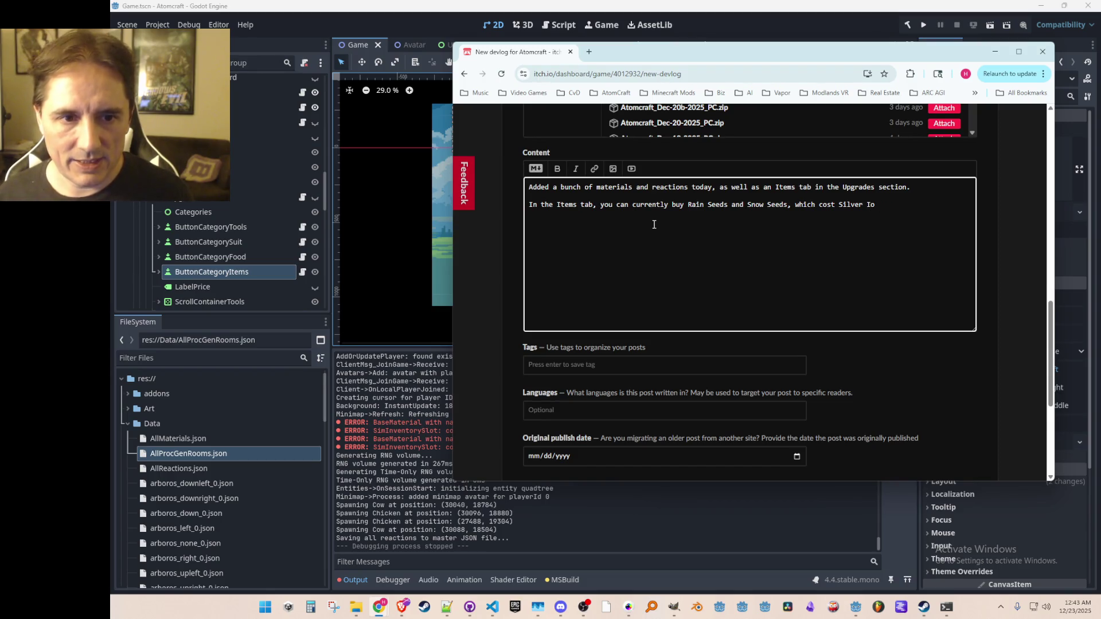
type("din")
key("BackSpace")
key("BackSpace")
key("BackSpace")
type("odide + Dry Ice and ")
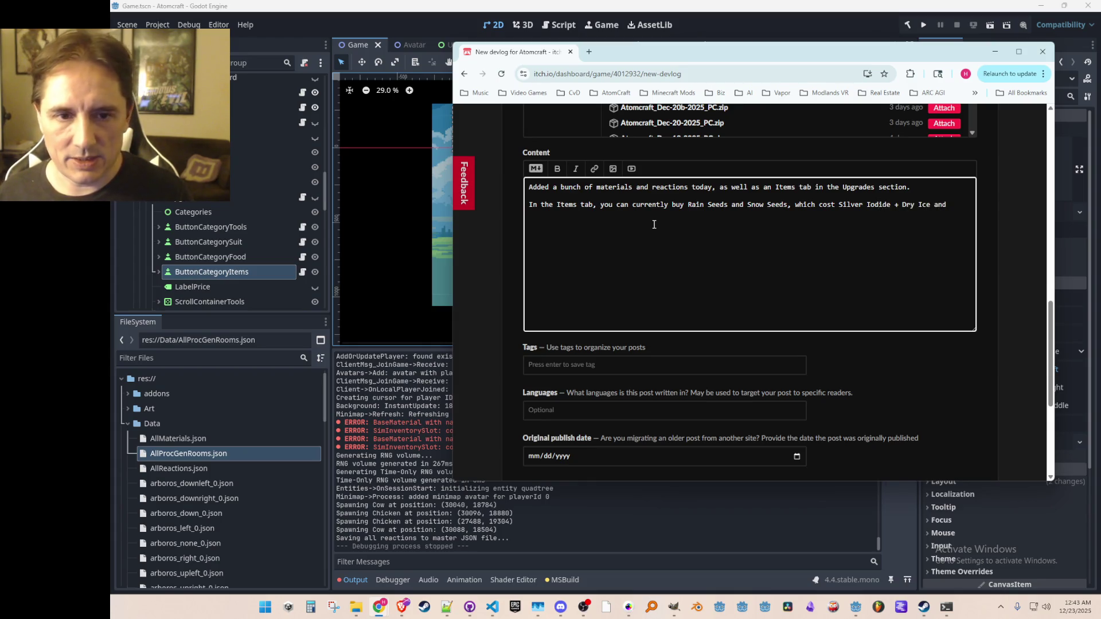
type("Silver Iod")
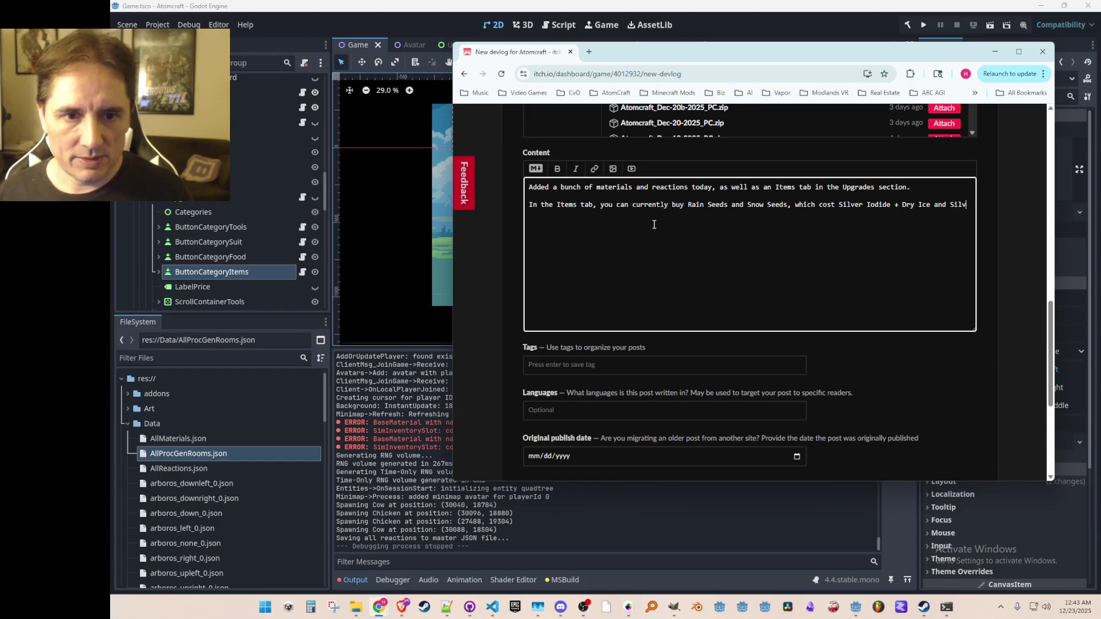
type("ide + ")
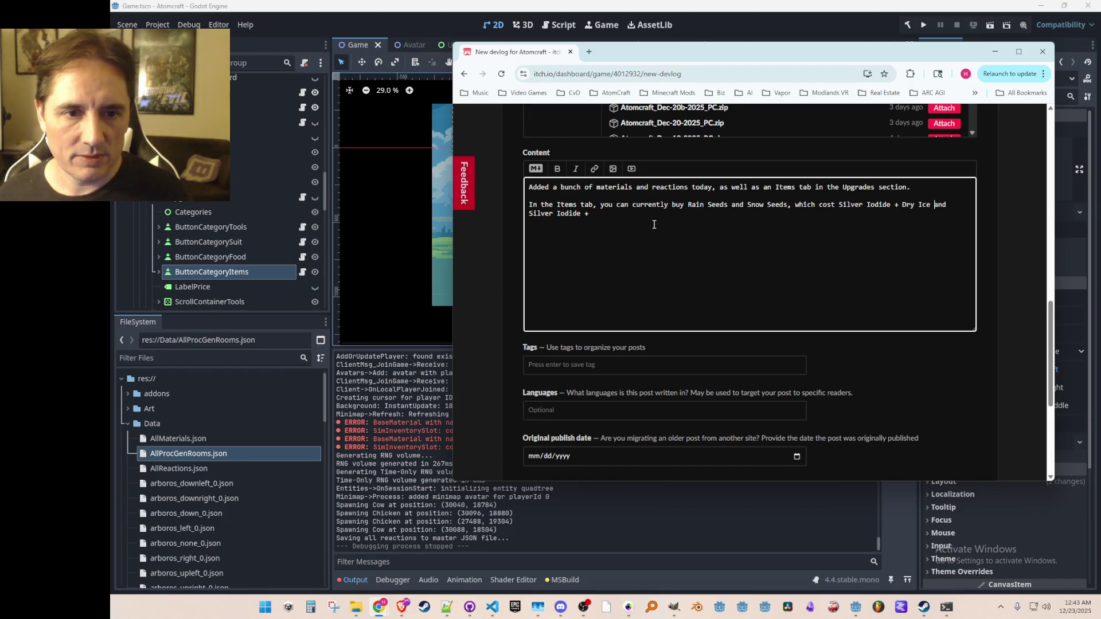
type("Pota")
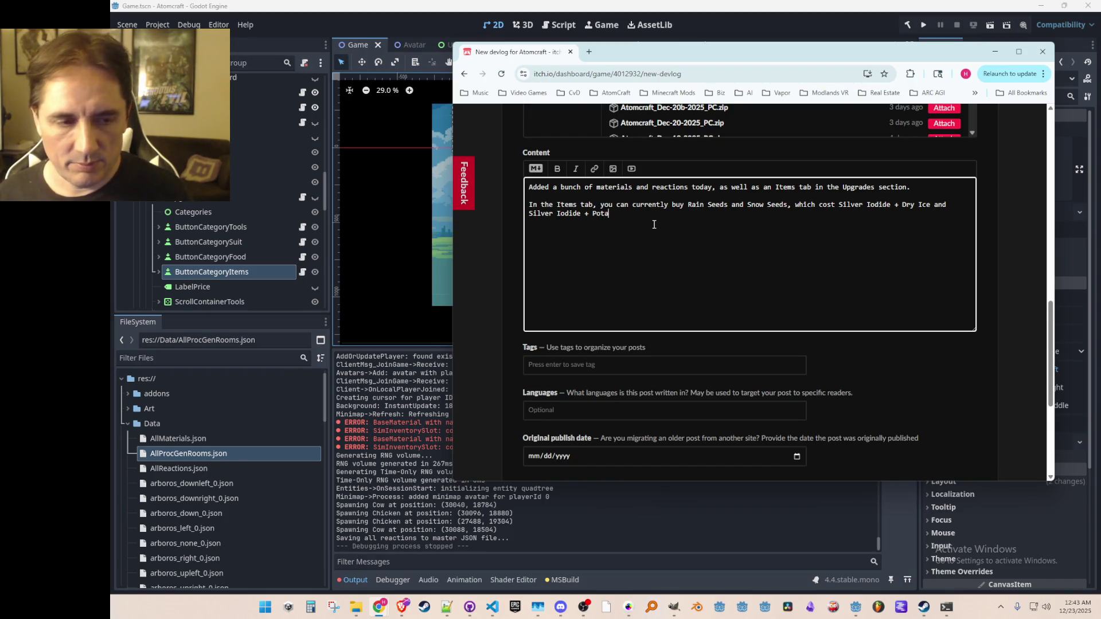
type("ssium Chloride, respetive")
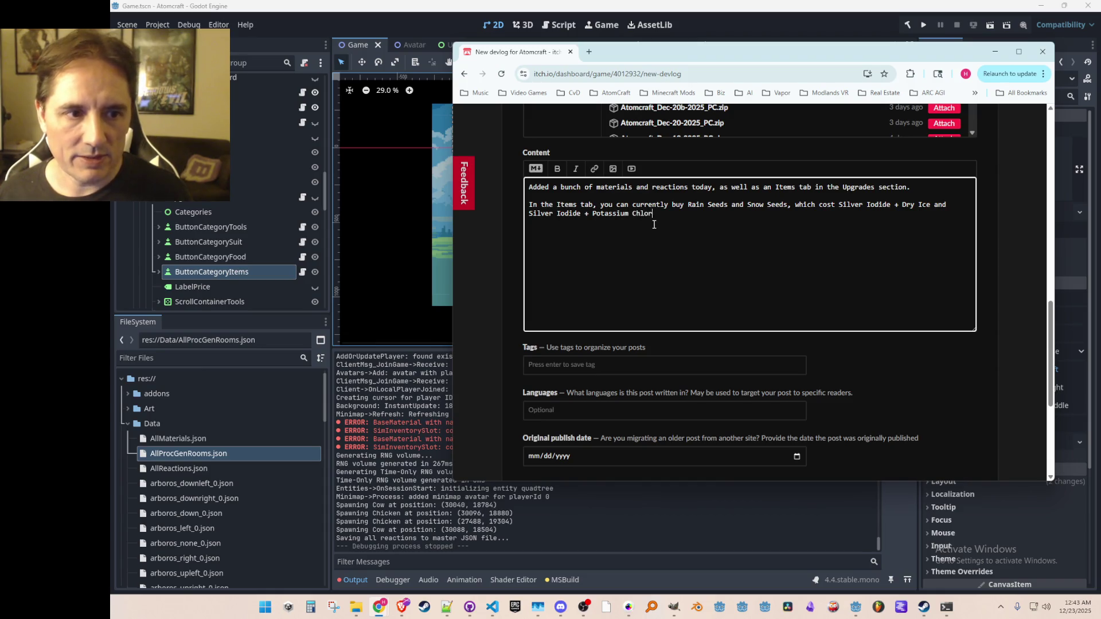
key("BackSpace")
key("BackSpace")
key("BackSpace")
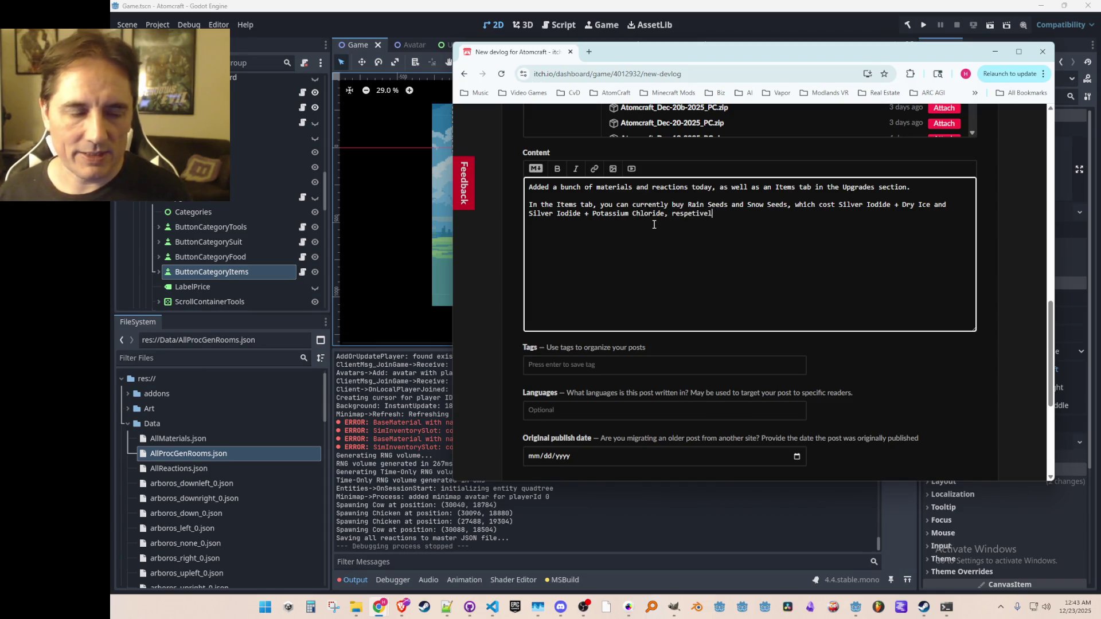
type("ctively.  ")
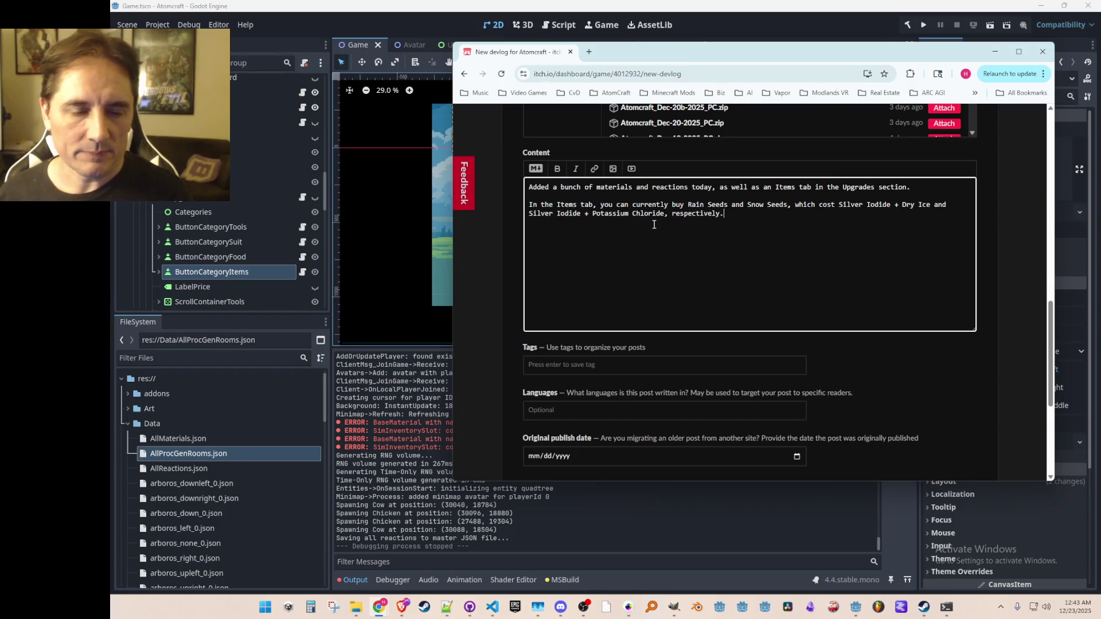
type("Dry Ice you can get by cooling Carbon Dio")
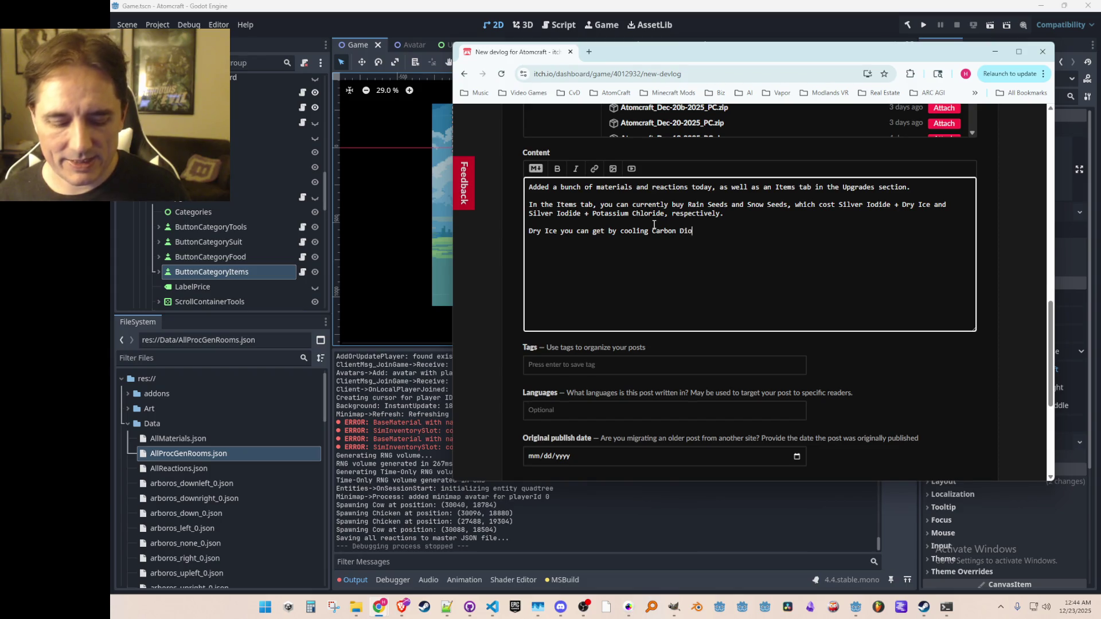
type("xide Gas enough")
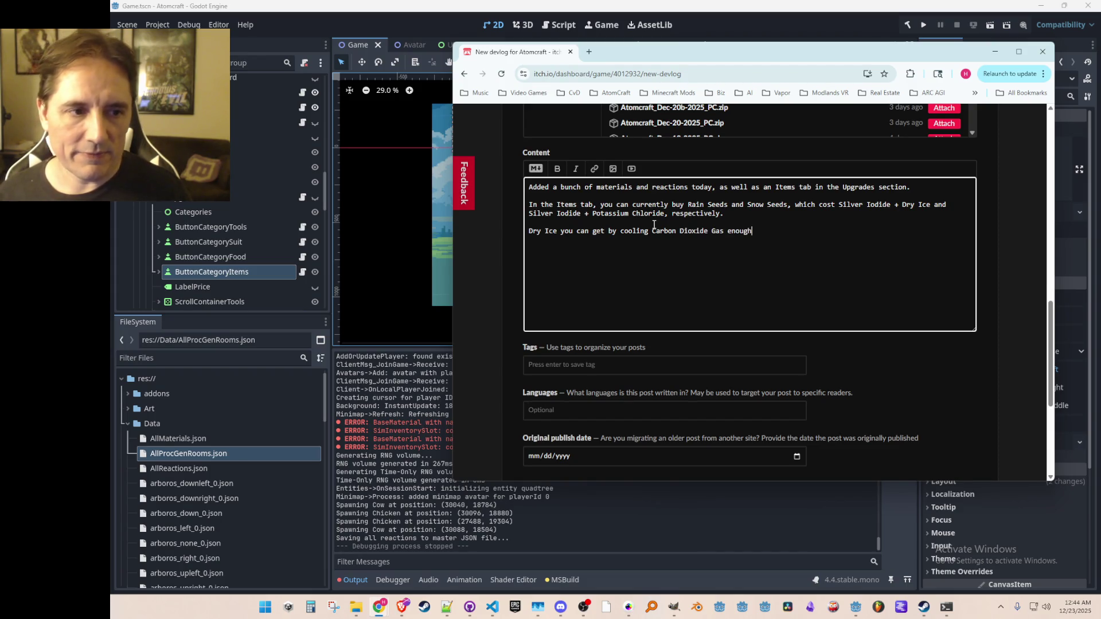
type(", P")
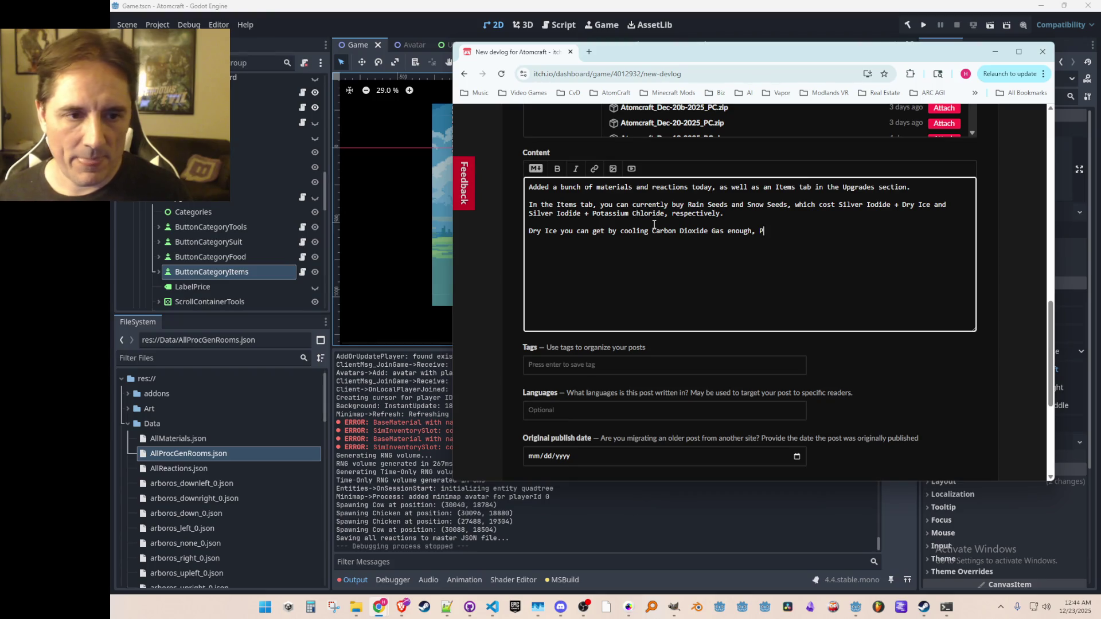
type("otassium Chloride ")
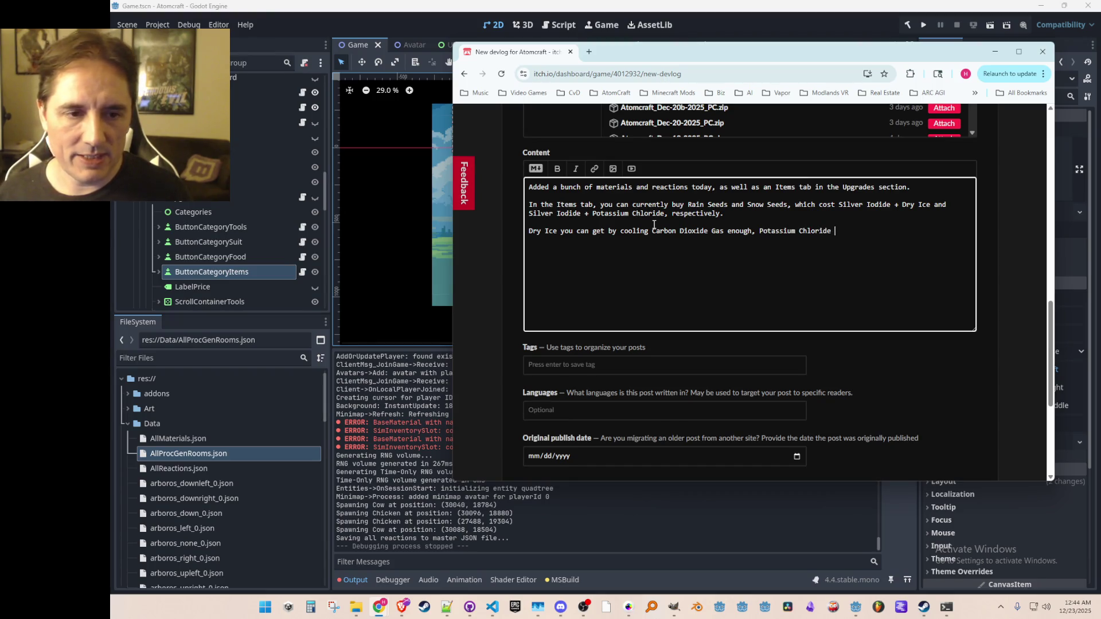
type("now has an easy ")
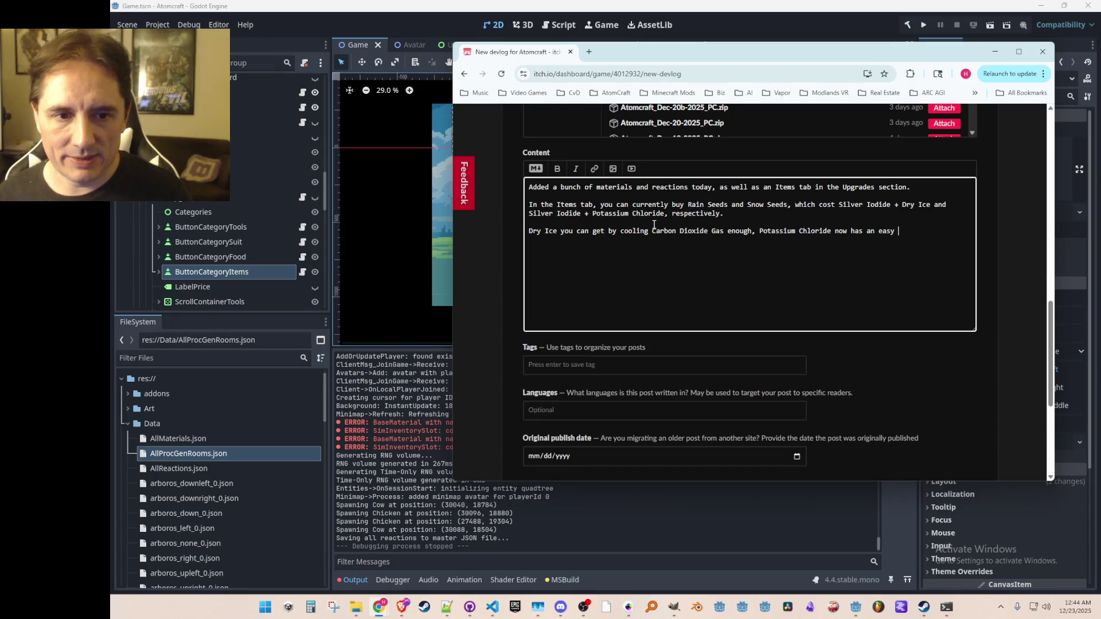
type("route by putting Hydro")
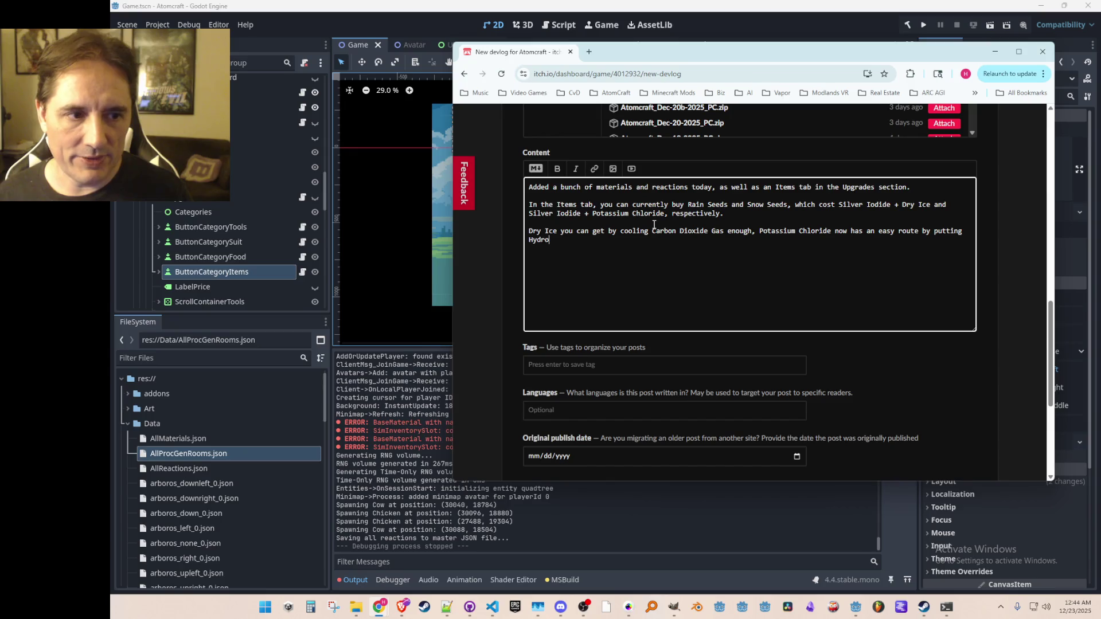
type("chloric Acid onto Potash. S")
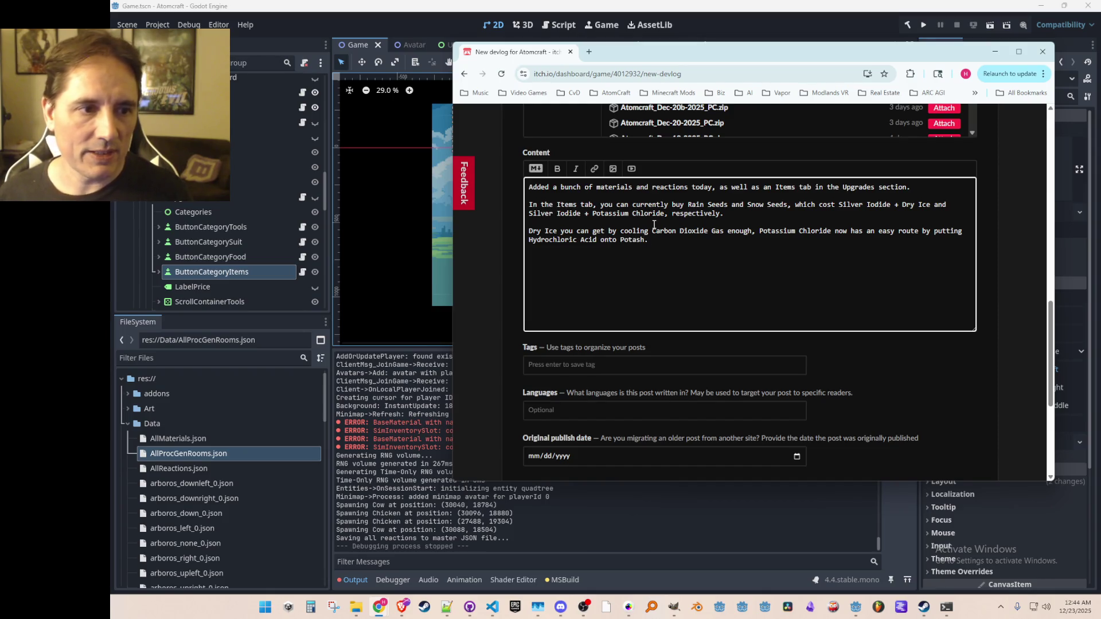
type("ilver Iodide")
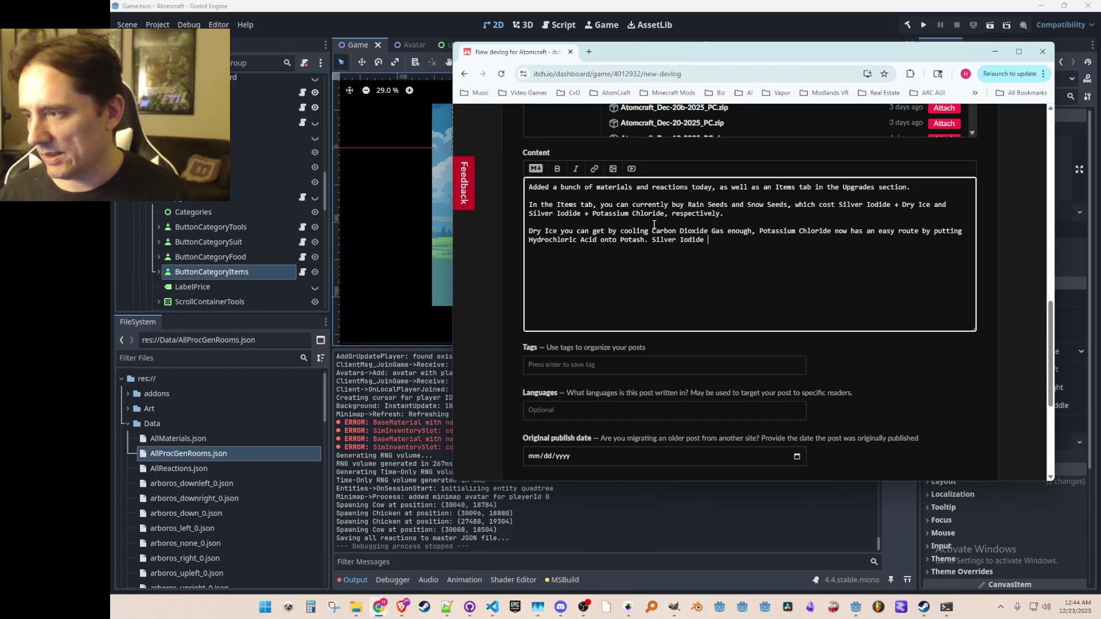
- Start the Silver Iodide note with 'has several ways' after the Dry Ice and Potassium Chloride paragraph
type("has several ways")
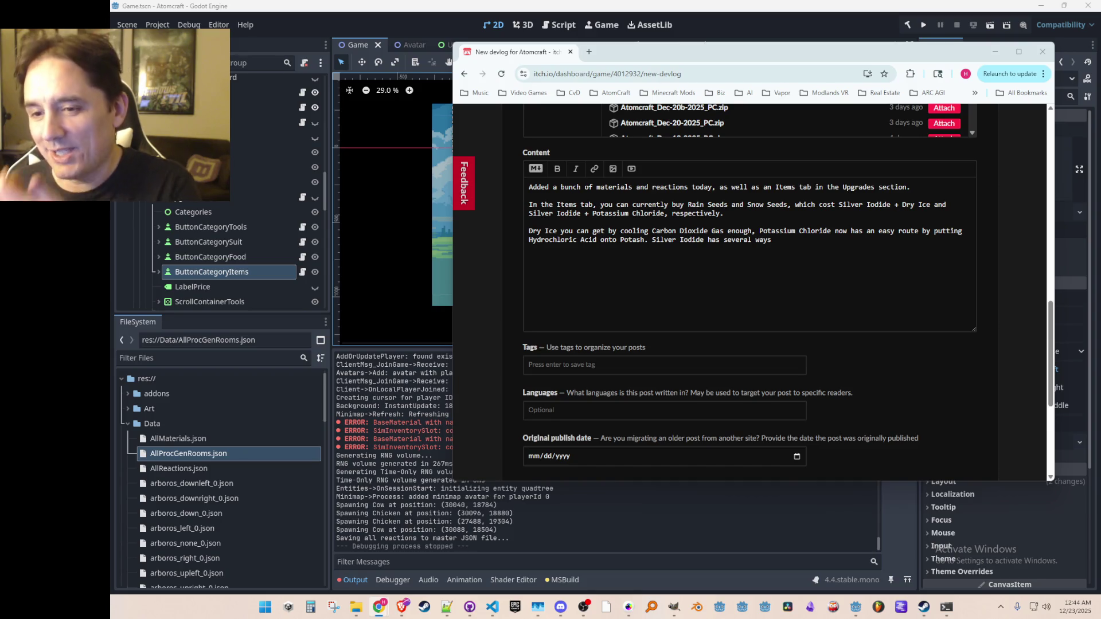
- Put the caret back at the end of 'ways' and drag the Miro board over the devlog
left_click(790, 242)
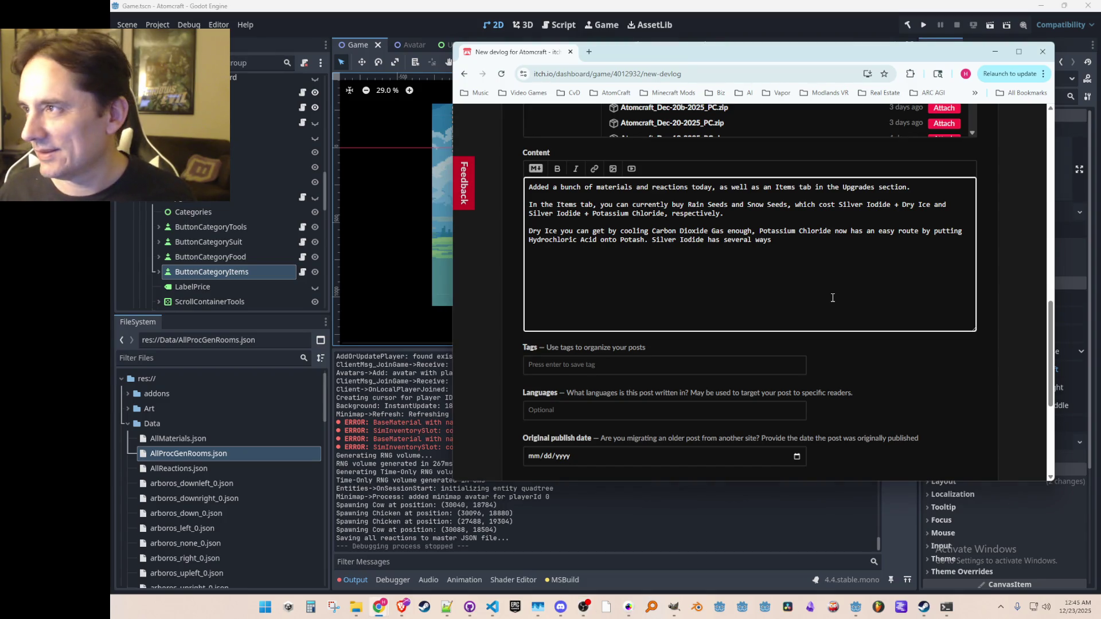
key("ctrl+Left")
key("ctrl+Left")
key("ctrl+Left")
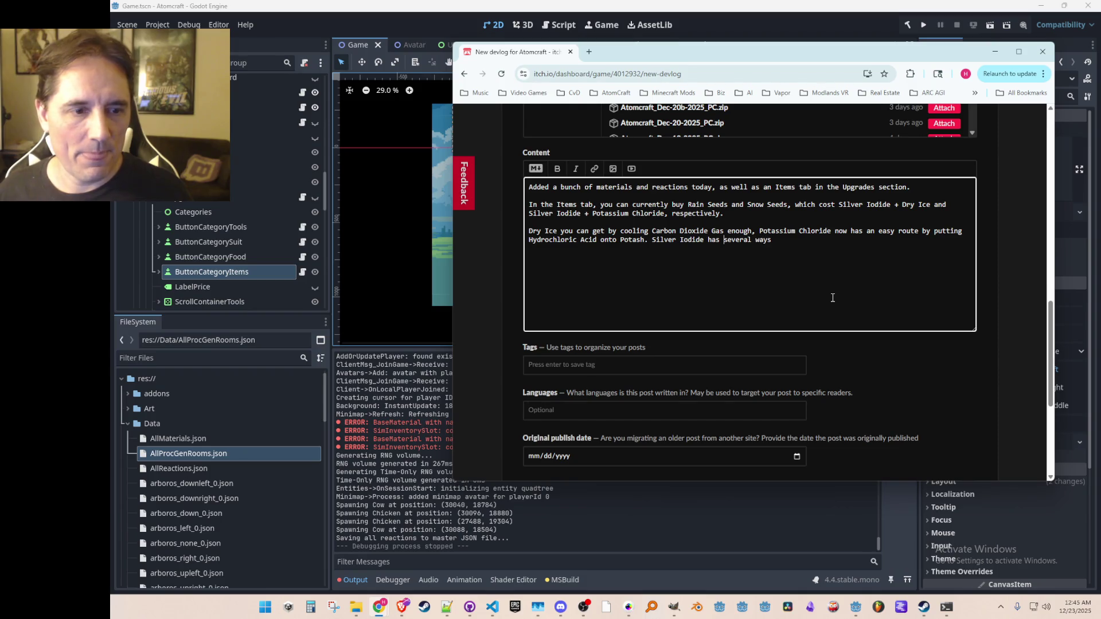
key("End")
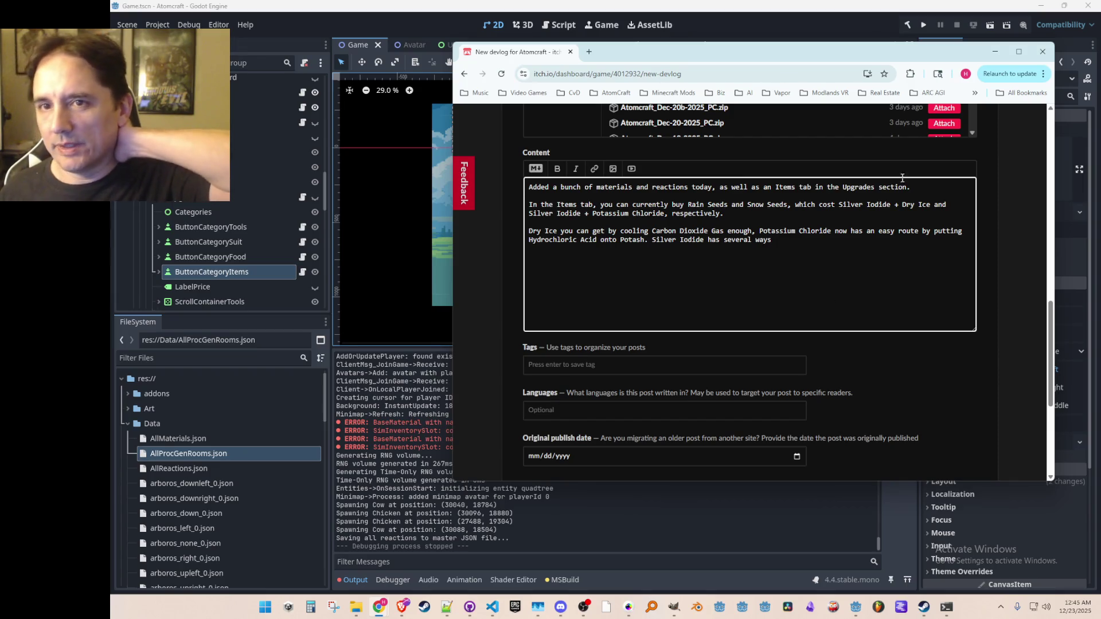
mouse_move(1099, 167)
left_mouse_down()
mouse_move(867, 145)
mouse_move(803, 75)
left_mouse_up()
- Zoom around the Miro element chart, then minimize the board to reveal the devlog again
scroll(683, 396, "up", 5)
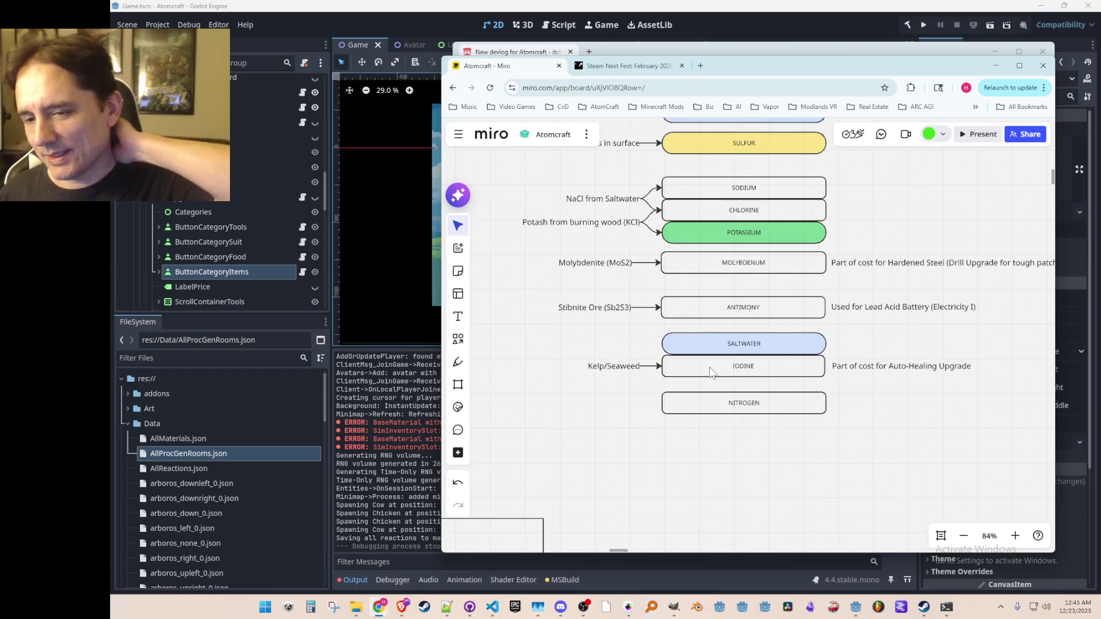
scroll(710, 370, "down", 2)
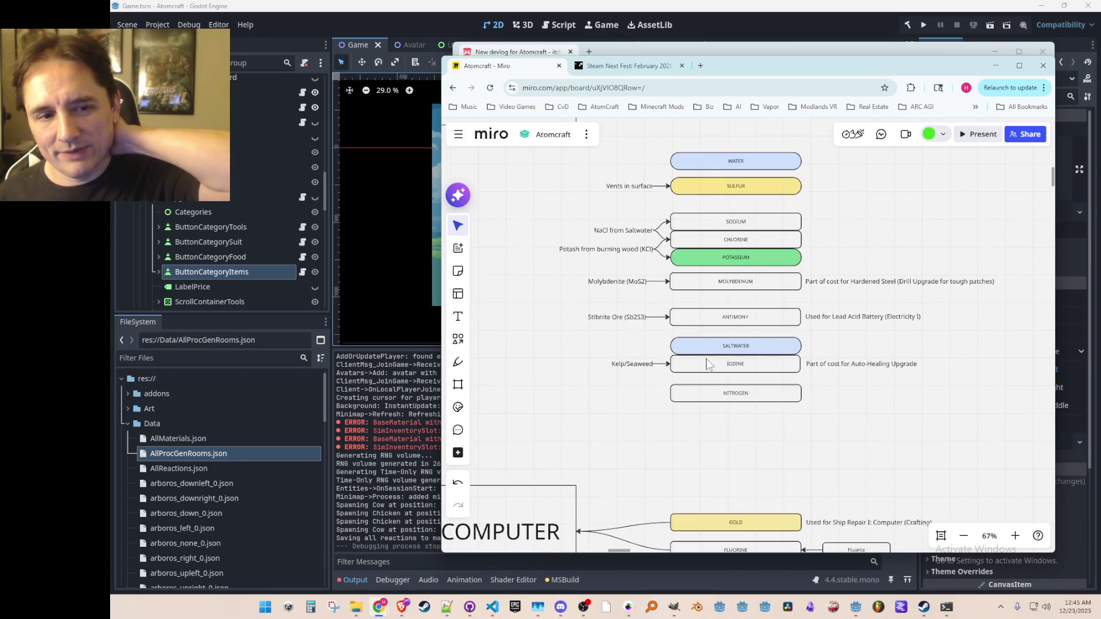
scroll(743, 373, "down", 4)
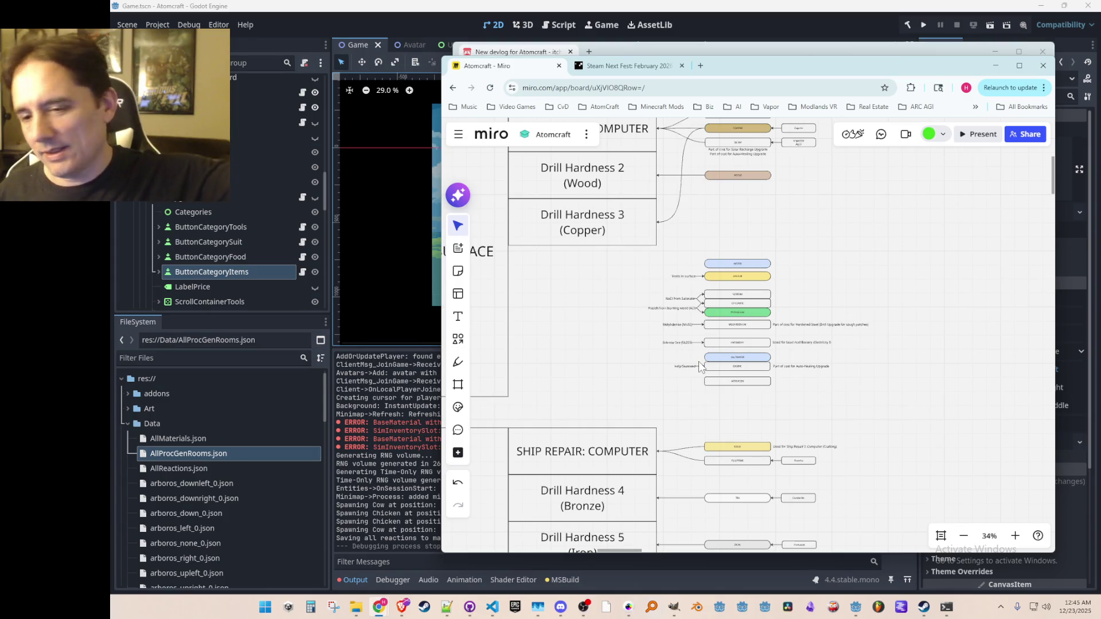
scroll(699, 391, "up", 3)
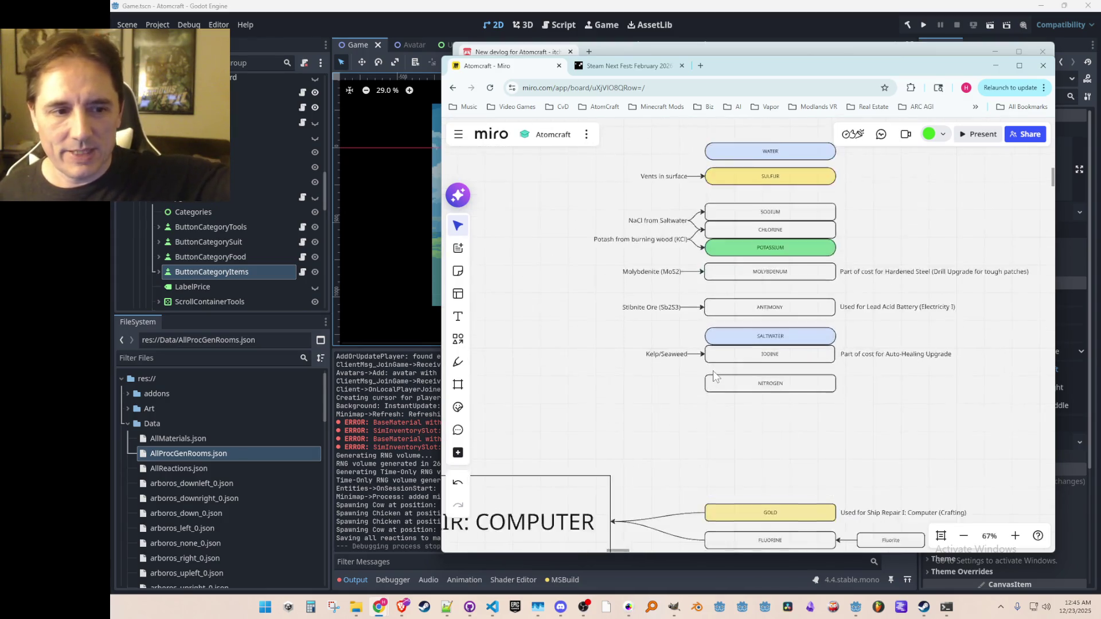
left_click(996, 65)
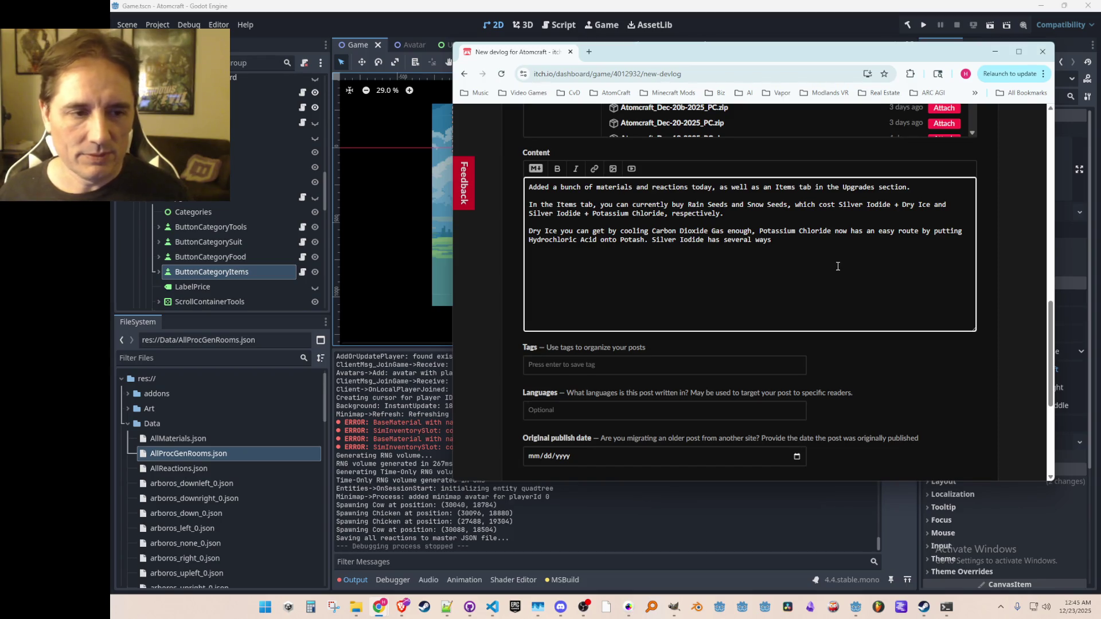
- Delete the Silver Iodide fragment and join the Dry Ice paragraph onto the previous line
key("BackSpace")
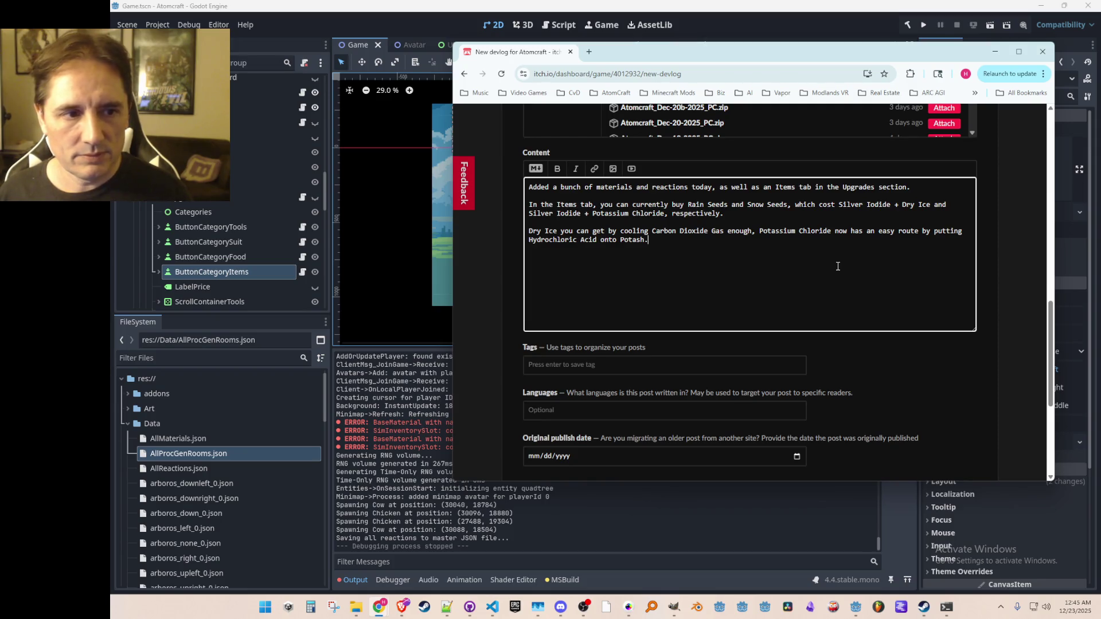
key("BackSpace")
key("BackSpace")
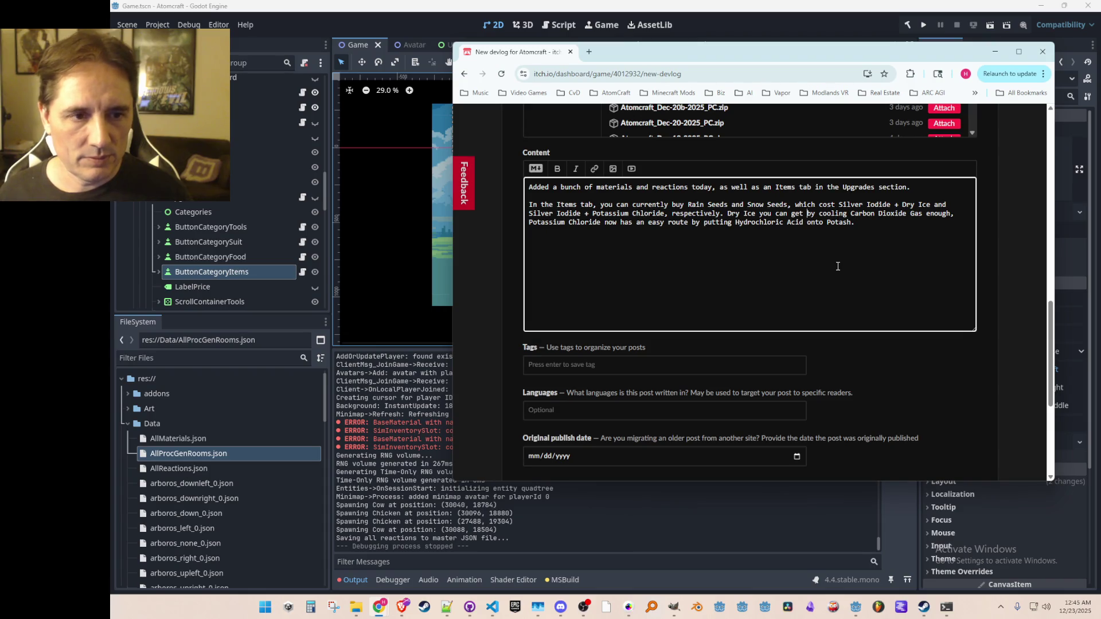
key("Down")
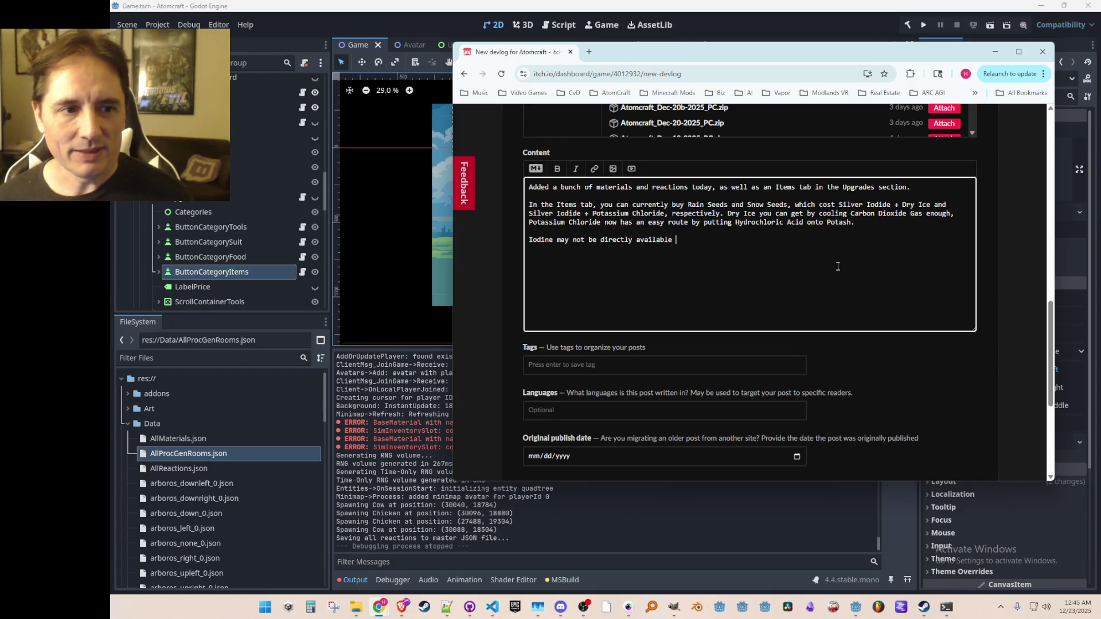
- Remove the half-written Iodine line, then launch the Atomcraft project from Godot
key("shift+Home")
key("BackSpace")
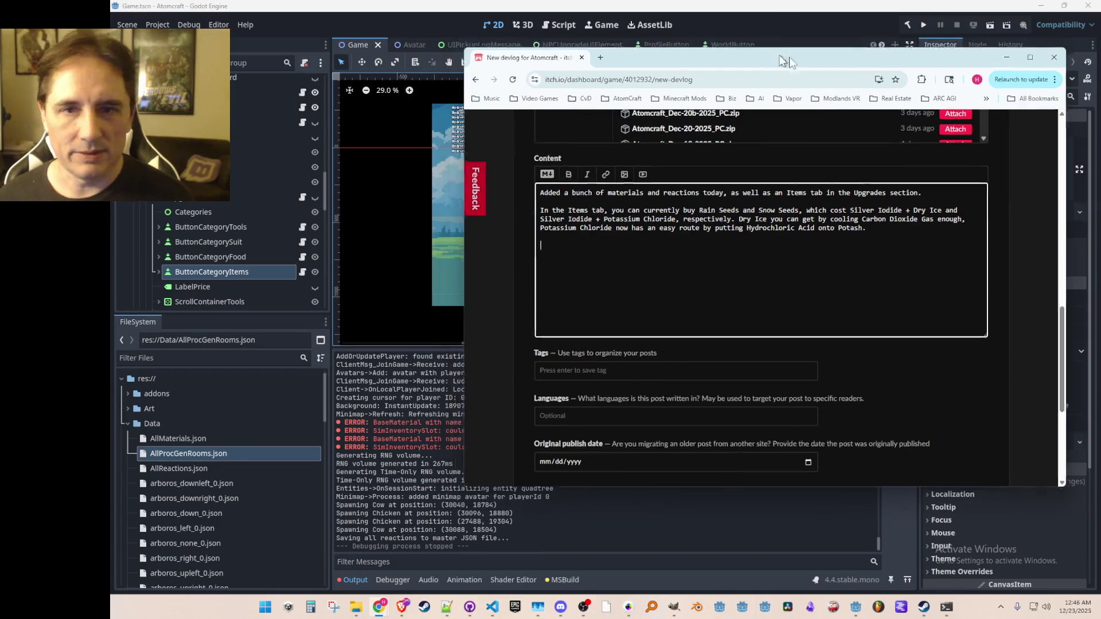
key("alt+Tab")
left_click(924, 26)
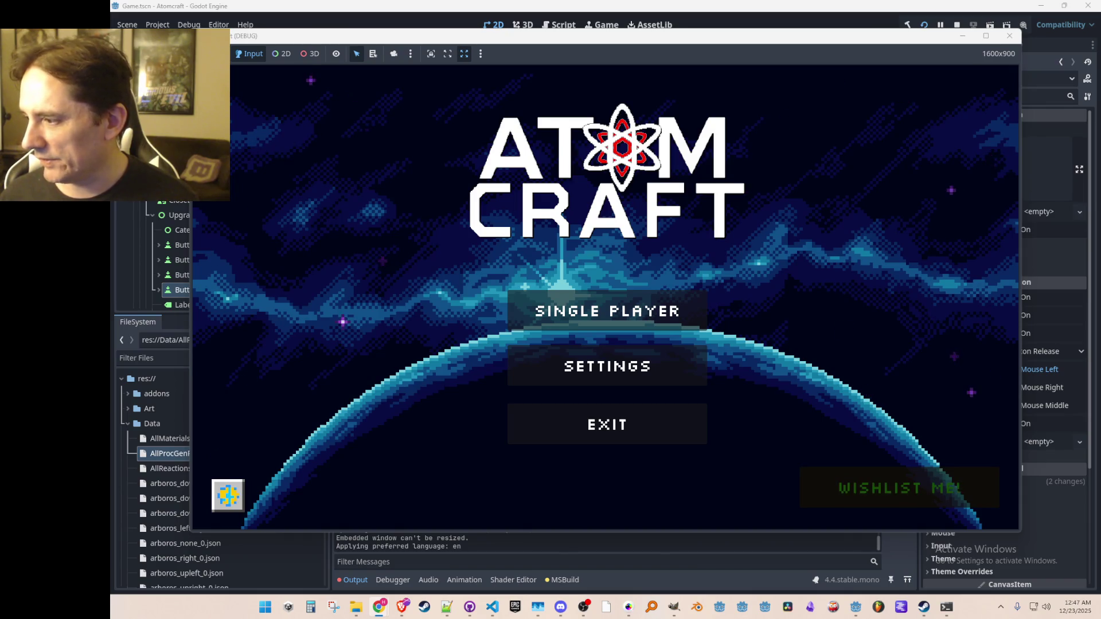
- Load a saved profile in Single Player, walk left and right, then close the game
left_click(643, 317)
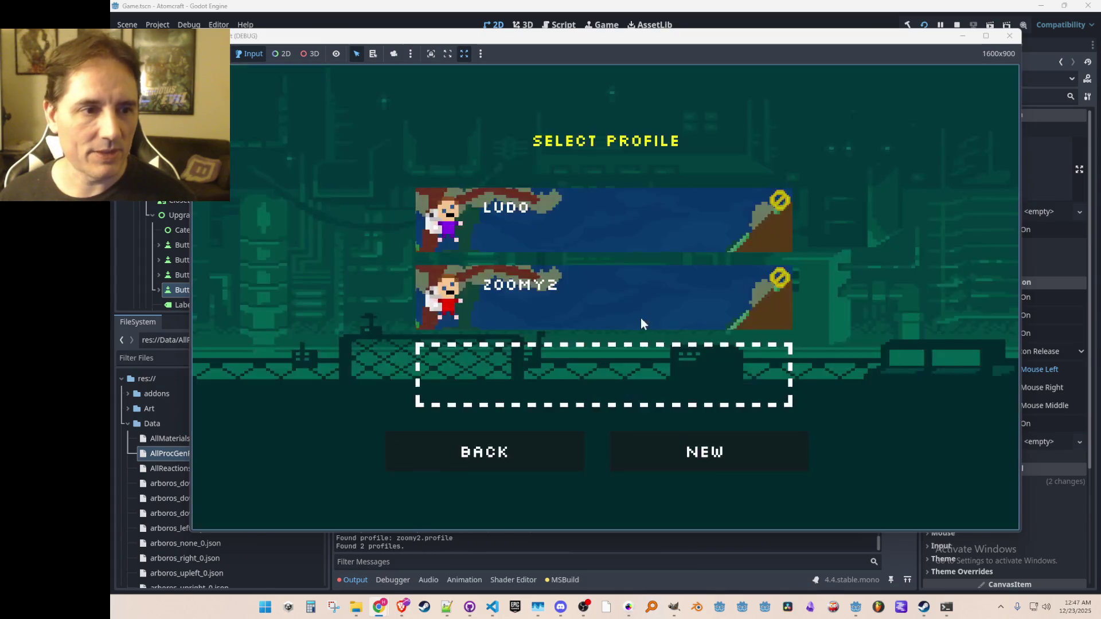
left_click(623, 227)
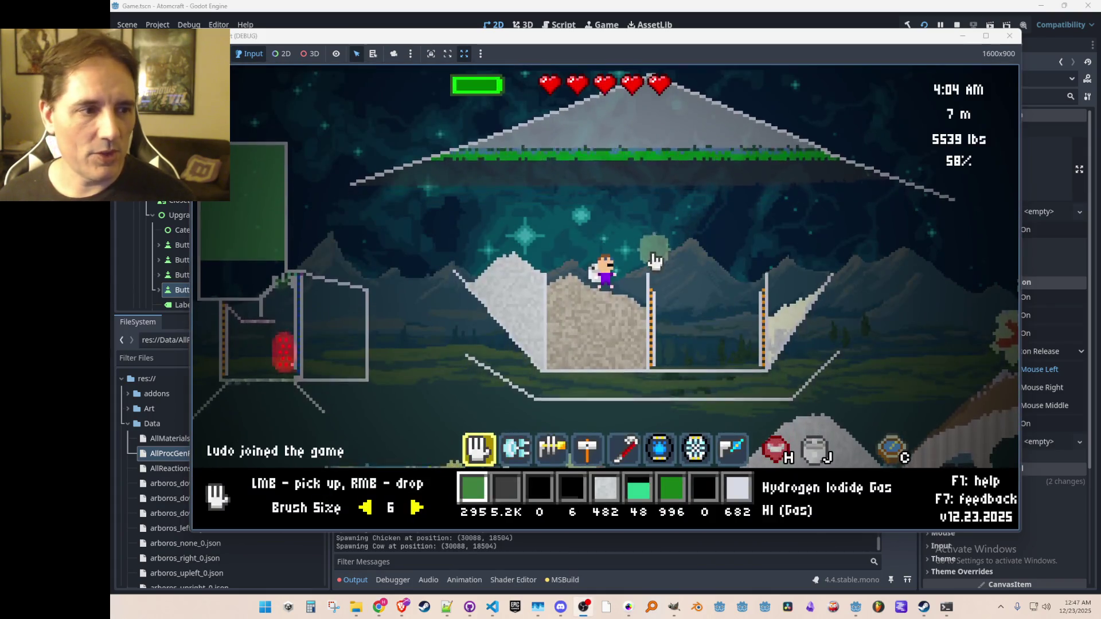
key("a")
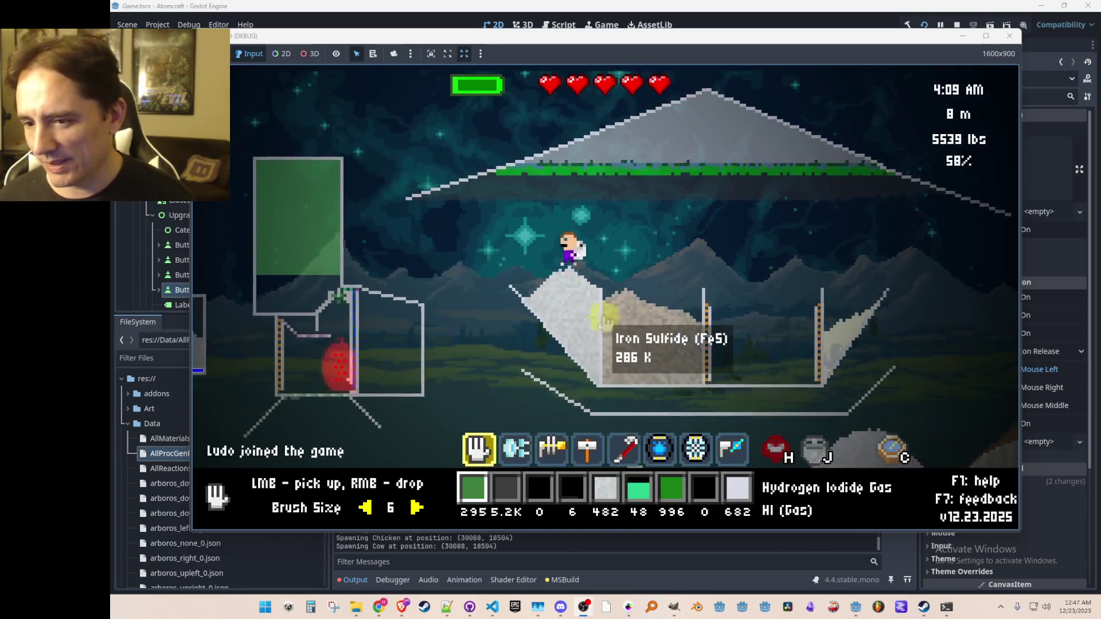
key("d")
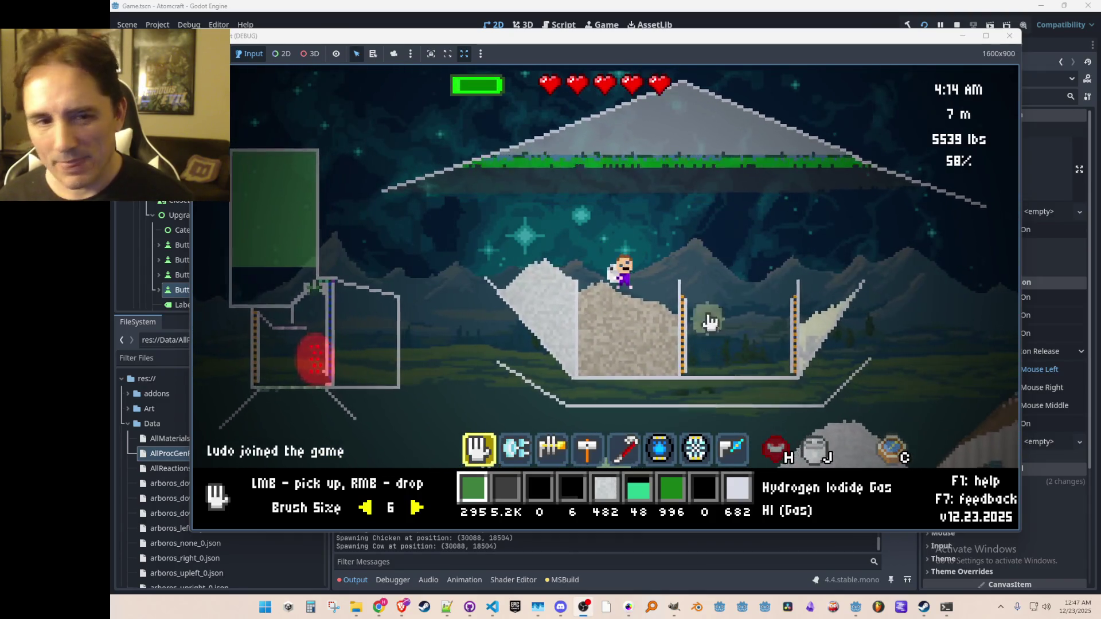
left_click(1009, 38)
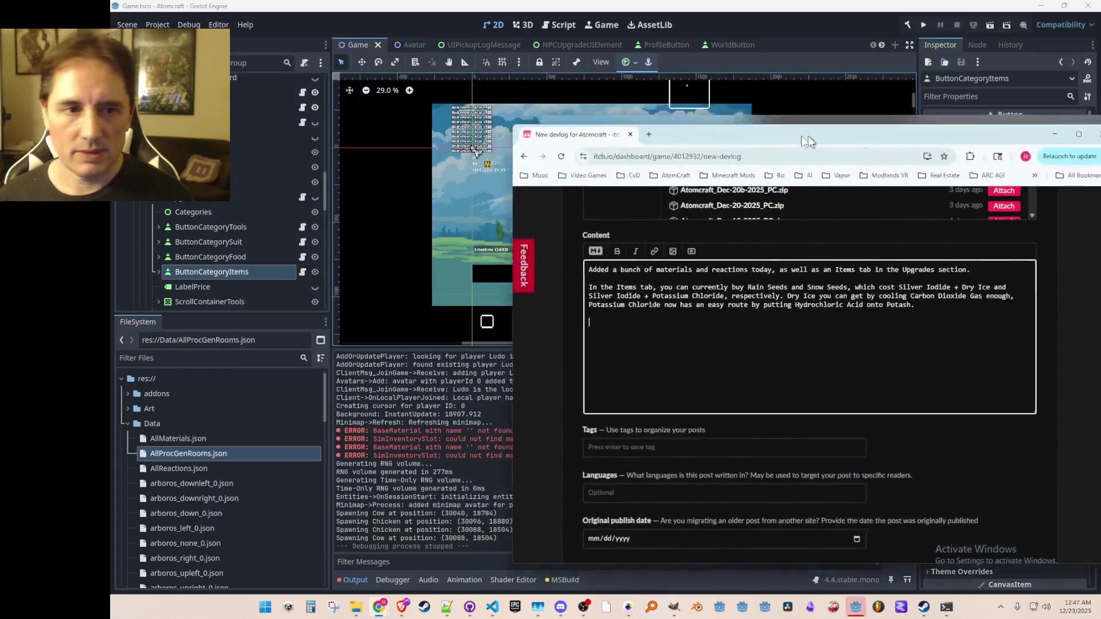
left_click_drag(807, 136, 762, 88)
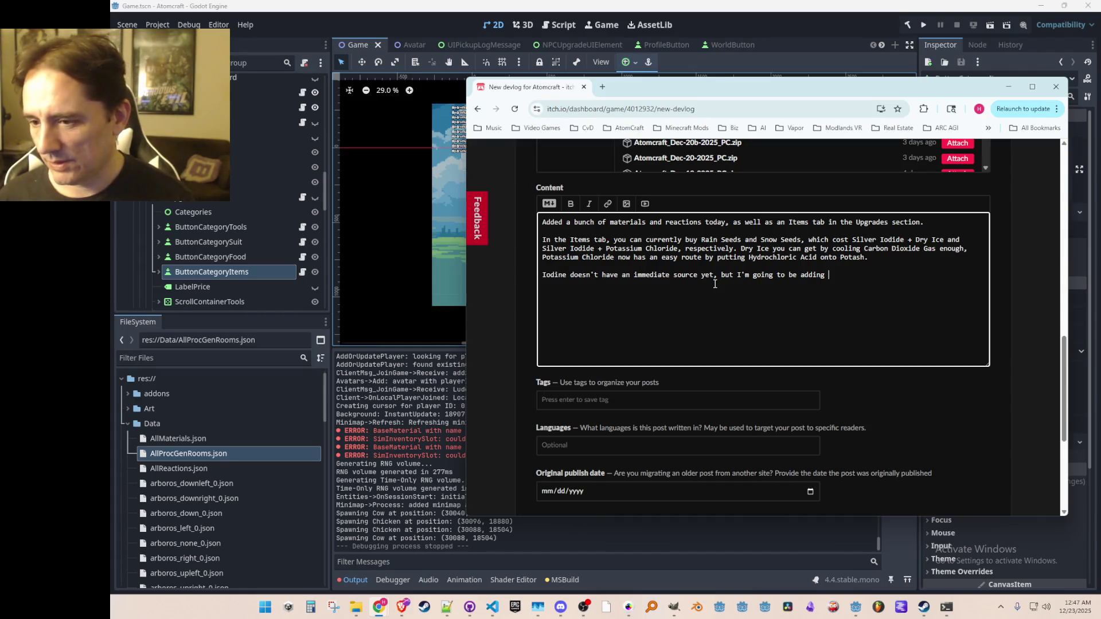
- Finish the Iodine sentence with 'a source tomorrow when I add the sea.'
type("a source tomorrow ")
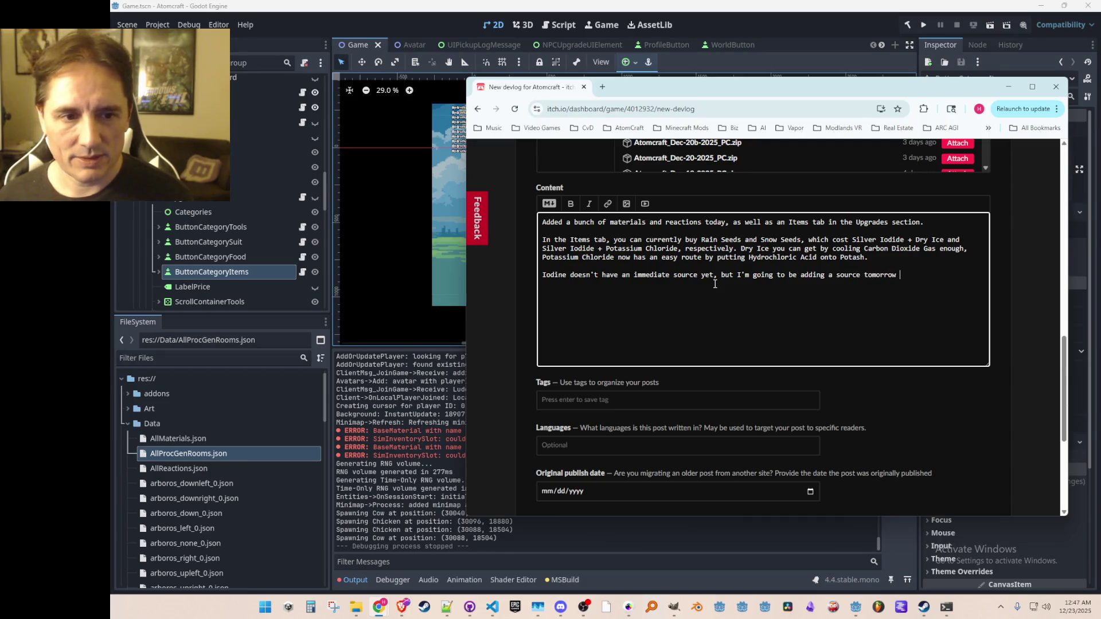
type("when I add ")
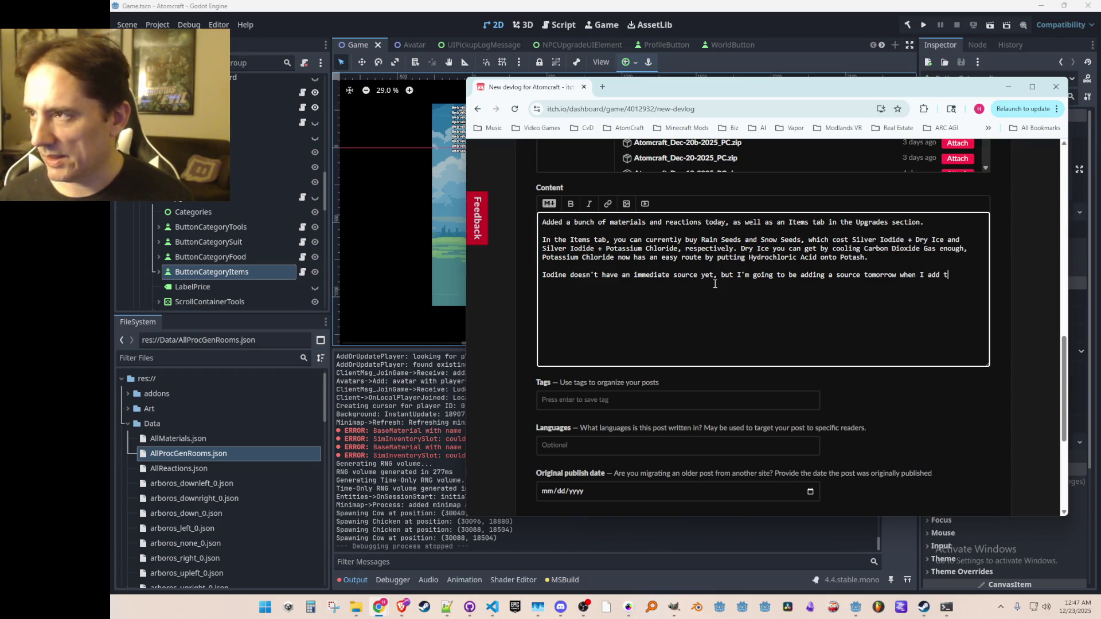
type("the sea.")
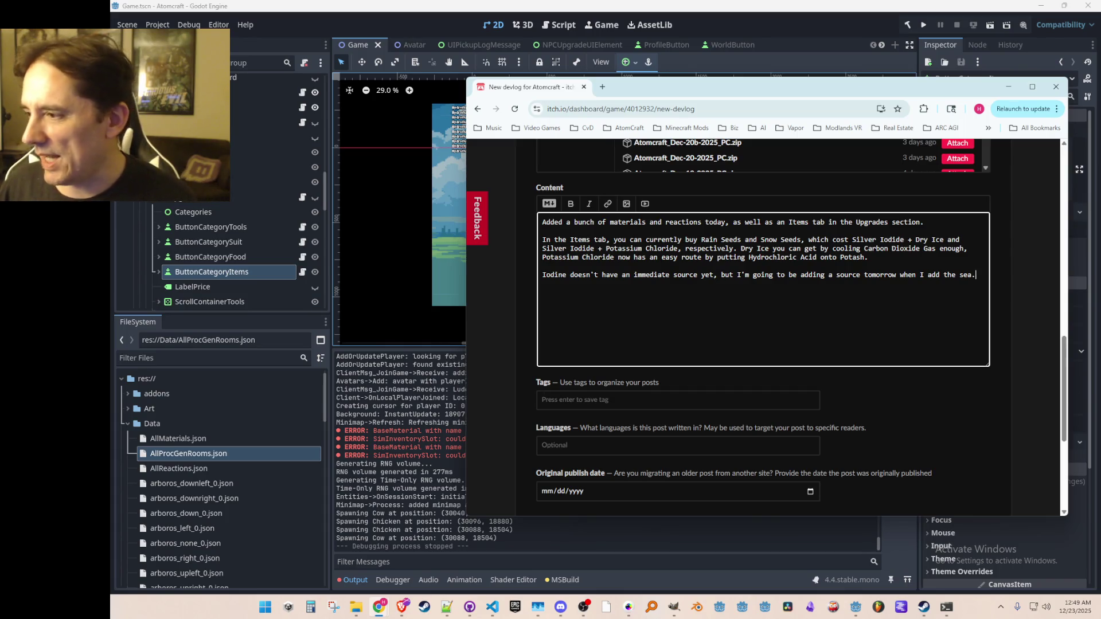
key("alt+Tab")
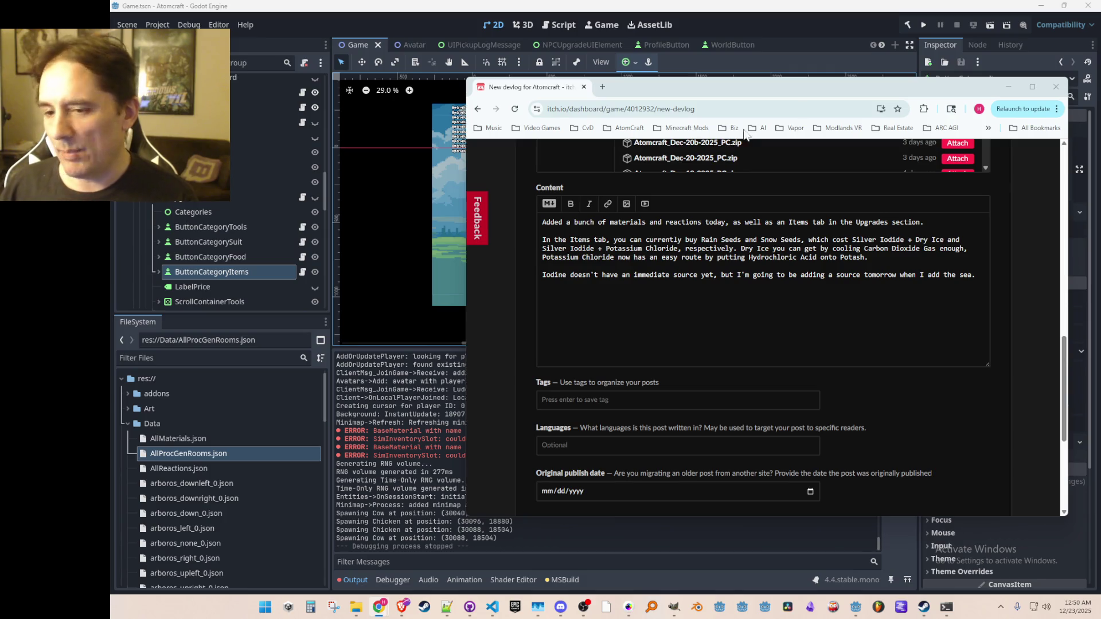
left_click(648, 294)
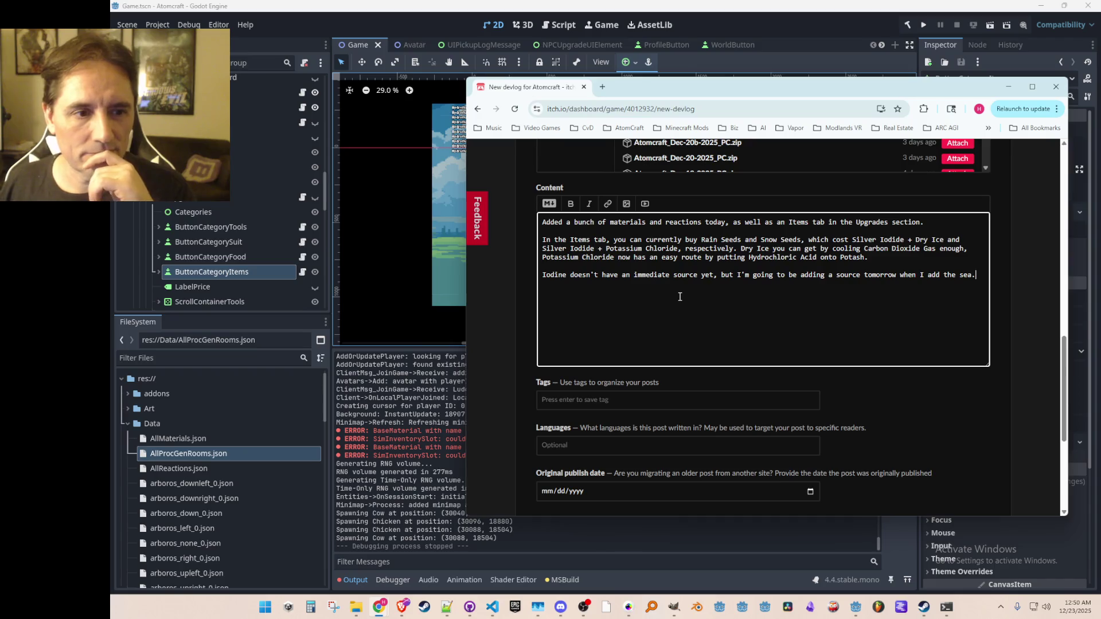
- Change the ending to 'THE SEA.' and add a Magnesium paragraph about its solid, liquid, gas phases
key("BackSpace")
key("BackSpace")
key("BackSpace")
type("THE SEA.")
key("Return")
key("Return")
type("In addition, I fixed the phases of Magnesium so it will go between solid, liquid,")
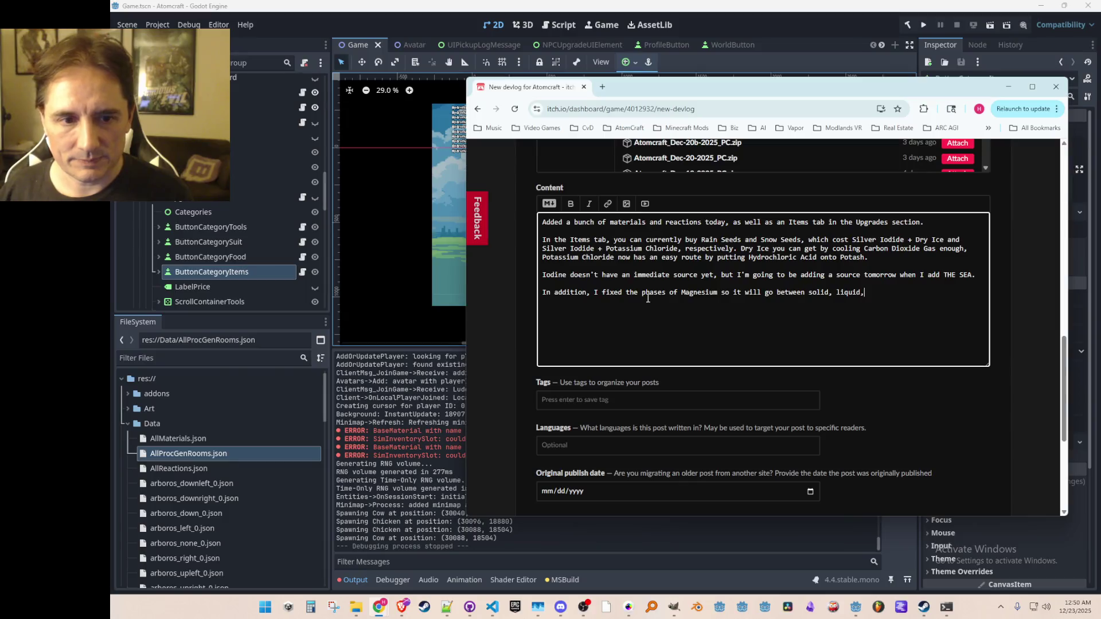
type(" and gas (and ")
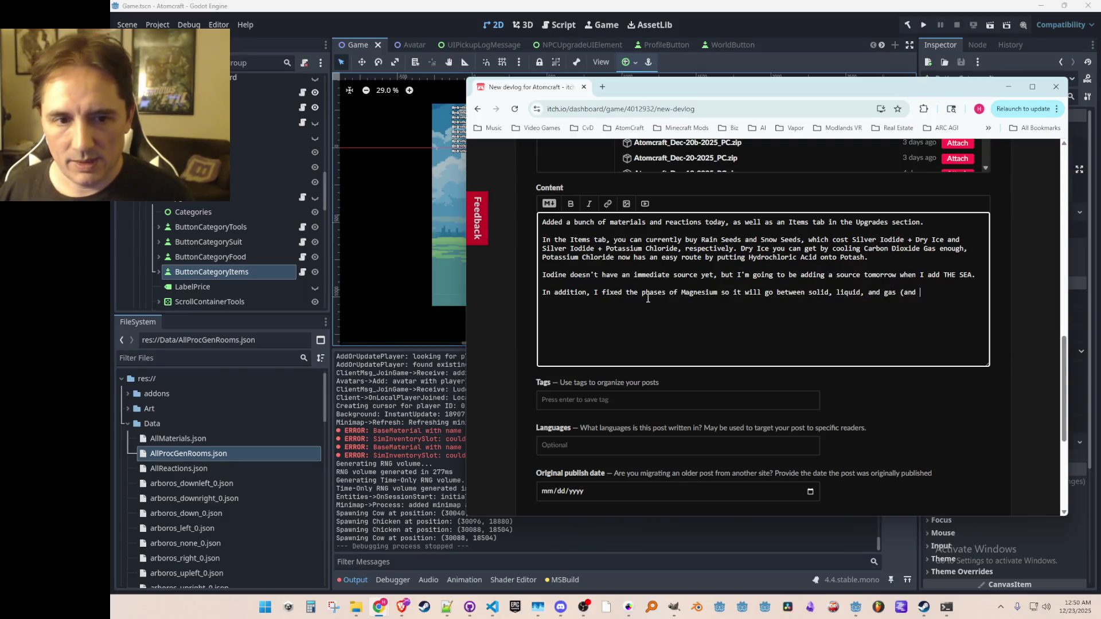
type("has a silver")
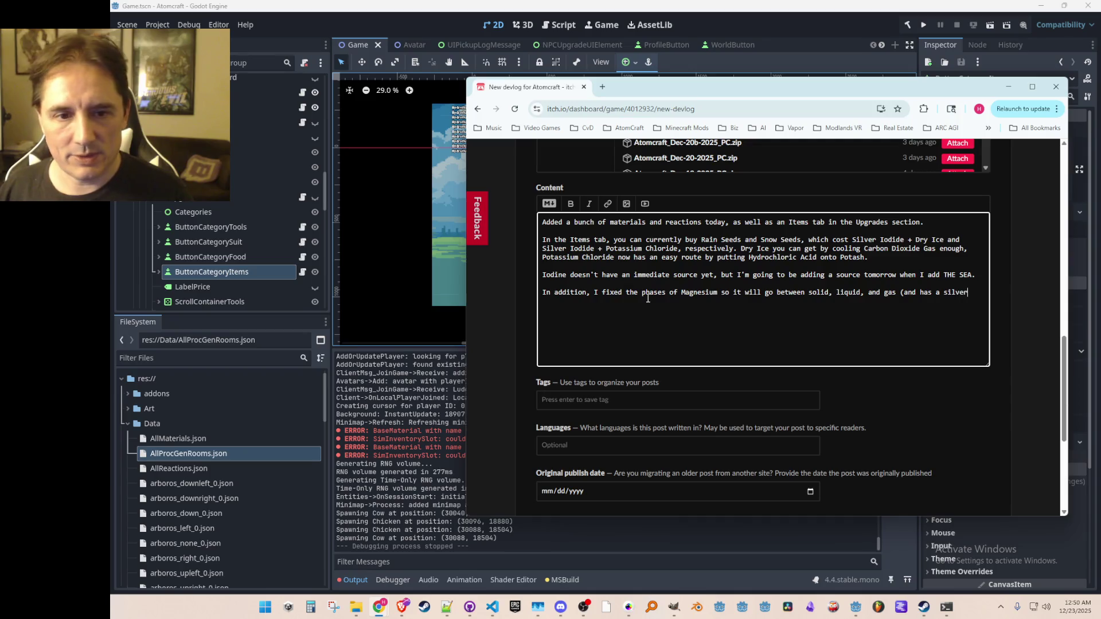
type("y-blue color that's m")
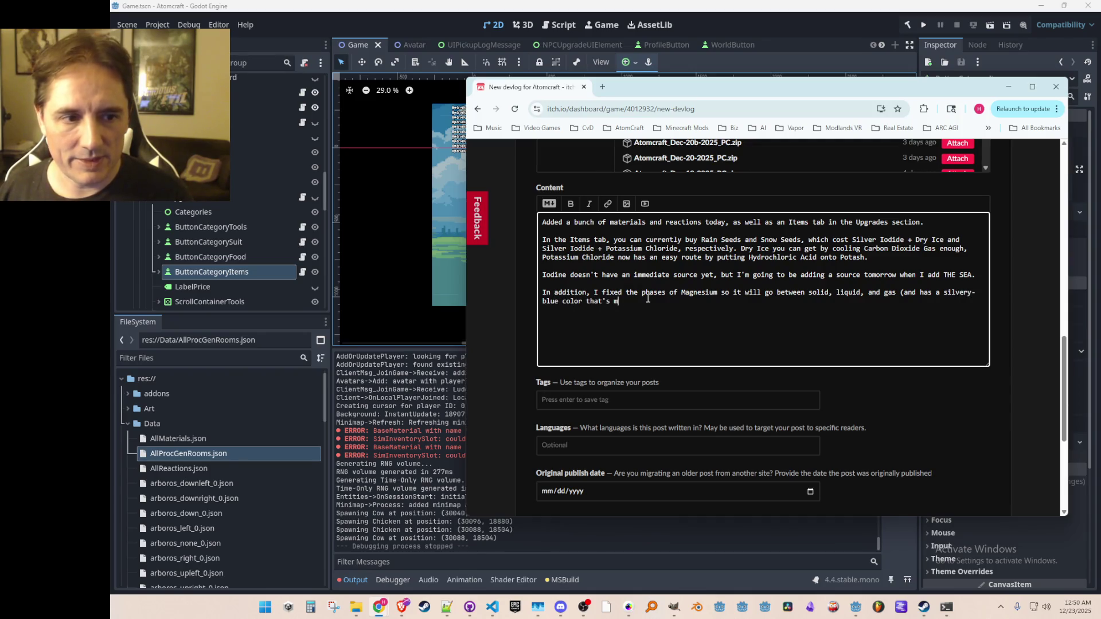
type("ore realistic)")
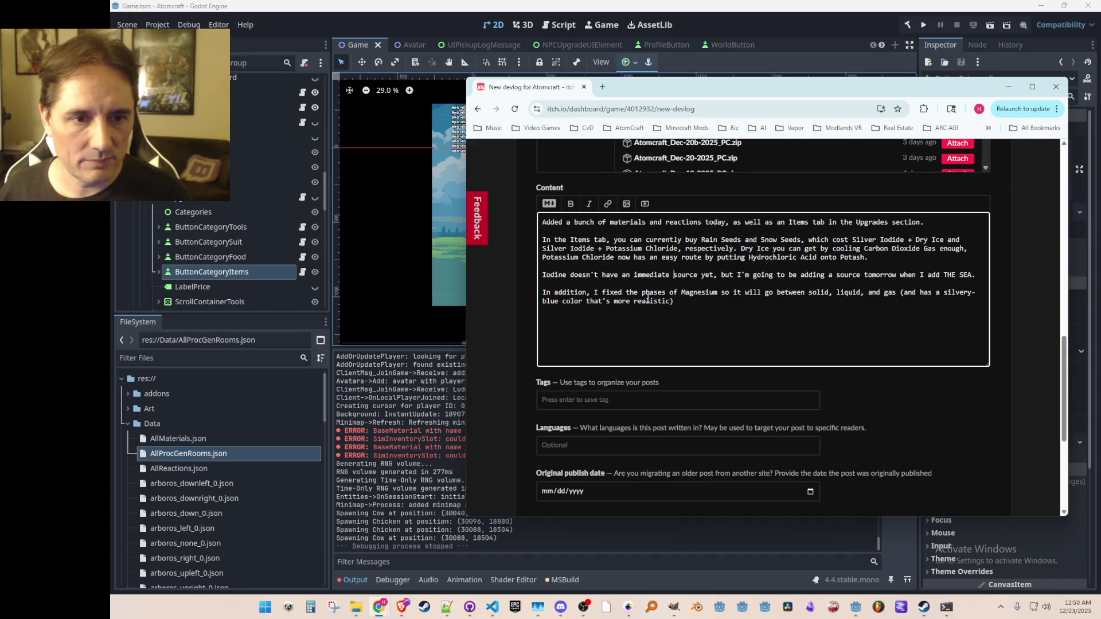
- Remove the stray space after 'today' and add 'in preparation for adding Stibnite soon (source of Antimony)'
key("ctrl+Right")
key("ctrl+Right")
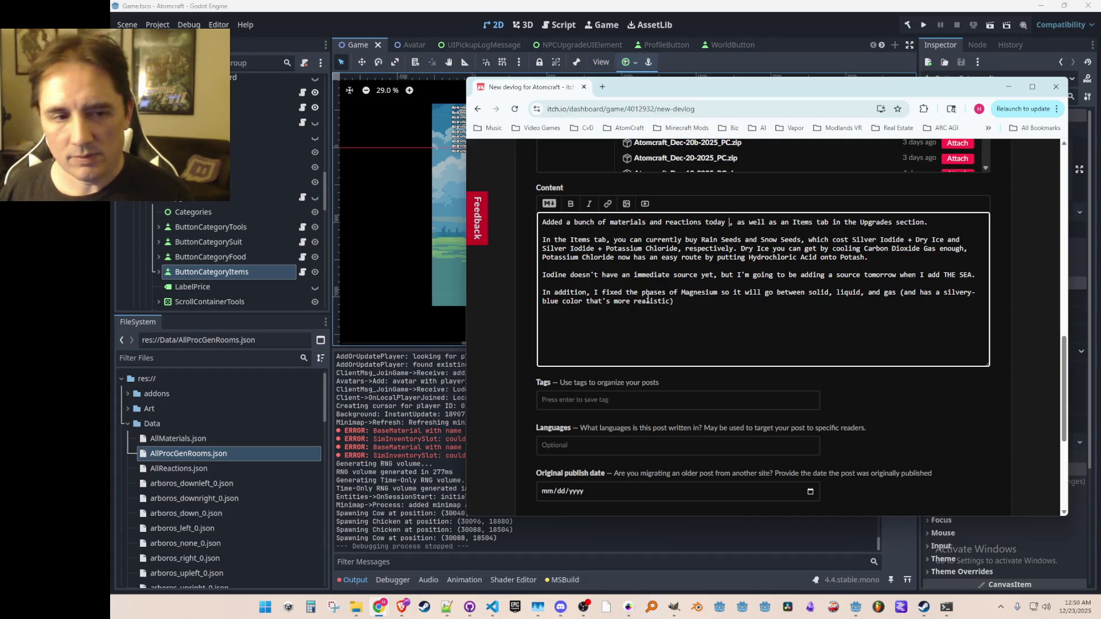
key("BackSpace")
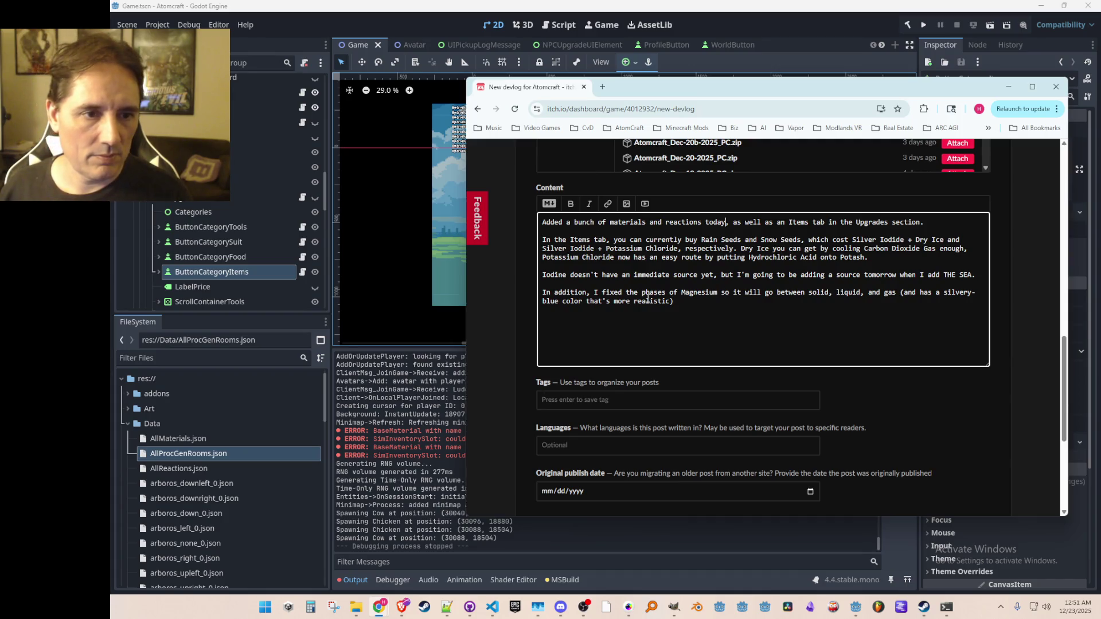
type("in prepara")
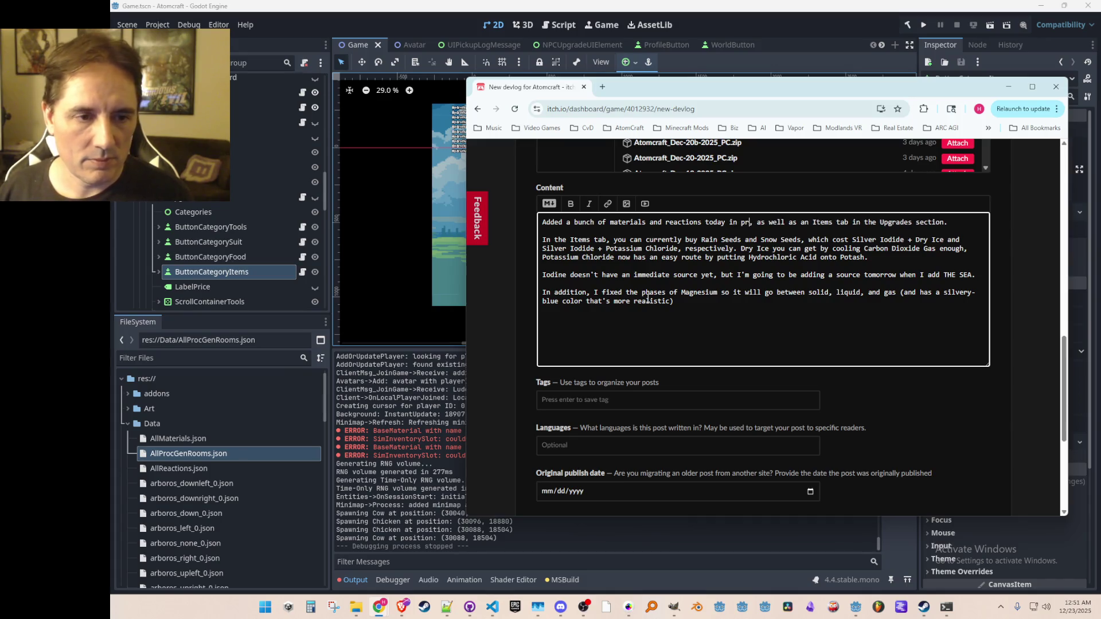
type("tion for adding Stib")
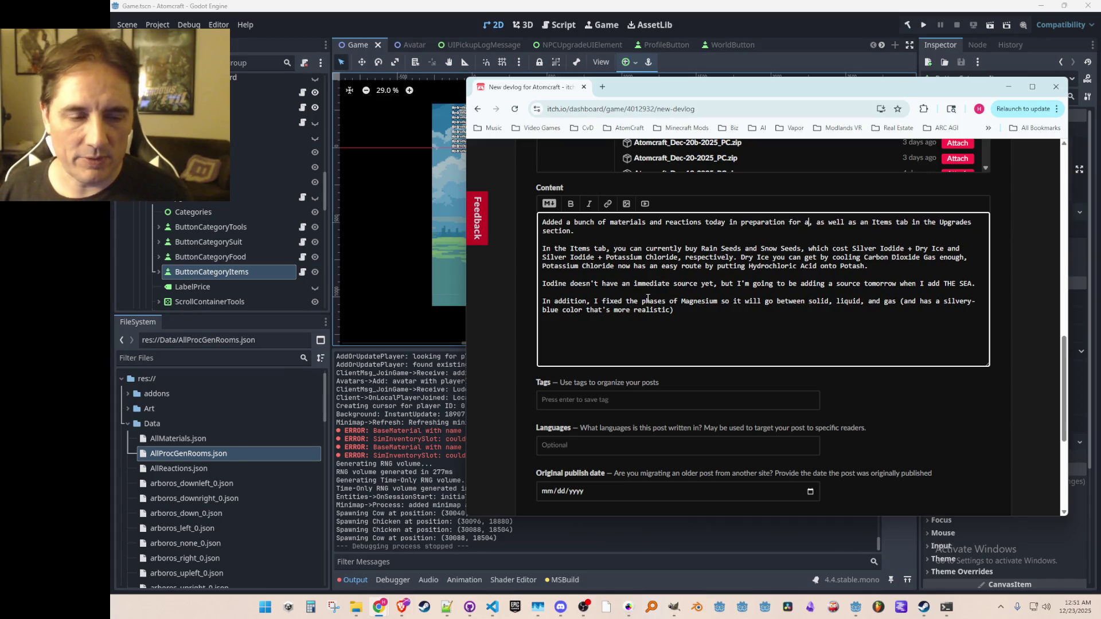
type("nite soon (")
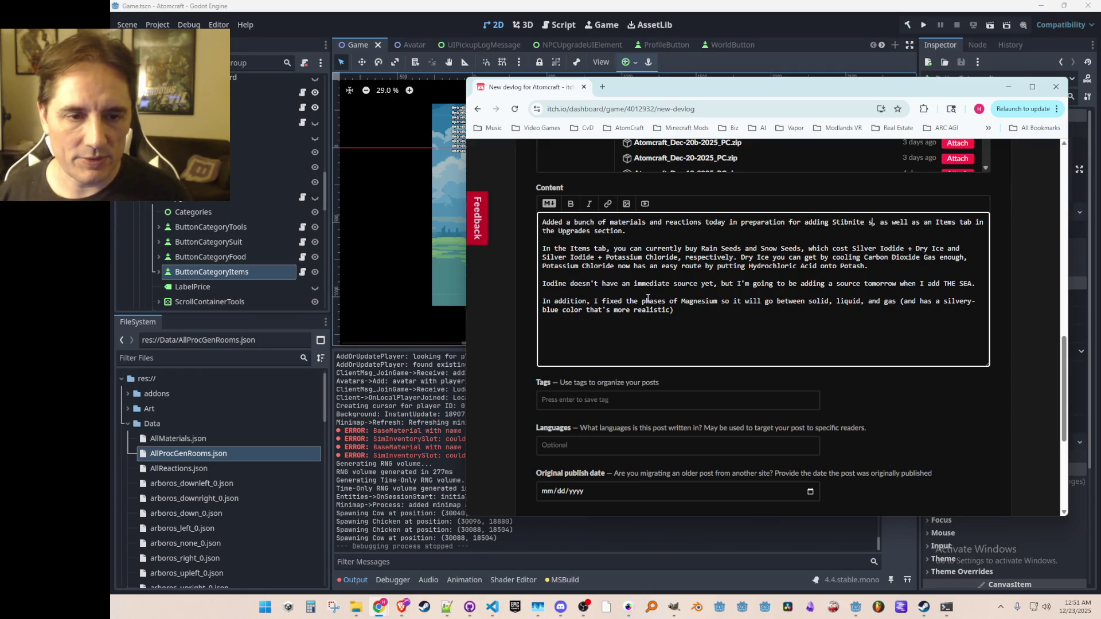
type("source of Antimony")
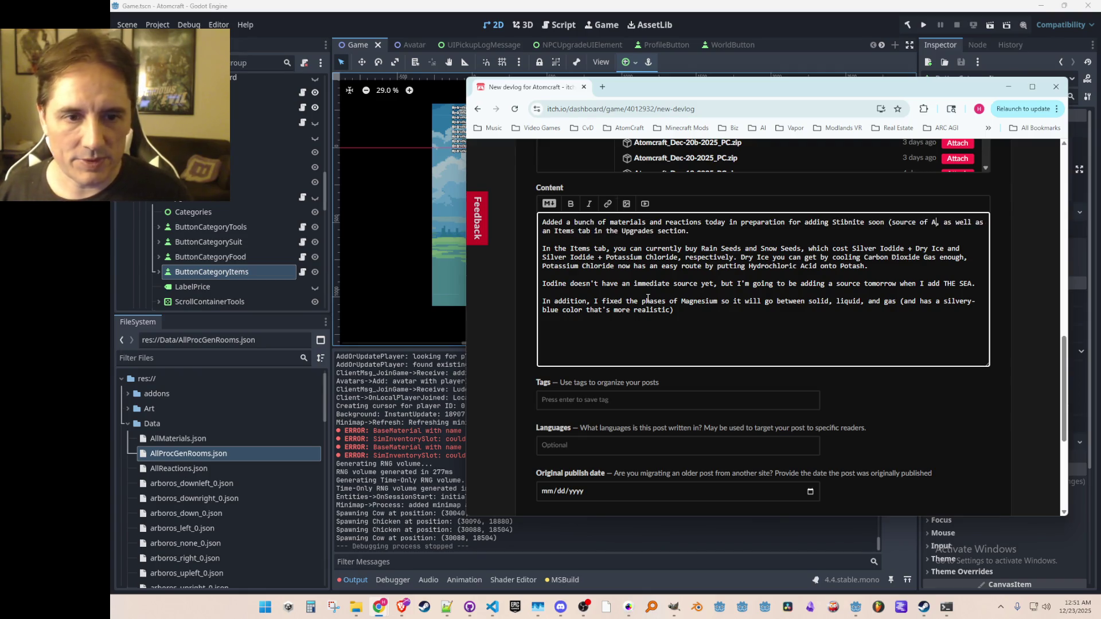
type(")")
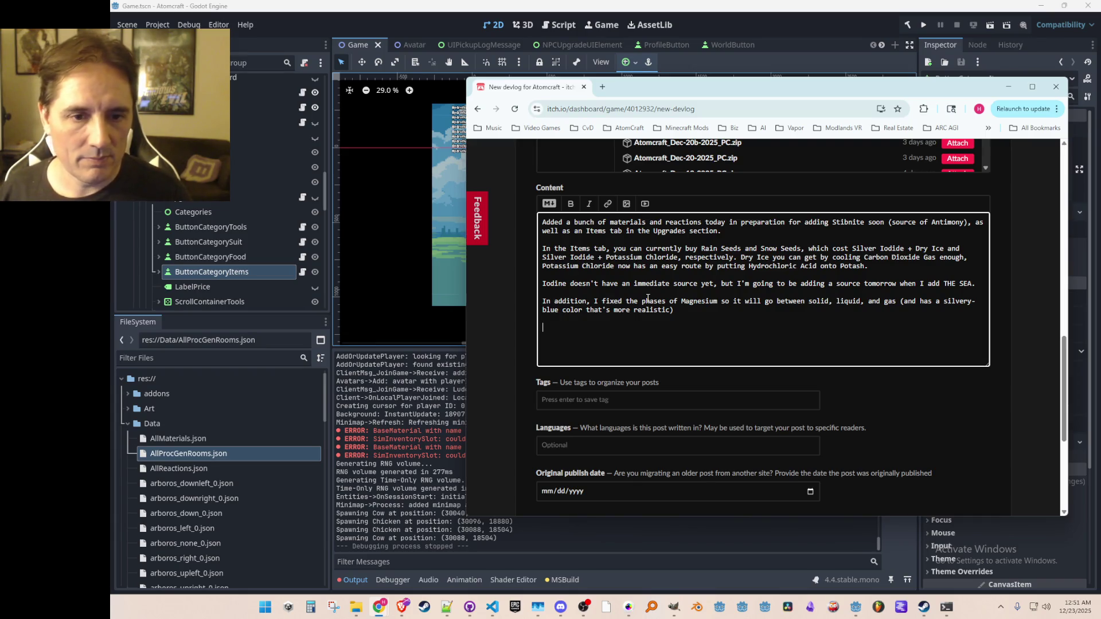
- Write the closing line announcing another content update coming tomorrow
type("noth")
key("BackSpace")
key("BackSpace")
key("BackSpace")
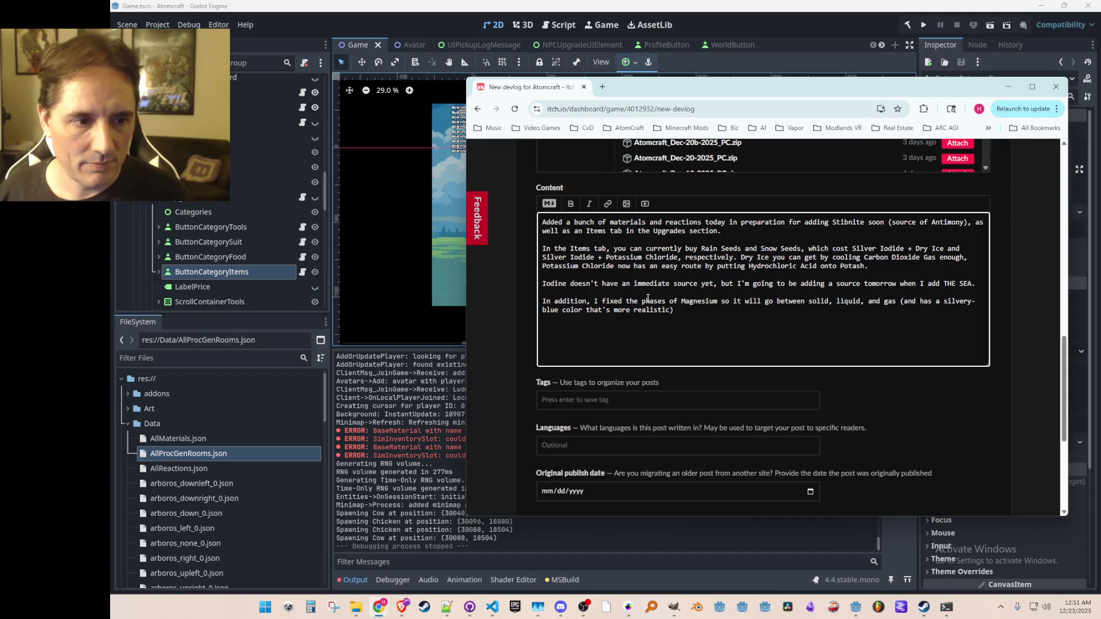
type("Ano")
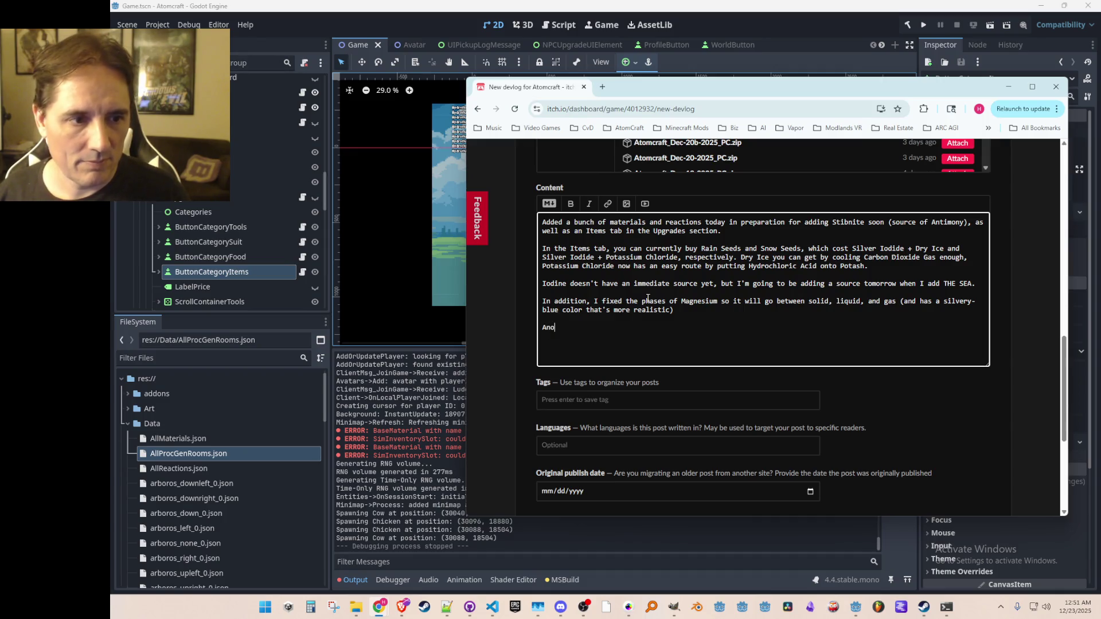
type("ther content update coming tomorrow! :)")
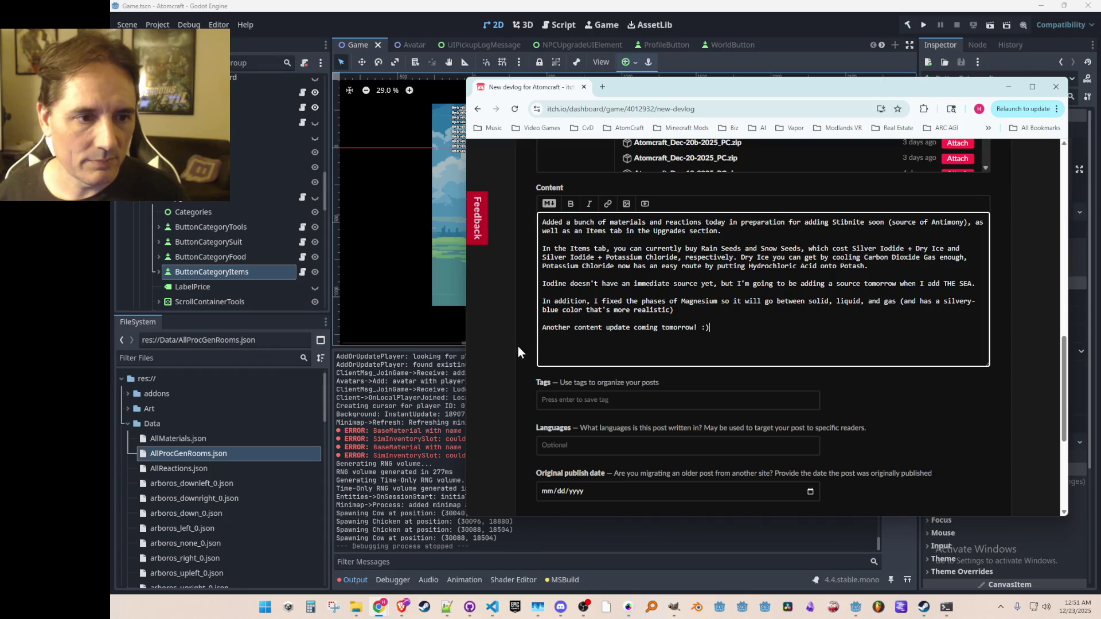
- Save the Atomcraft devlog post and switch back to the Godot editor
scroll(498, 368, "down", 2)
scroll(494, 367, "up", 1)
scroll(496, 367, "down", 1)
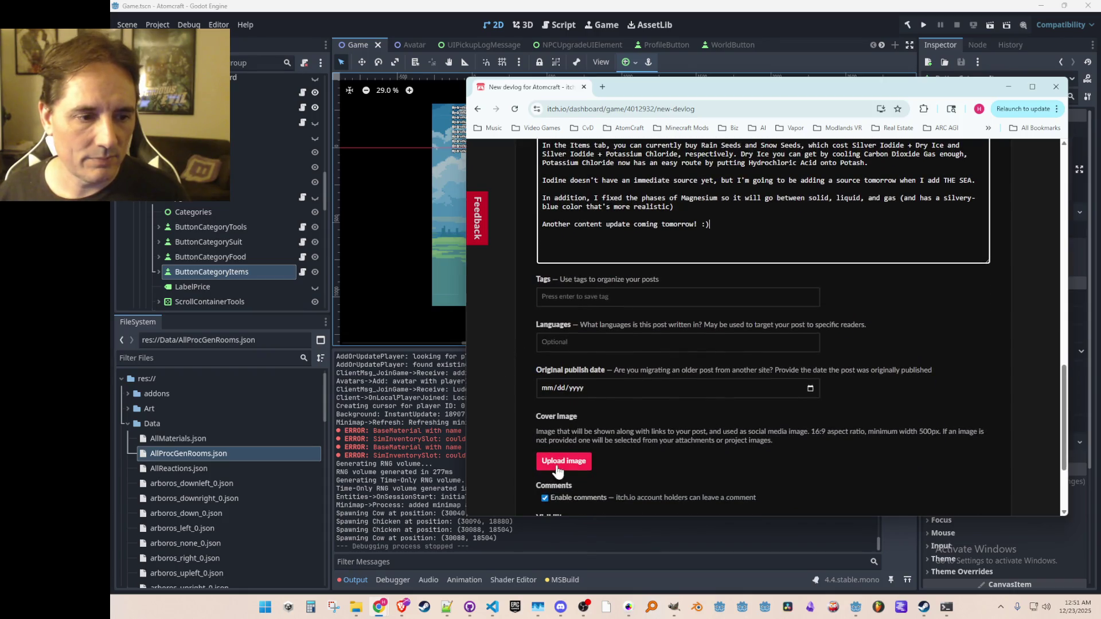
scroll(557, 472, "down", 3)
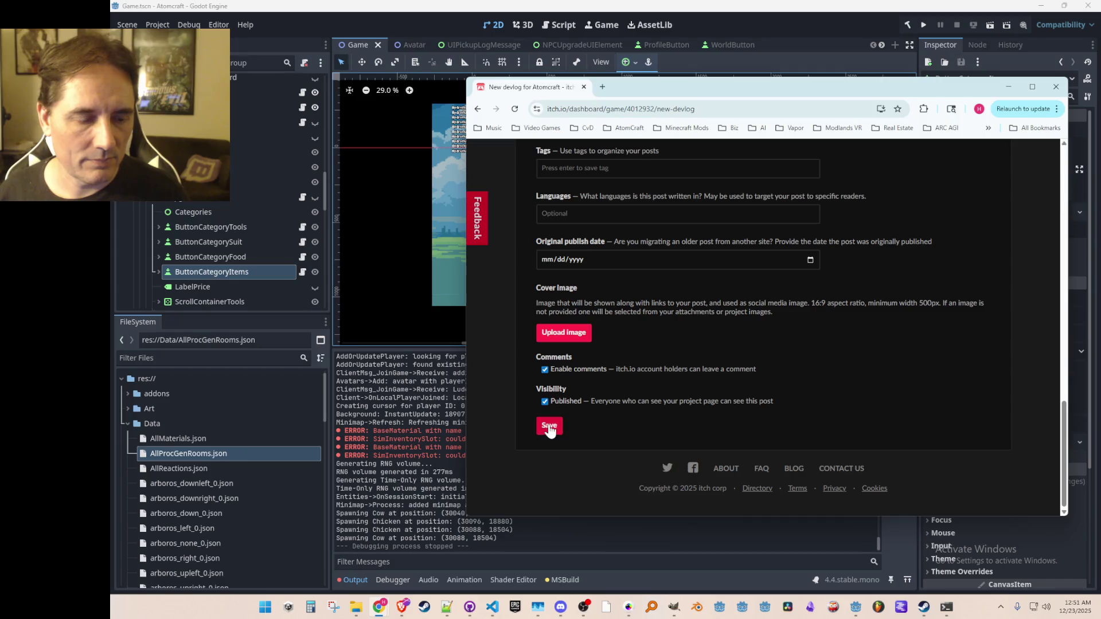
left_click(549, 429)
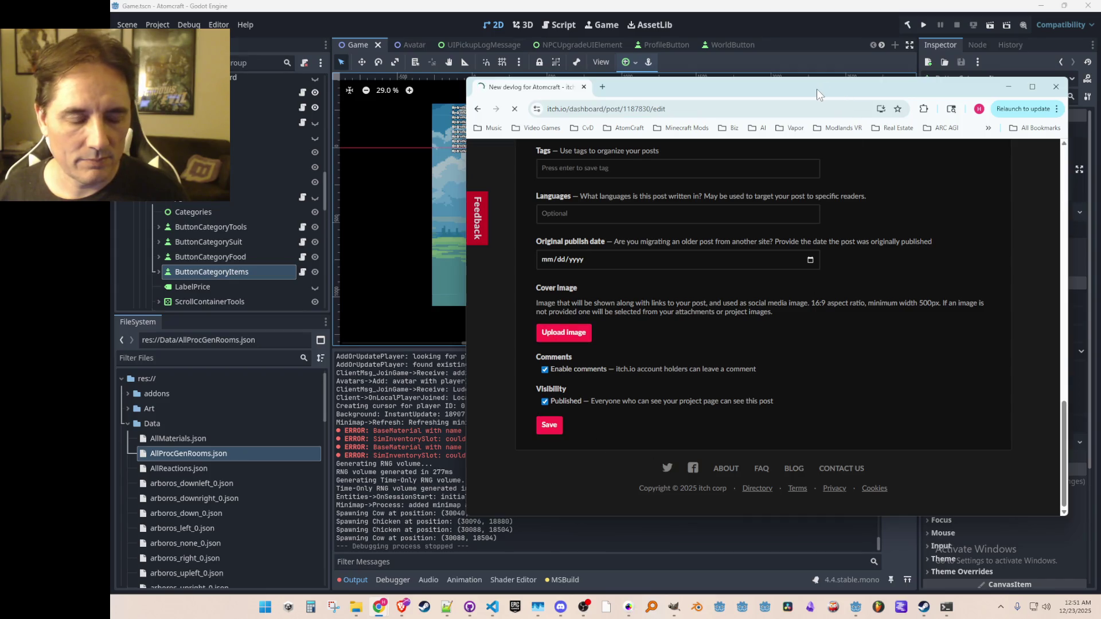
key("alt+Tab")
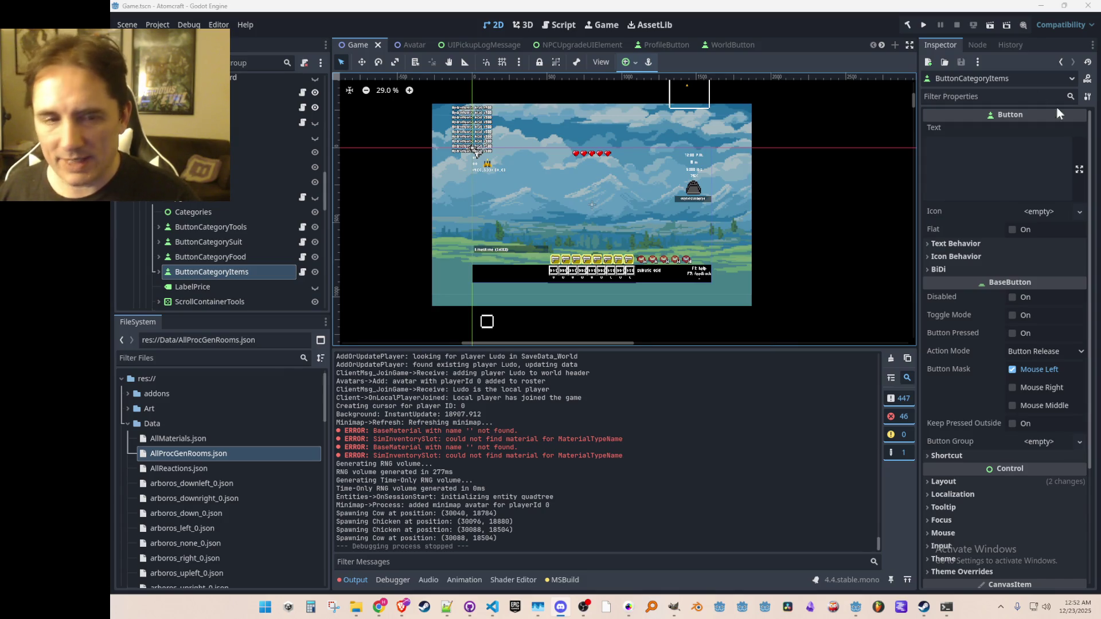
left_click(924, 29)
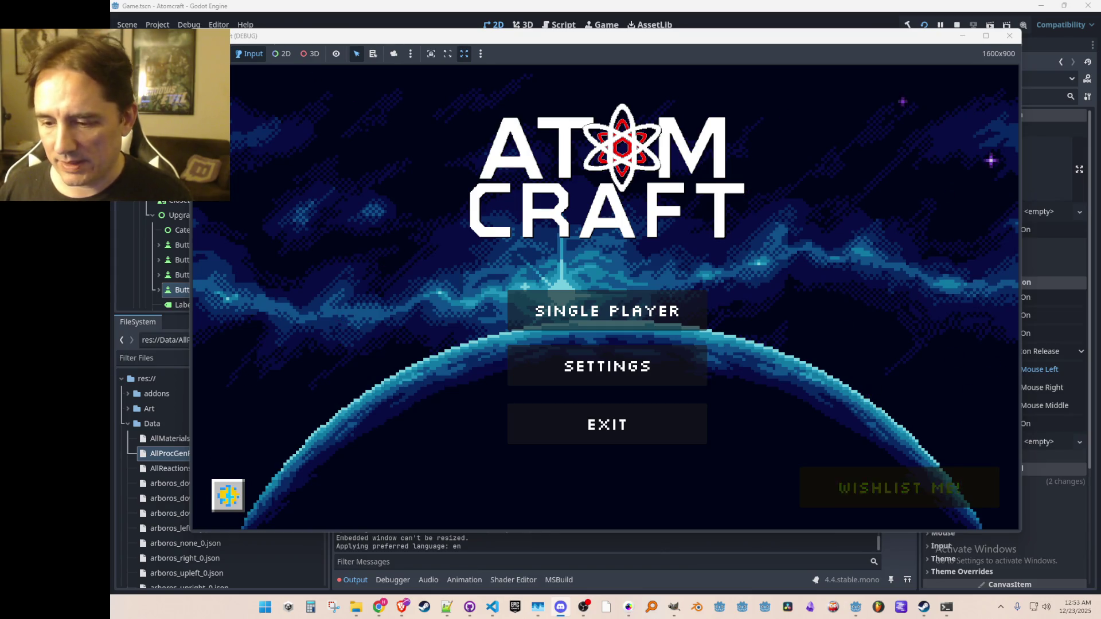
- Start Single Player, choose the player profile, and load the -- TEST 4 -- world
left_click(608, 310)
left_click(623, 207)
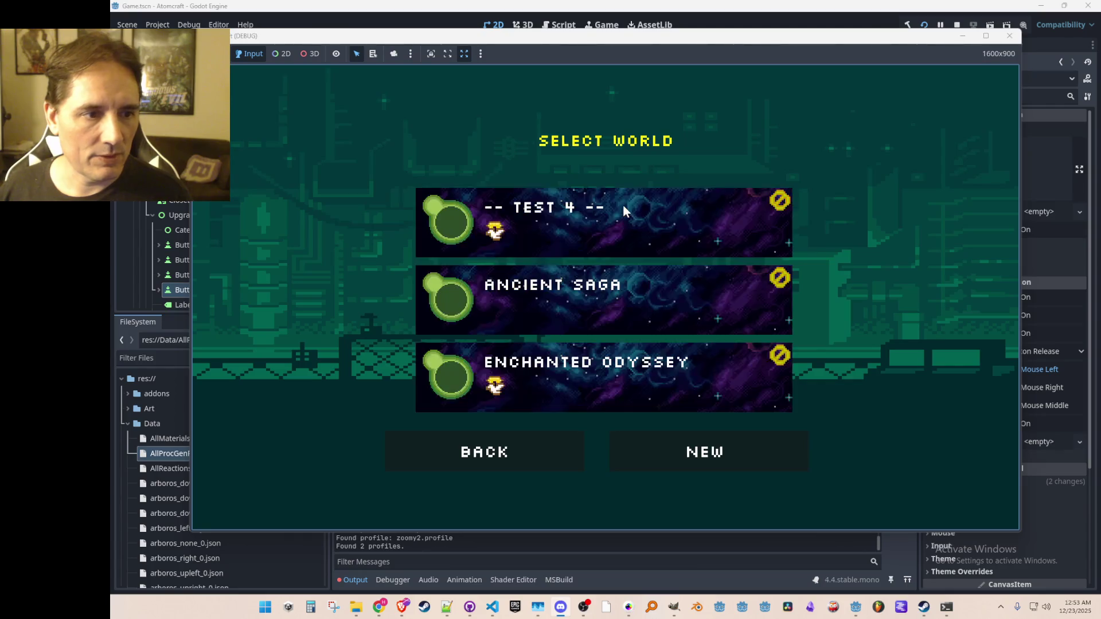
left_click(627, 203)
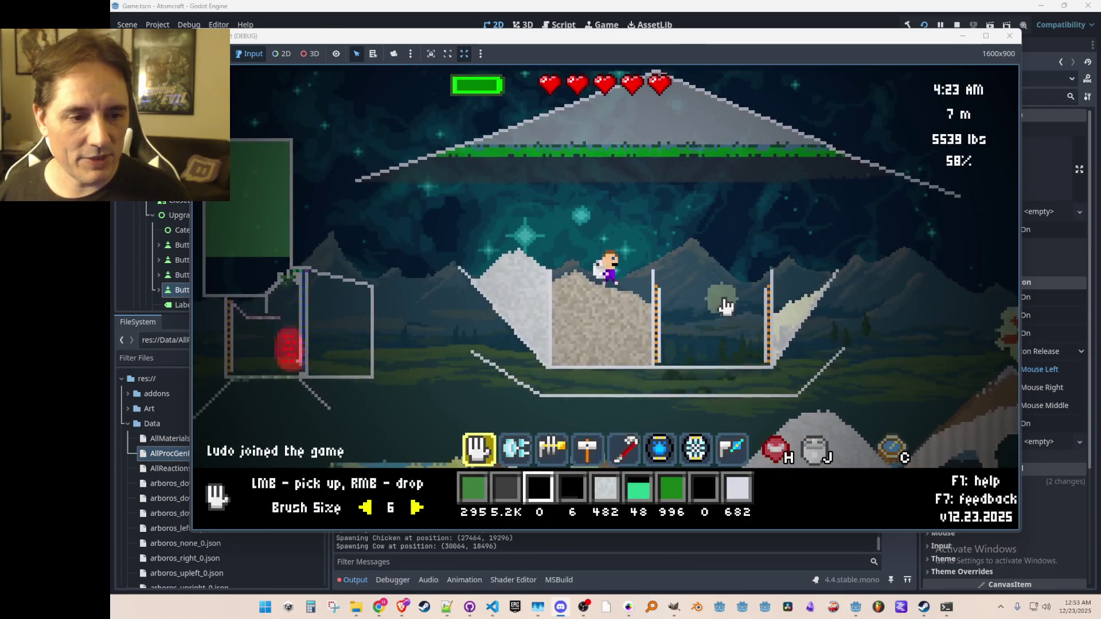
- Filter the inventory for 'wood' and discard all the Wood (Burning)
key("i")
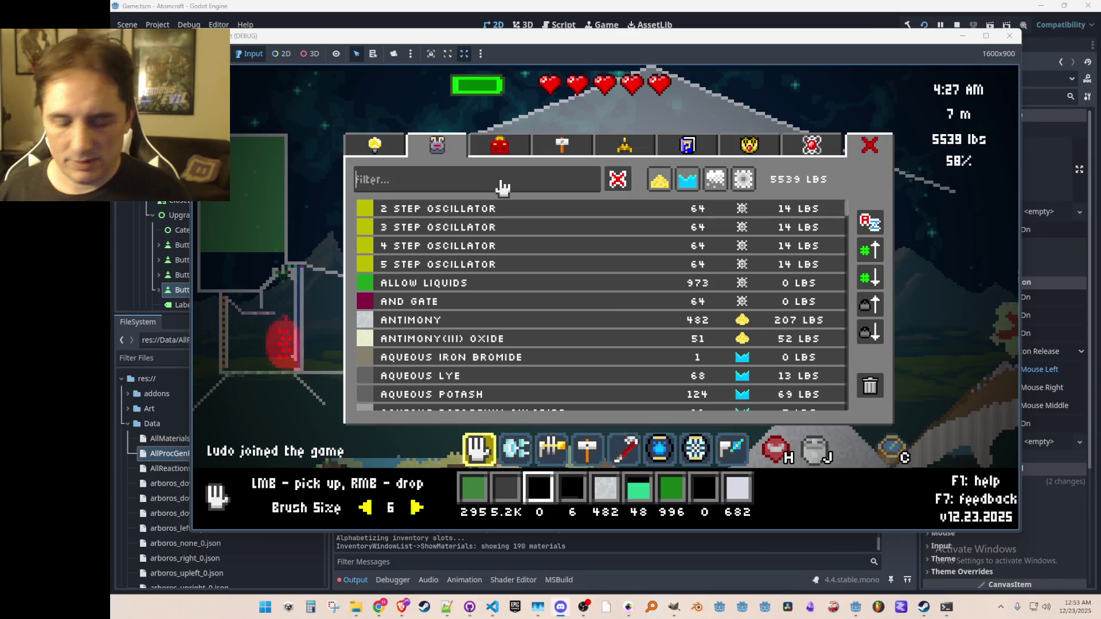
left_click(501, 185)
type("wood")
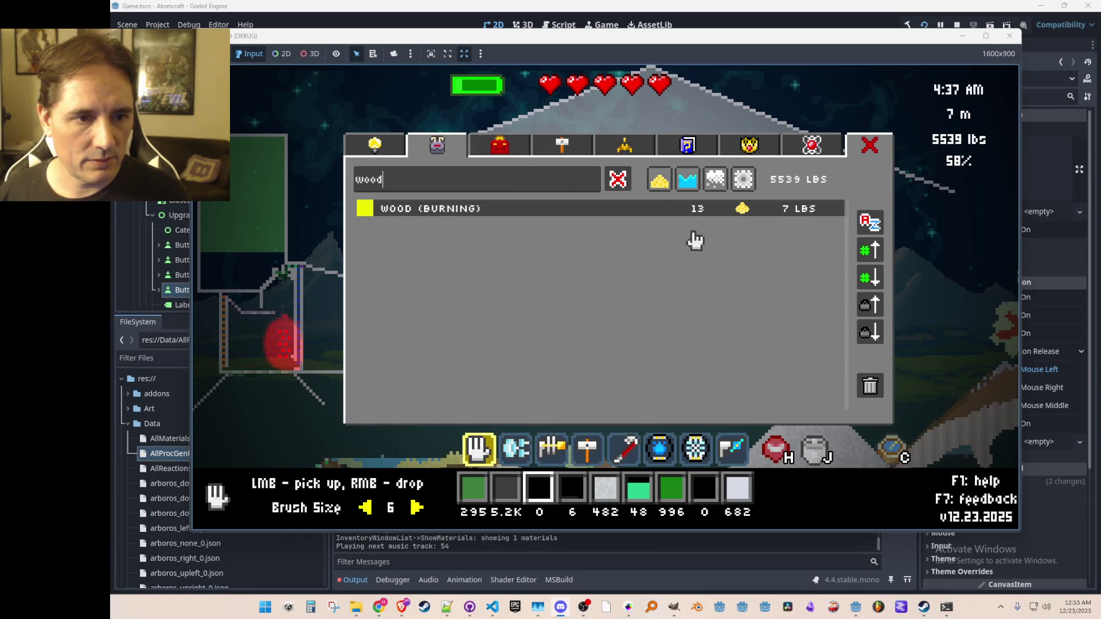
left_click(635, 212)
left_click(871, 386)
left_click(543, 189)
key("Escape")
- Get 1000 Wood with the console 'wood' command and pile it into the right-hand bin
key("grave")
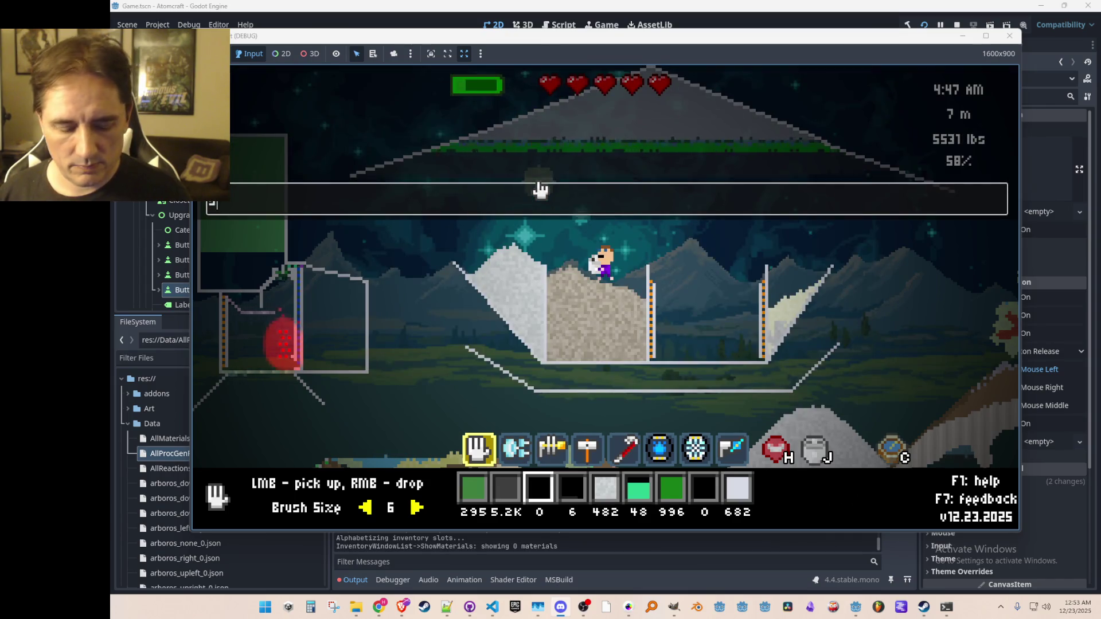
type("wood")
key("Return")
key("i")
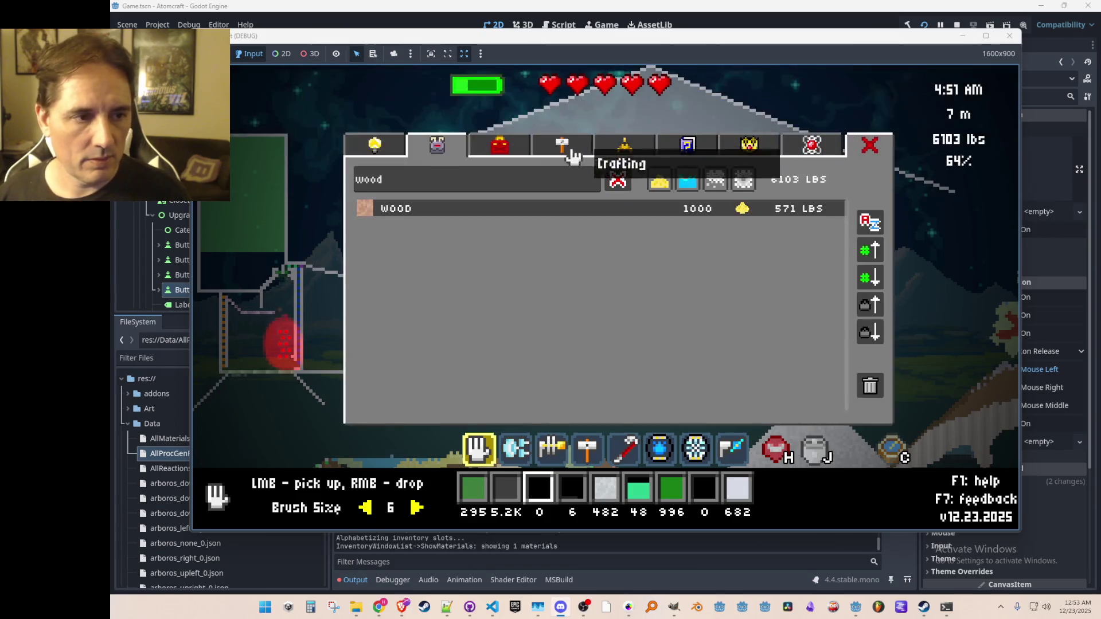
left_click(533, 214)
right_click(704, 294)
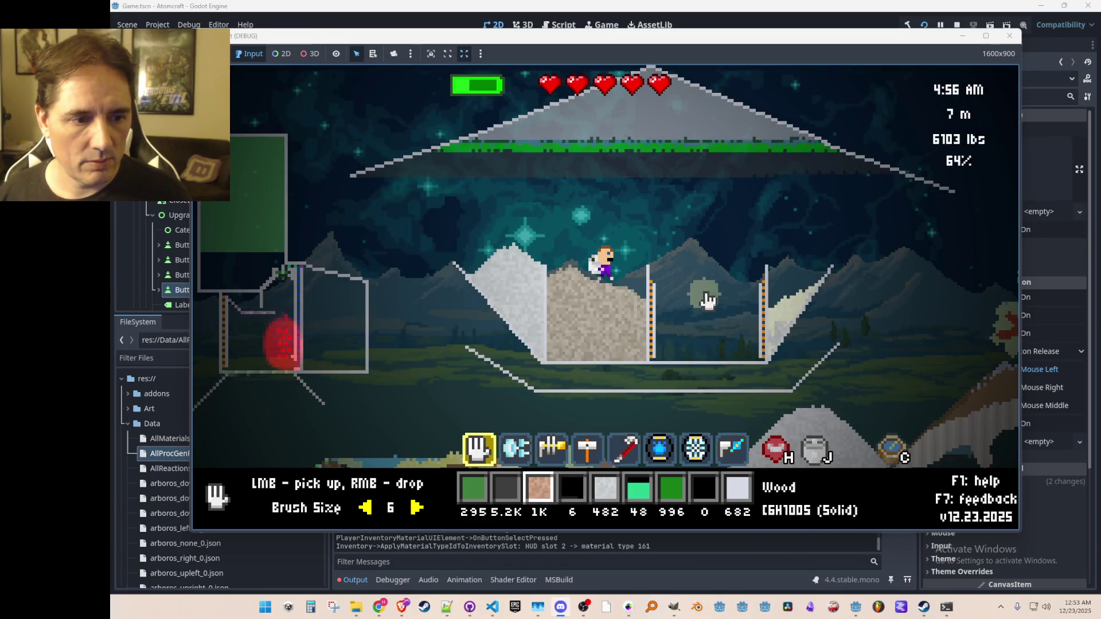
right_click(706, 286)
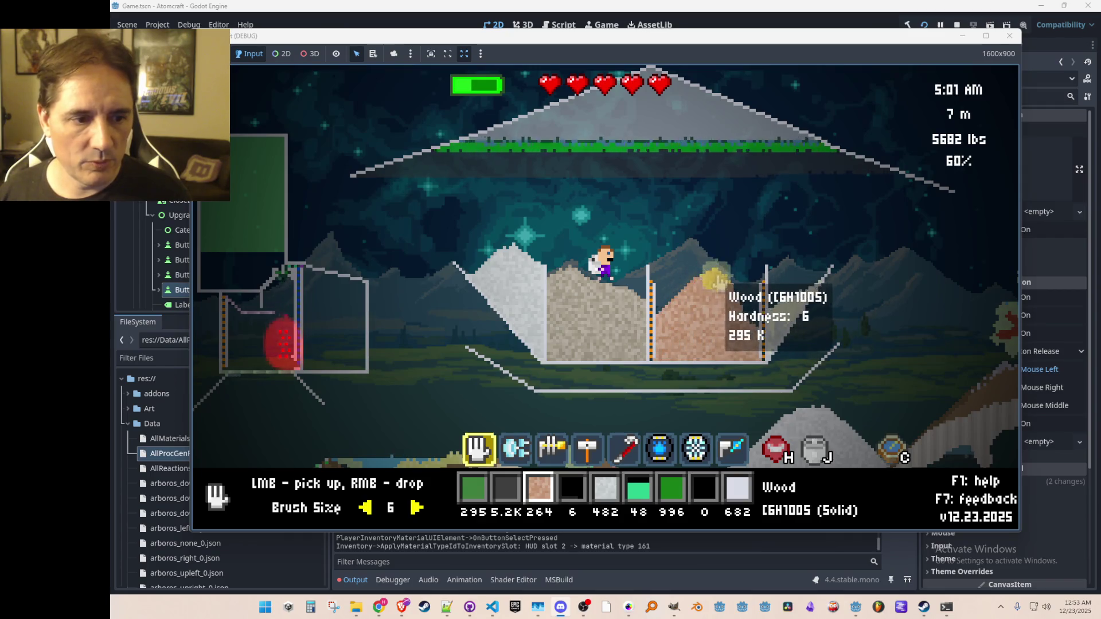
scroll(691, 379, "up", 1)
scroll(688, 390, "down", 2)
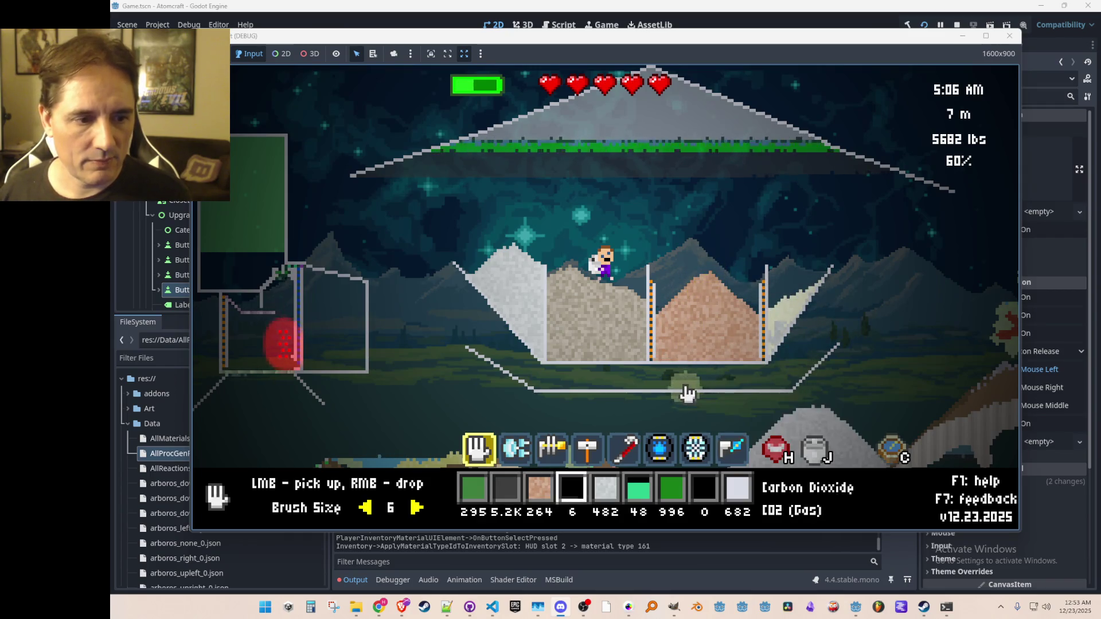
- Filter the inventory by 'coal' and assign Coal to the hotbar
key("i")
double_click(367, 179)
type("coal")
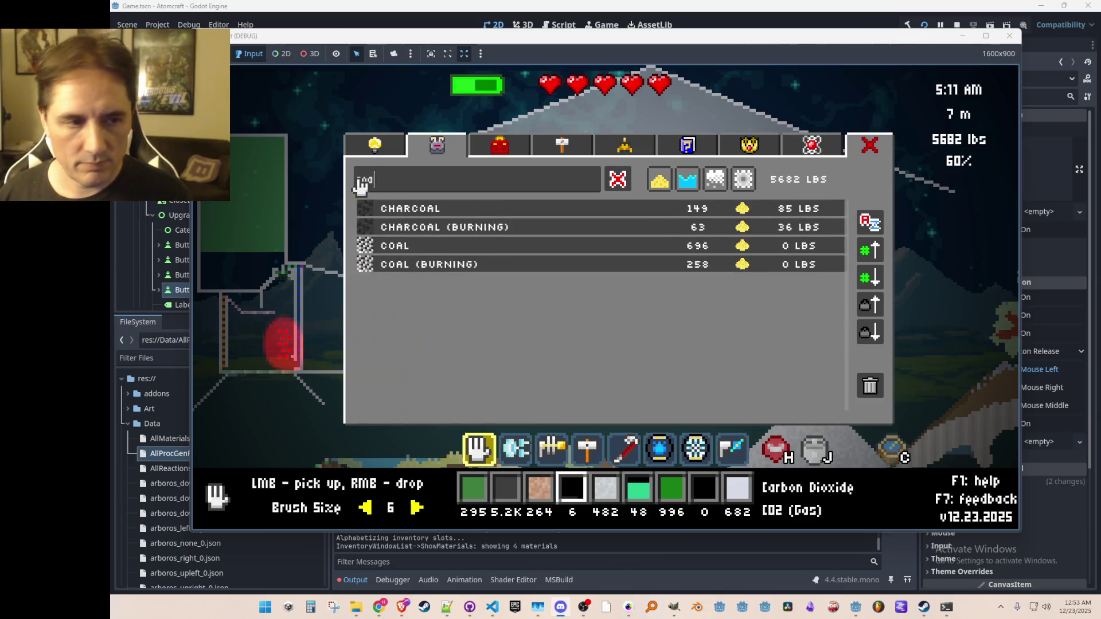
left_click(499, 249)
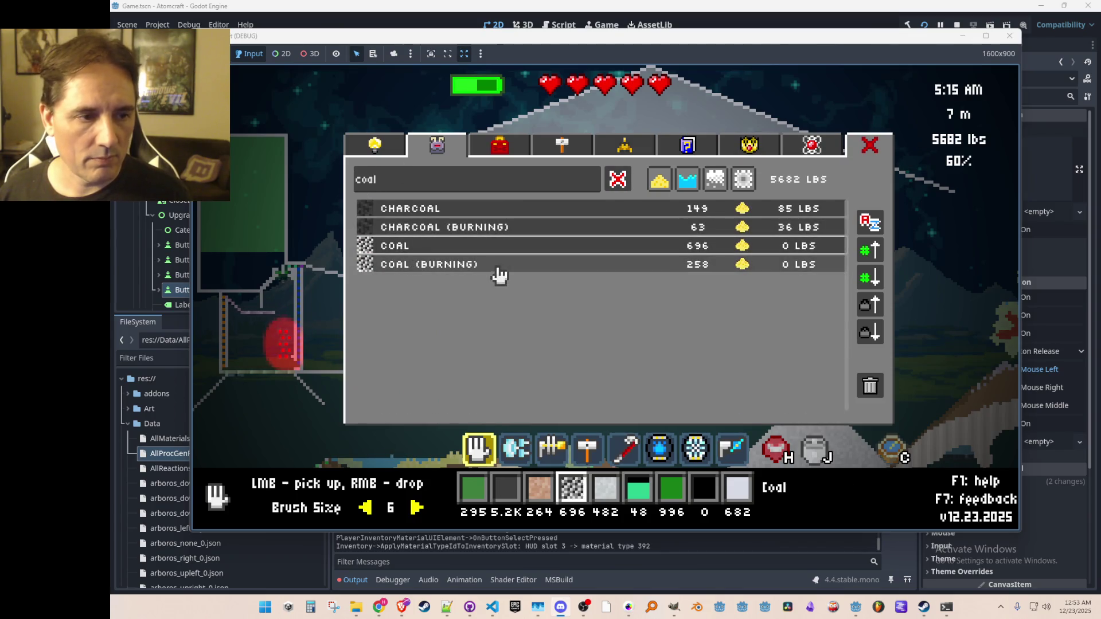
key("i")
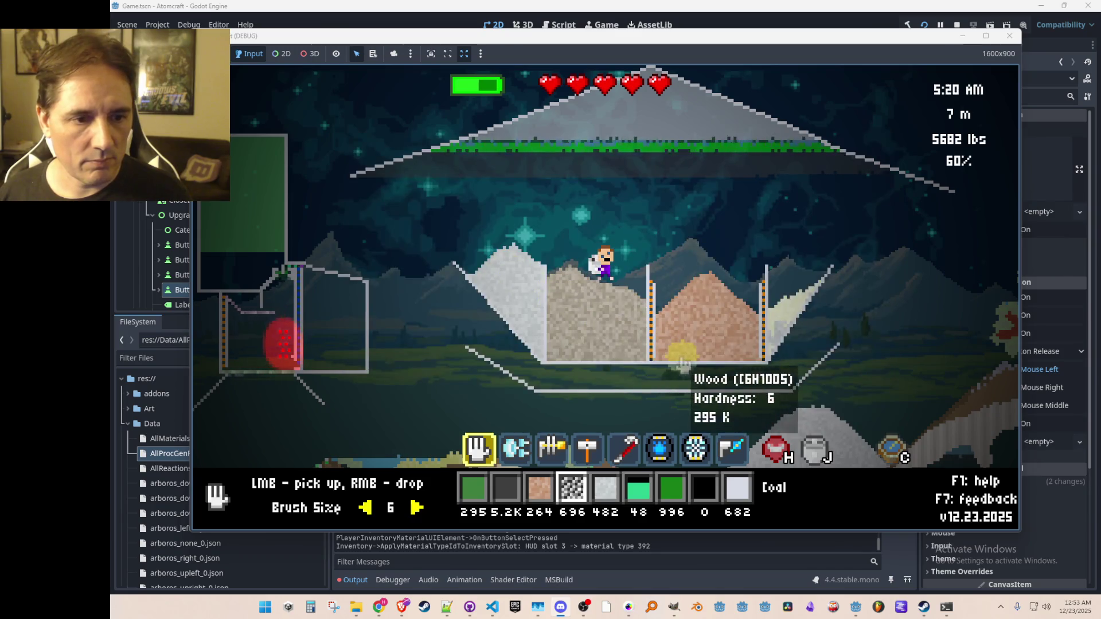
- Hotbar Coal (Burning), spread it along the bin floor under the wood, and take some wood back
key("i")
left_click(502, 265)
key("i")
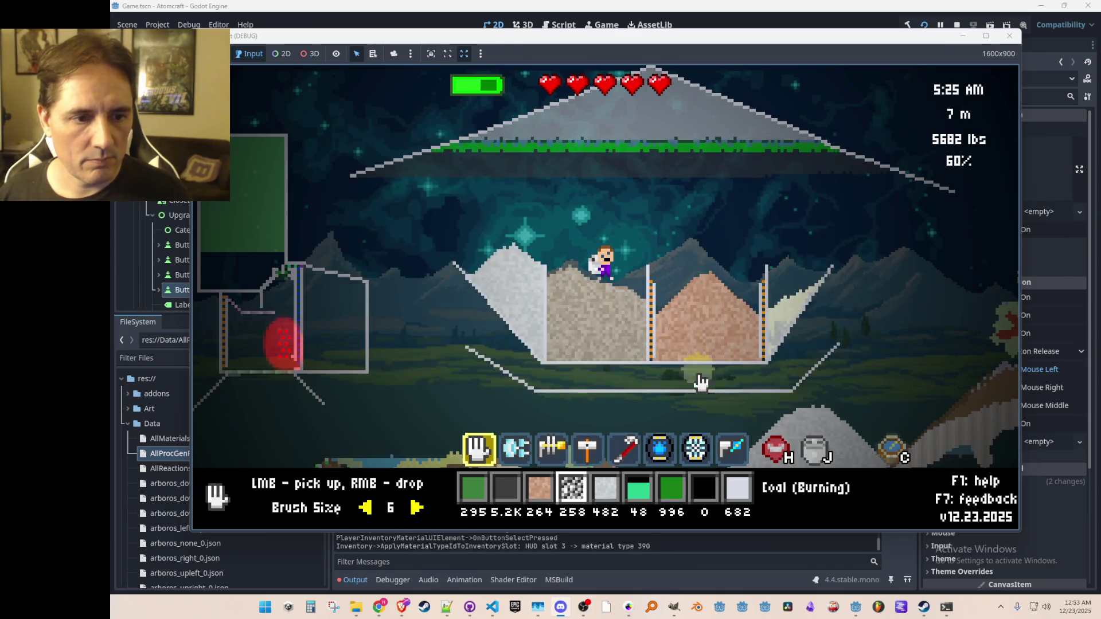
right_click(675, 378)
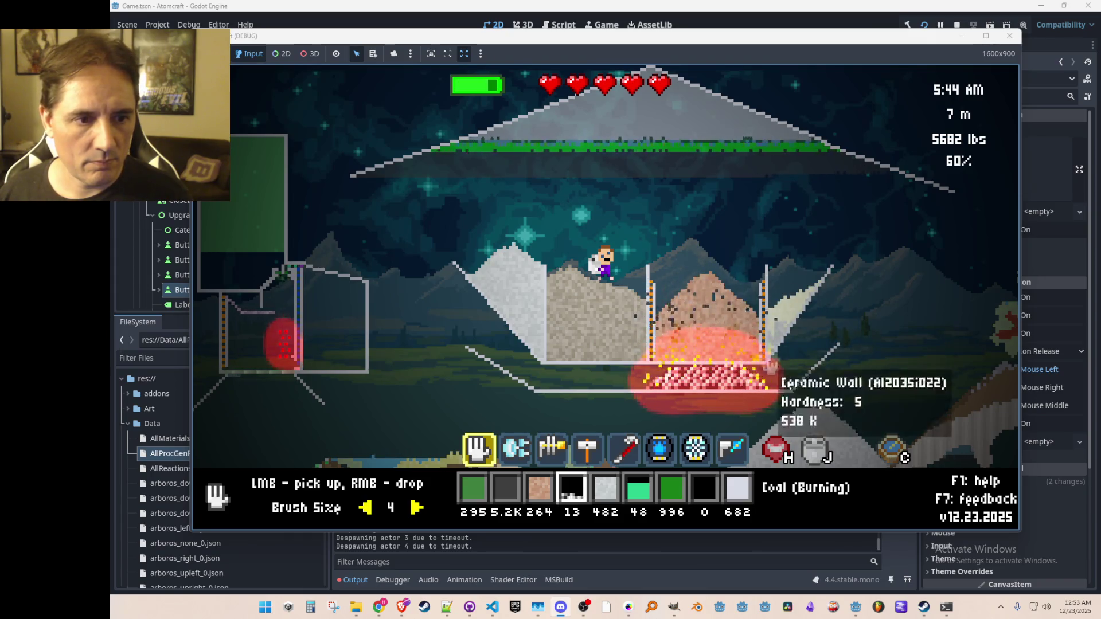
mouse_move(717, 379)
left_mouse_down()
mouse_move(693, 378)
mouse_move(692, 316)
mouse_move(790, 335)
left_mouse_up()
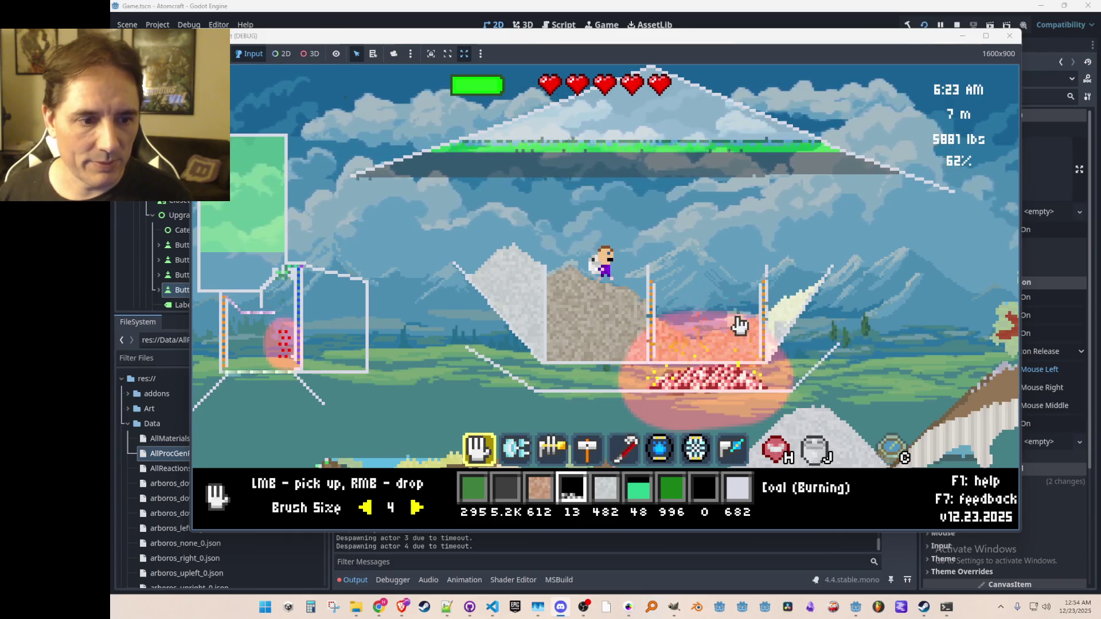
- Feed the bin fire the last burning coal, then two more drops of wood
right_click(656, 386)
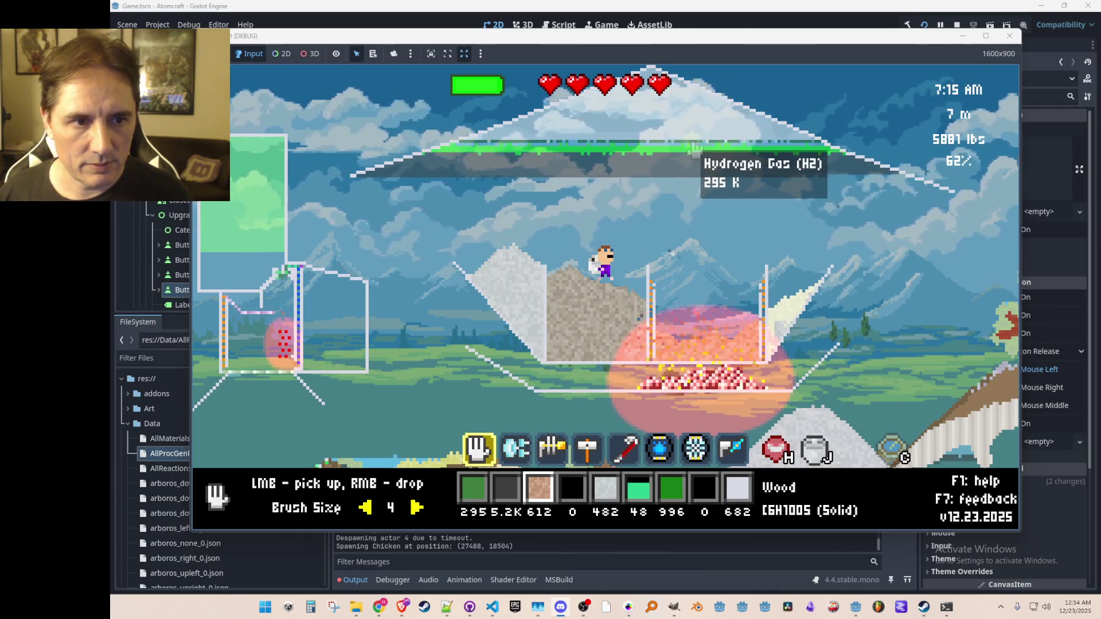
right_click(694, 307)
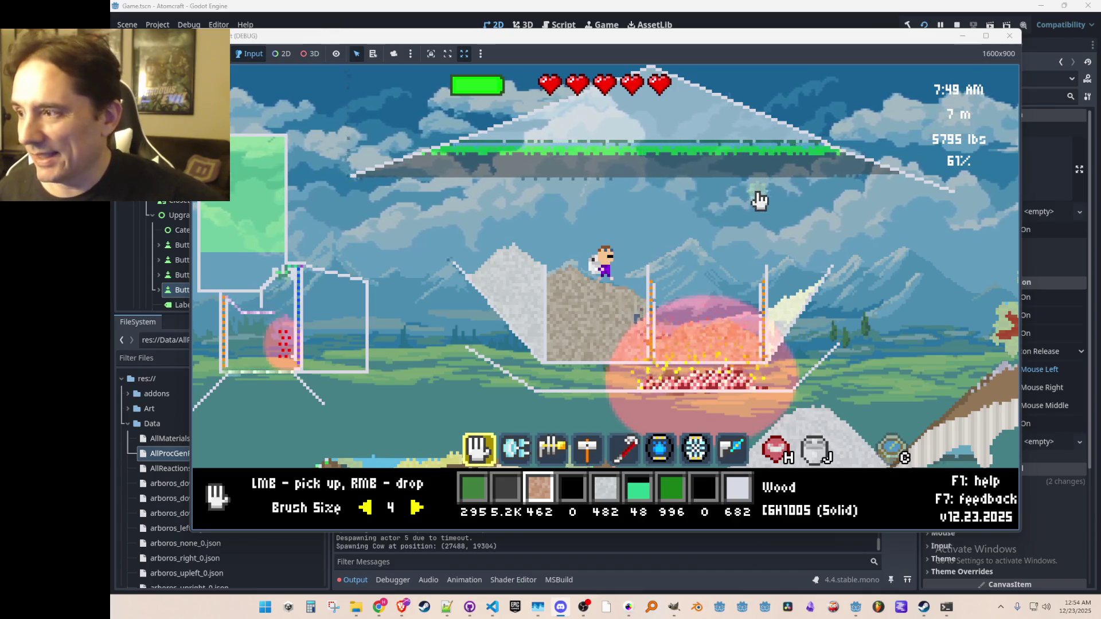
mouse_move(737, 173)
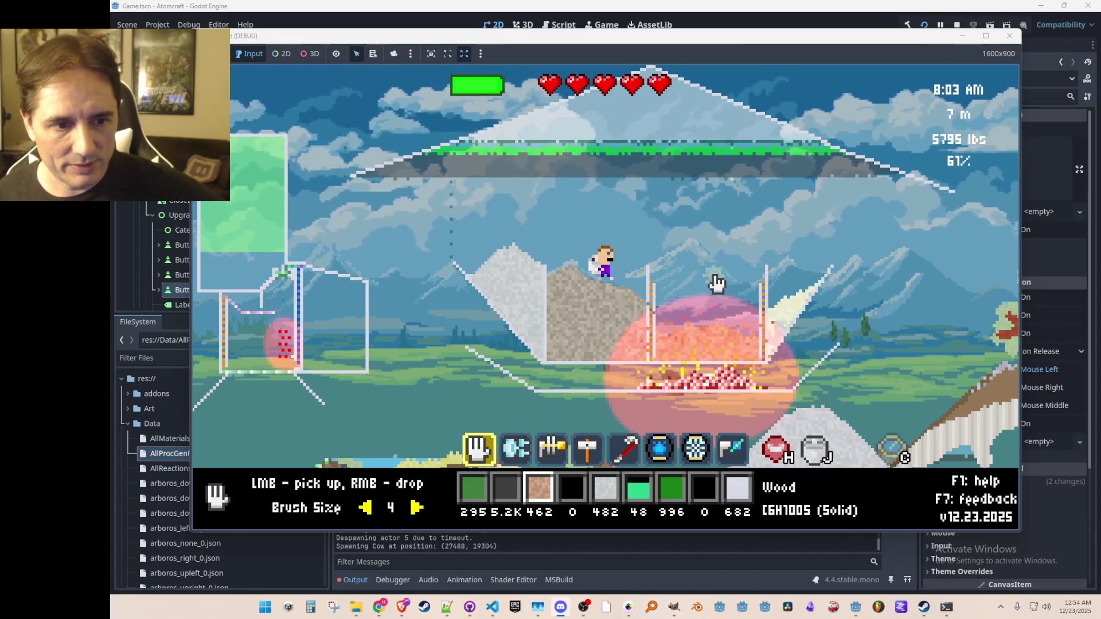
mouse_move(718, 343)
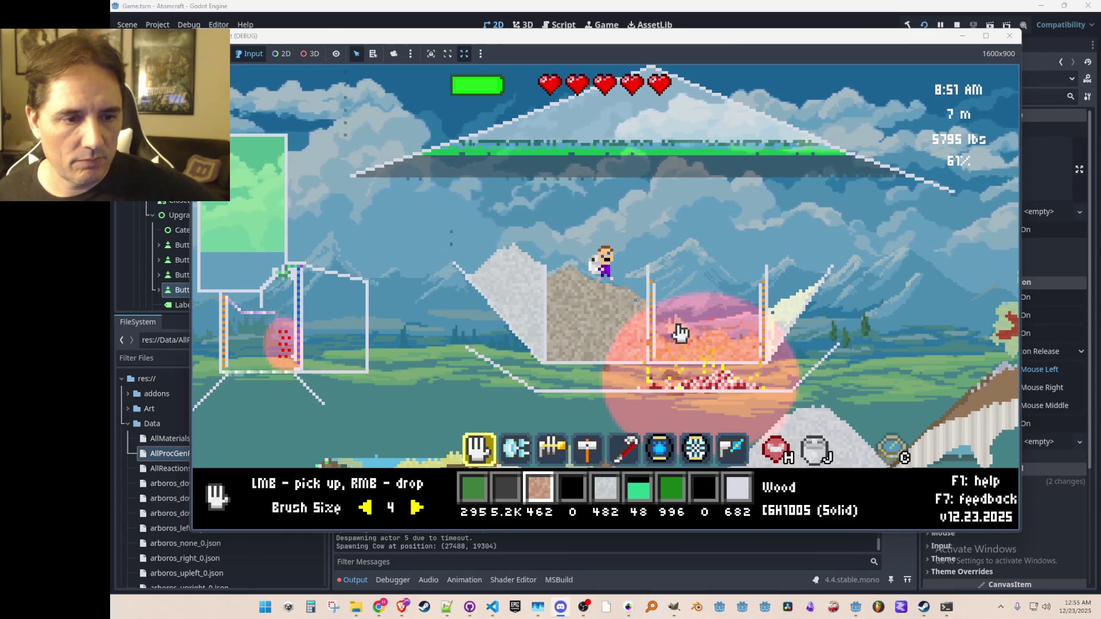
right_click(697, 350)
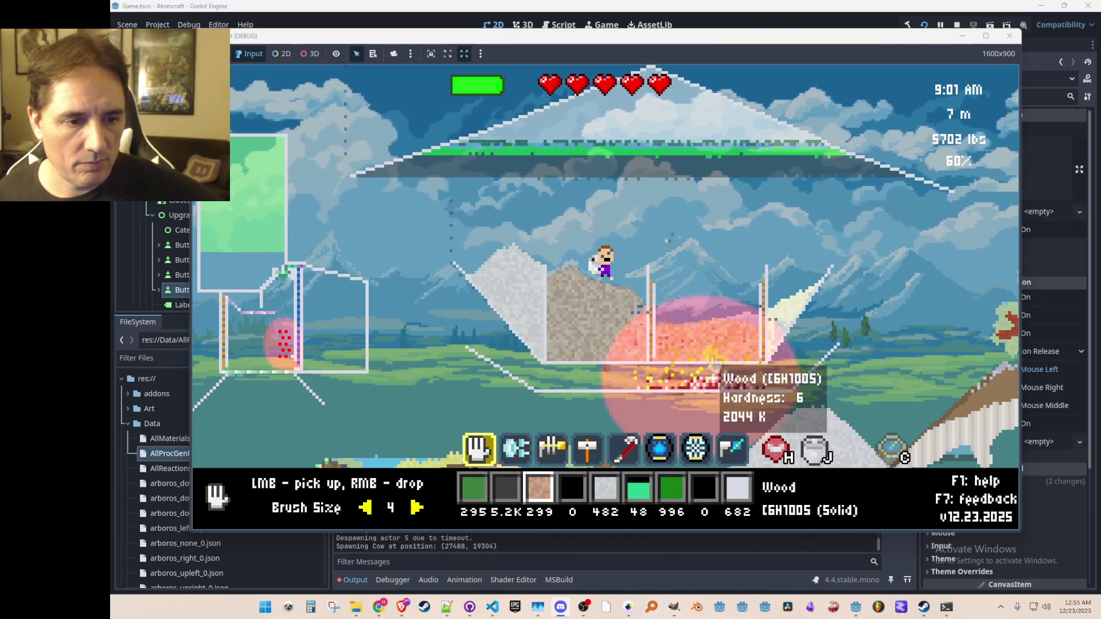
scroll(694, 376, "down", 1)
scroll(694, 376, "up", 1)
scroll(694, 376, "up", 1)
scroll(694, 376, "down", 2)
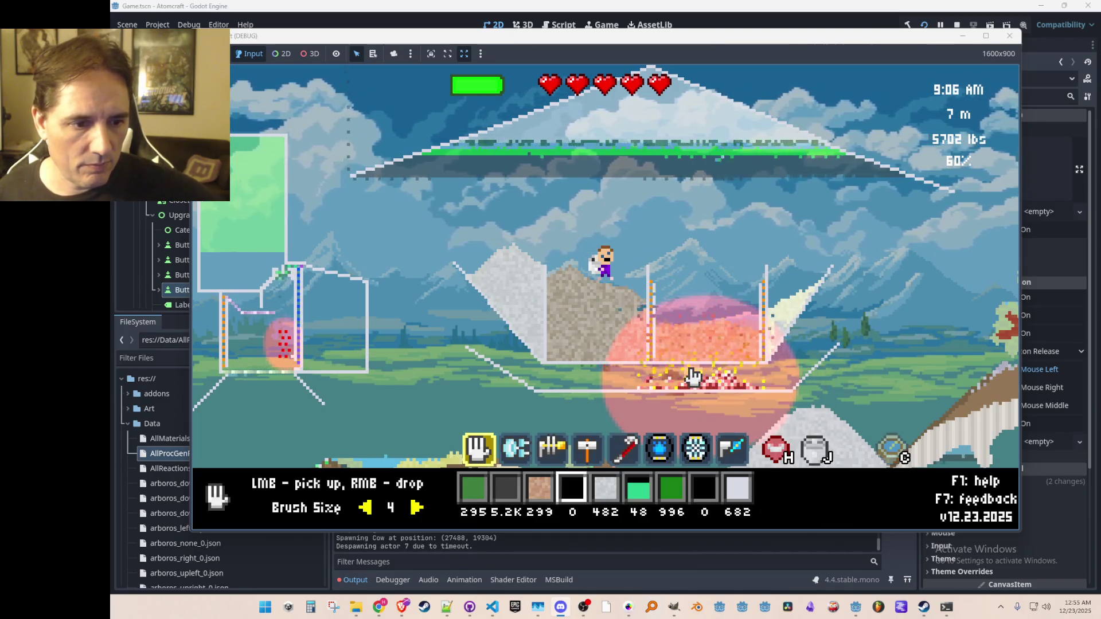
- Drop Coal from the coal-filtered inventory onto the fire, then dump all 299 wood into the bin
key("i")
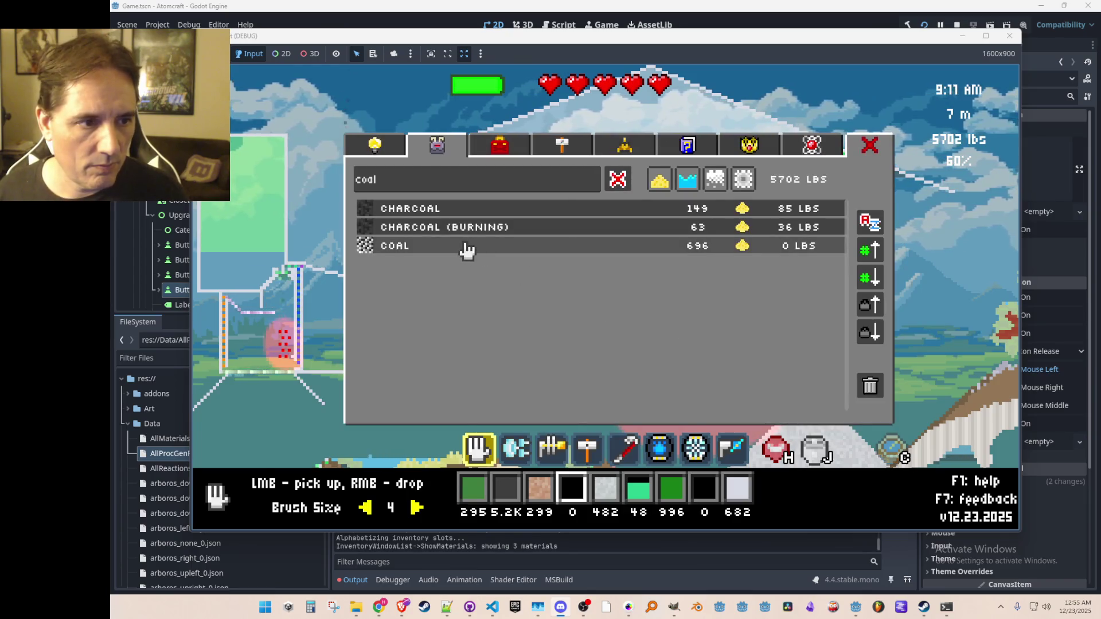
left_click(457, 247)
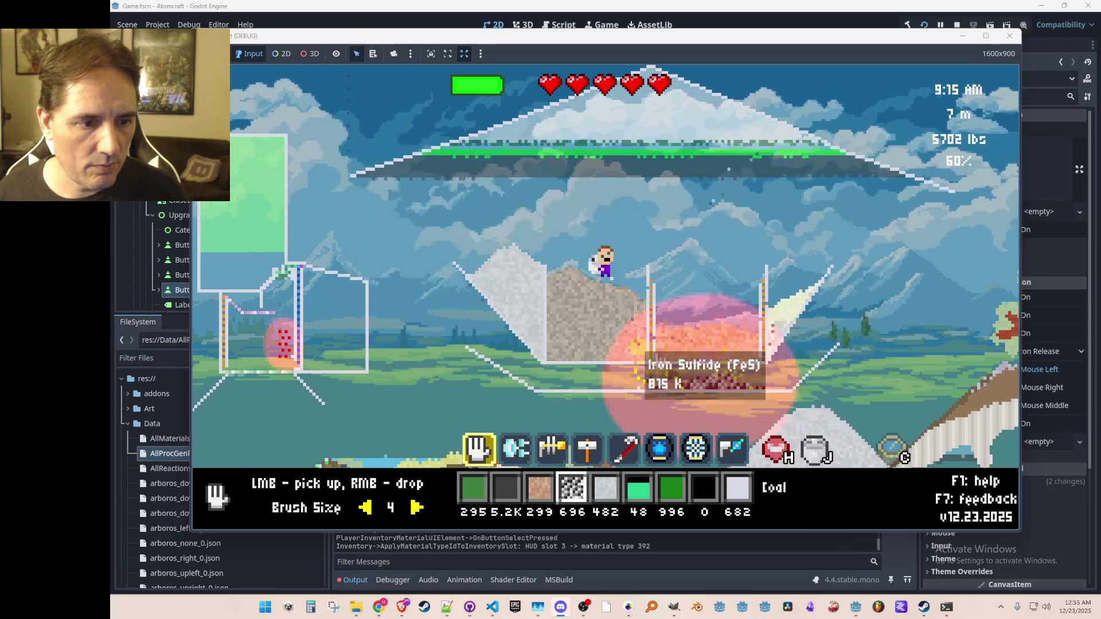
right_click(666, 389)
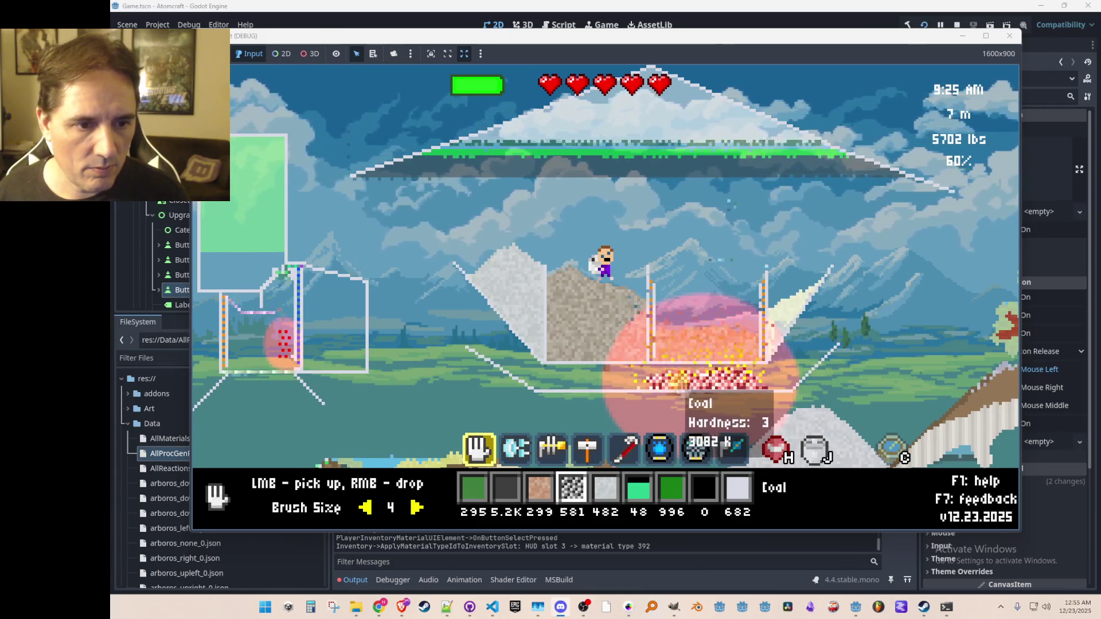
key("3")
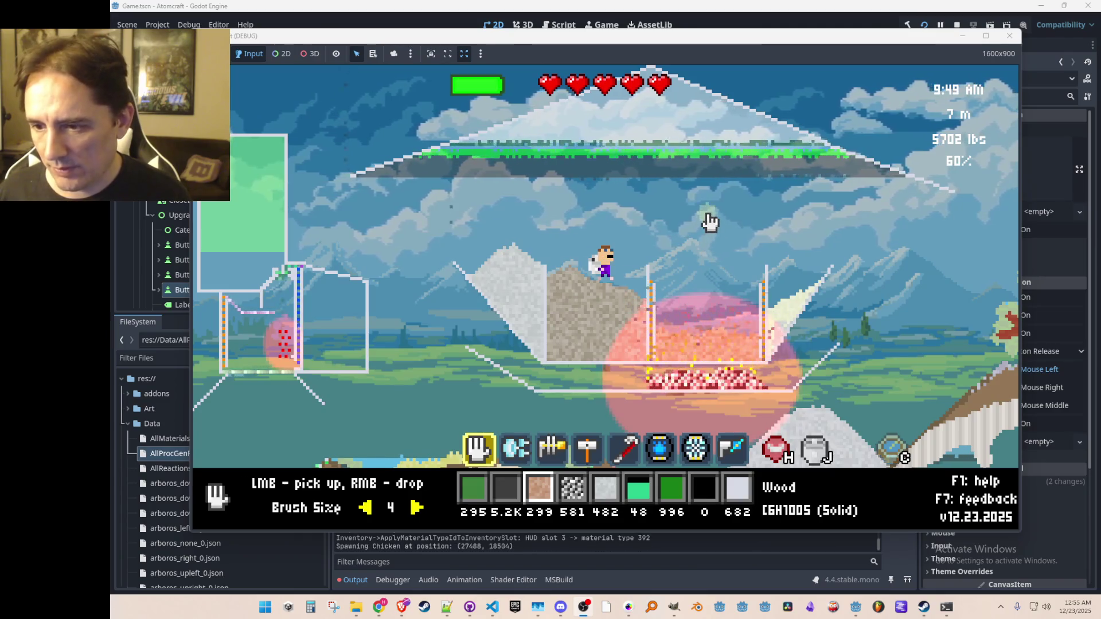
right_click(700, 295)
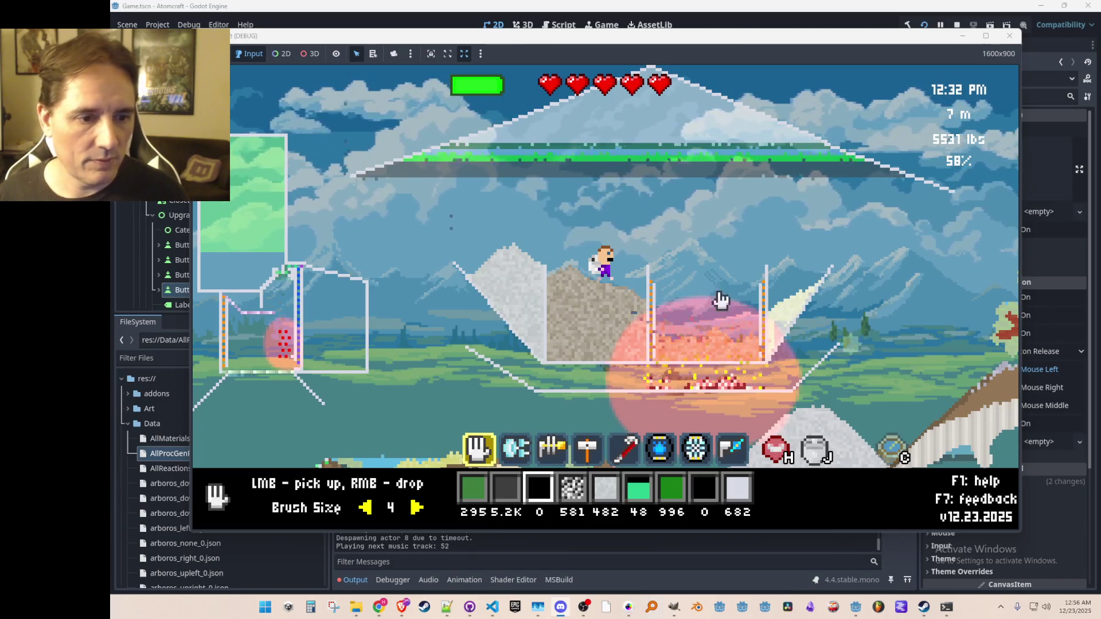
scroll(516, 228, "down", 1)
- Build a short ceramic wall down the structure's right side
scroll(516, 228, "up", 4)
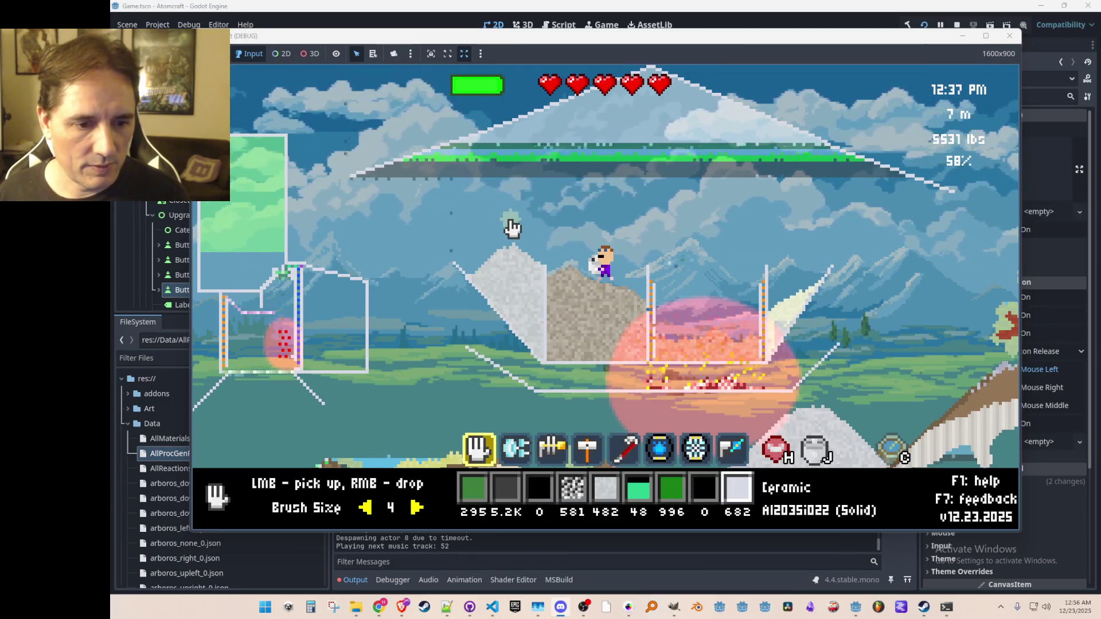
key("e")
key("e")
key("e")
left_click_drag(351, 176, 352, 225)
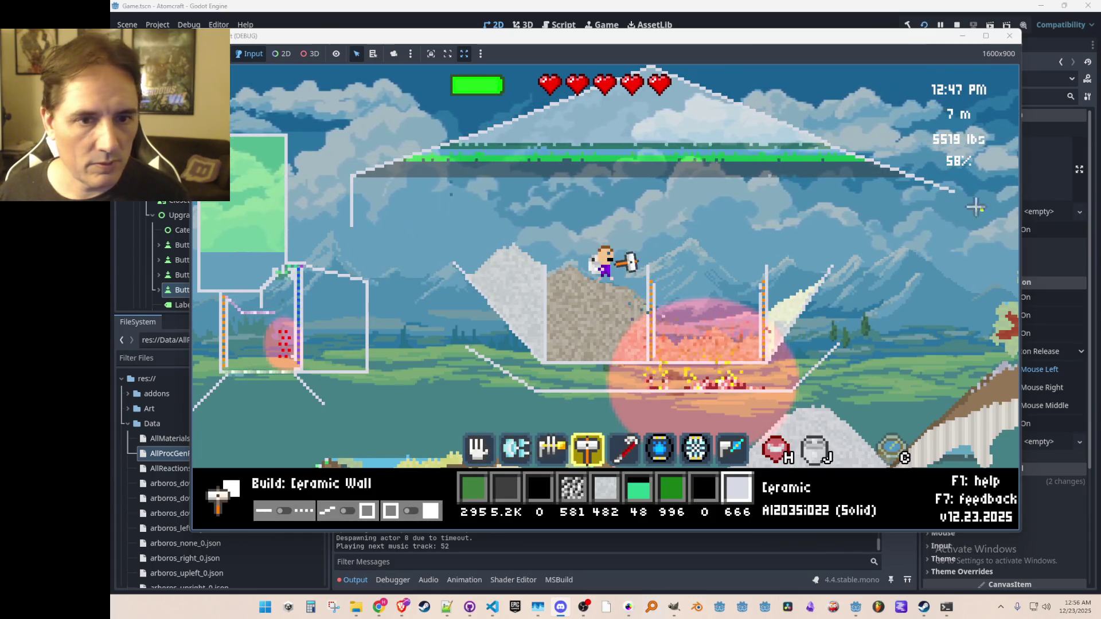
left_click_drag(953, 193, 954, 235)
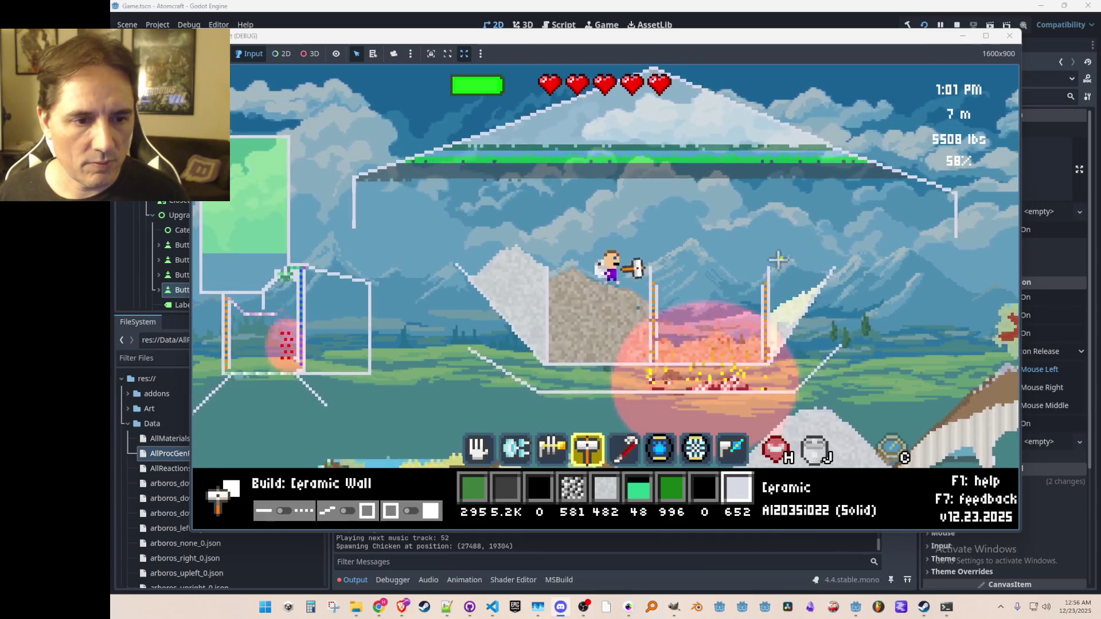
- Scoop the burning coal and wood off the pile, then collect the rising gases
key("1")
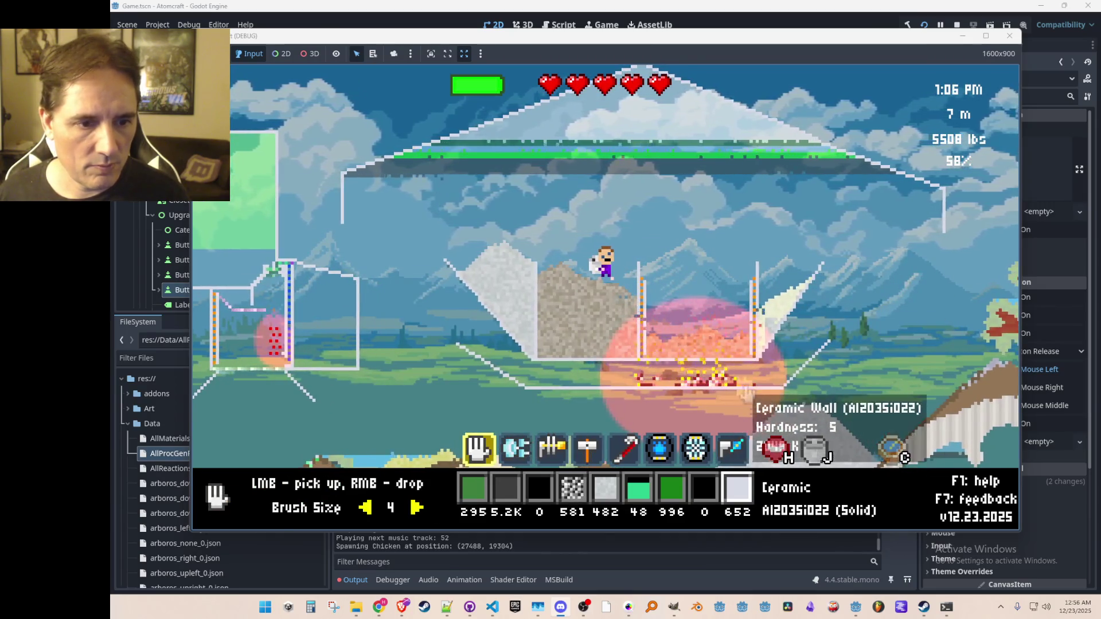
left_click_drag(738, 401, 677, 386)
mouse_move(669, 348)
left_mouse_down()
mouse_move(659, 364)
mouse_move(729, 349)
mouse_move(746, 375)
left_mouse_up()
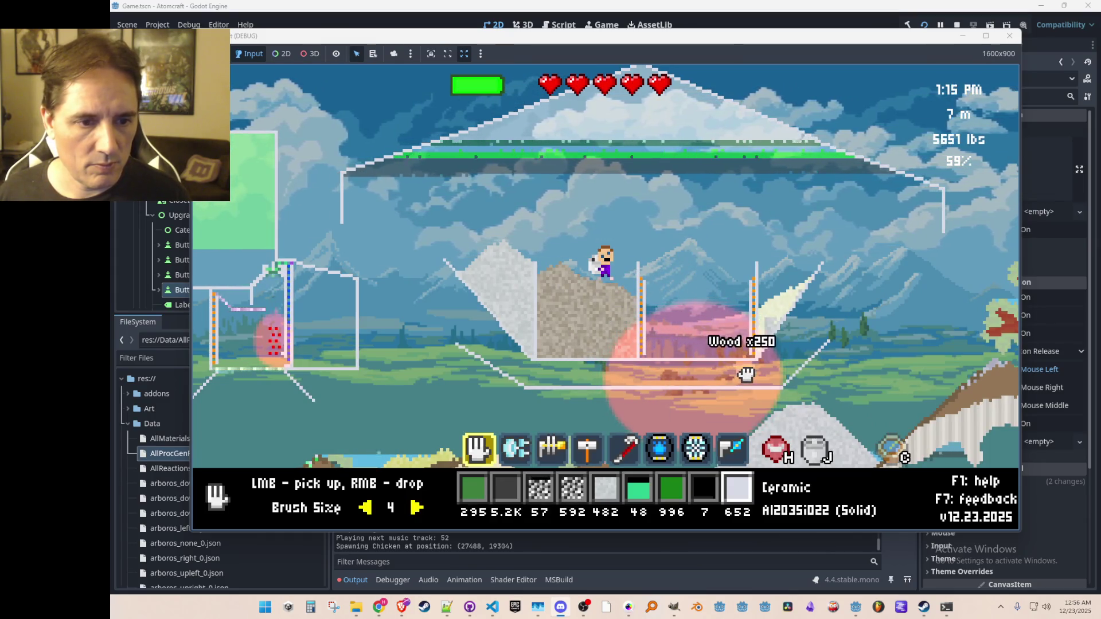
left_click_drag(705, 256, 688, 271)
key("w")
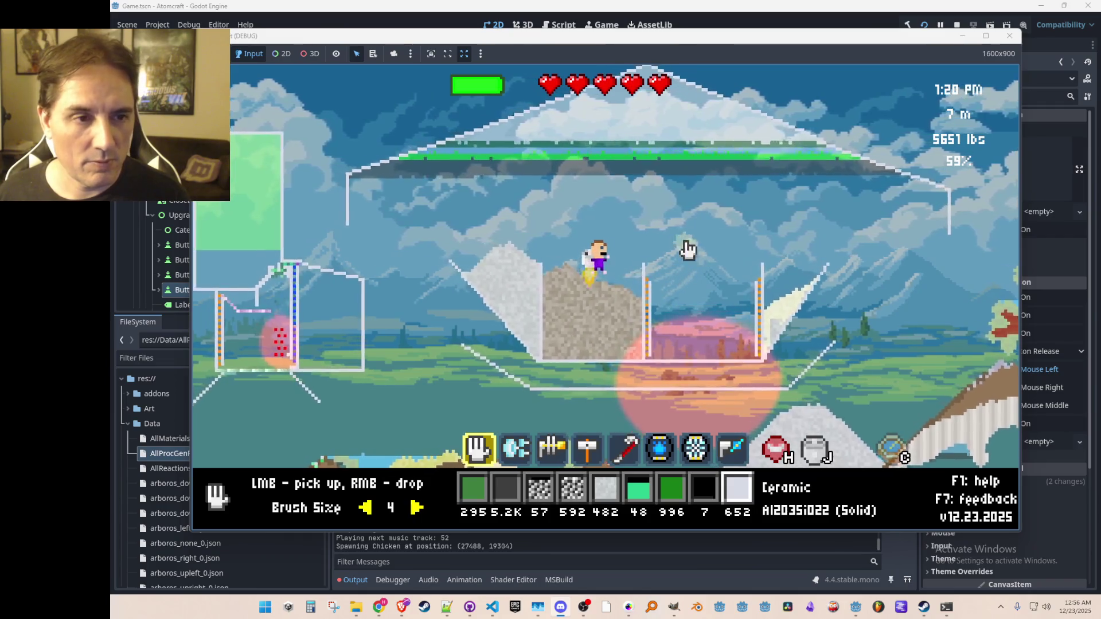
mouse_move(674, 148)
left_mouse_down()
mouse_move(654, 140)
mouse_move(649, 106)
mouse_move(738, 125)
mouse_move(705, 106)
mouse_move(789, 138)
mouse_move(656, 110)
left_mouse_up()
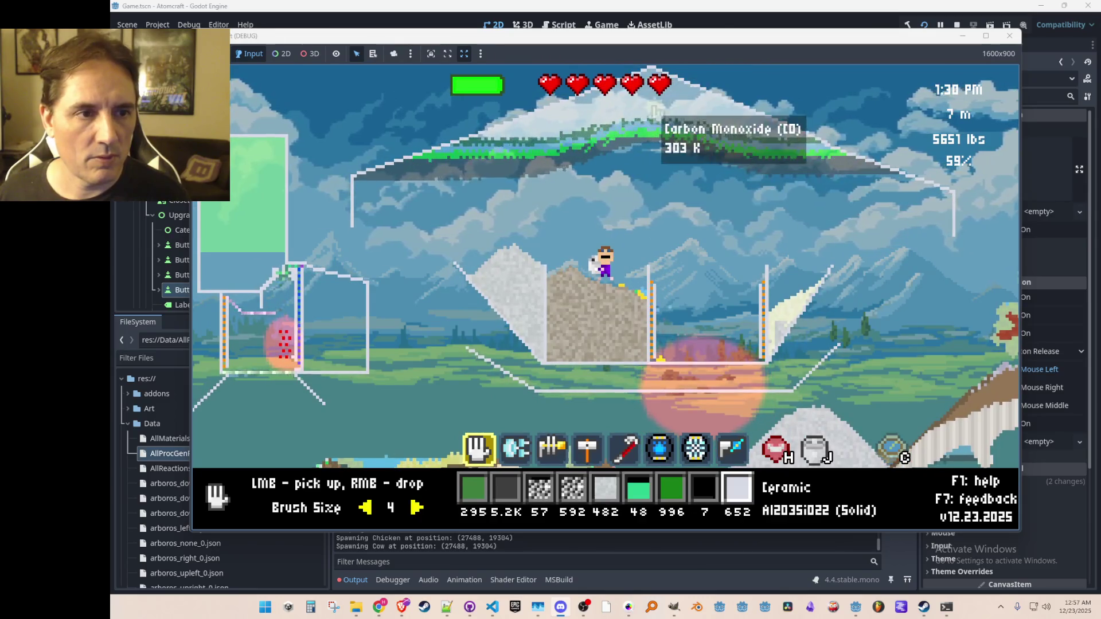
- Gather the gases, sulfur and water, then release all the carbon dioxide
left_click_drag(729, 224, 744, 247)
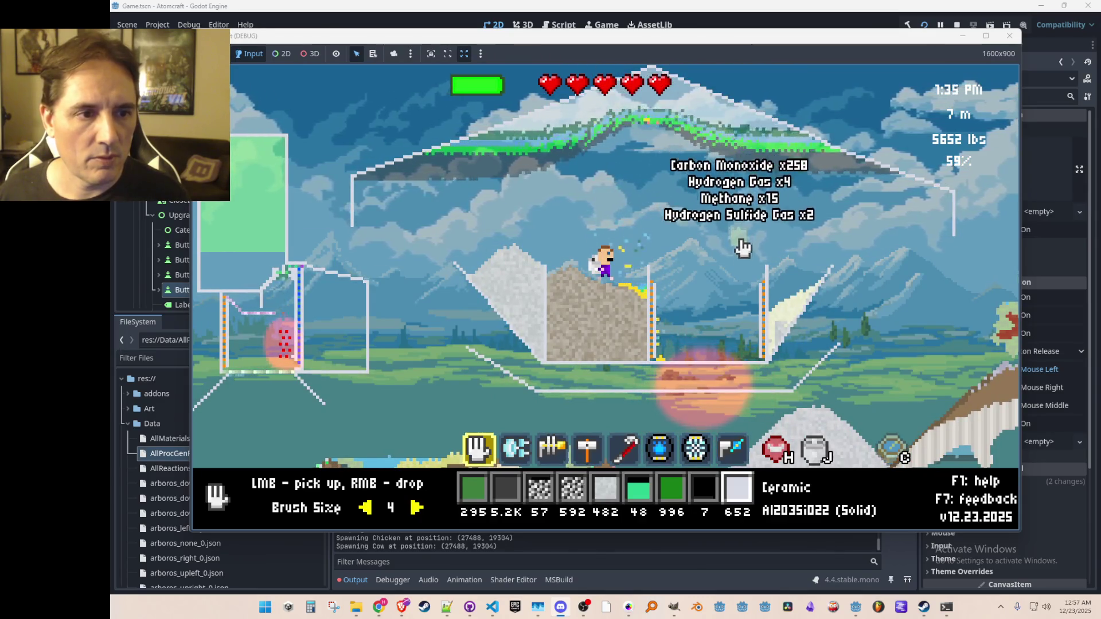
mouse_move(647, 327)
left_mouse_down()
mouse_move(642, 299)
mouse_move(615, 300)
mouse_move(693, 325)
left_mouse_up()
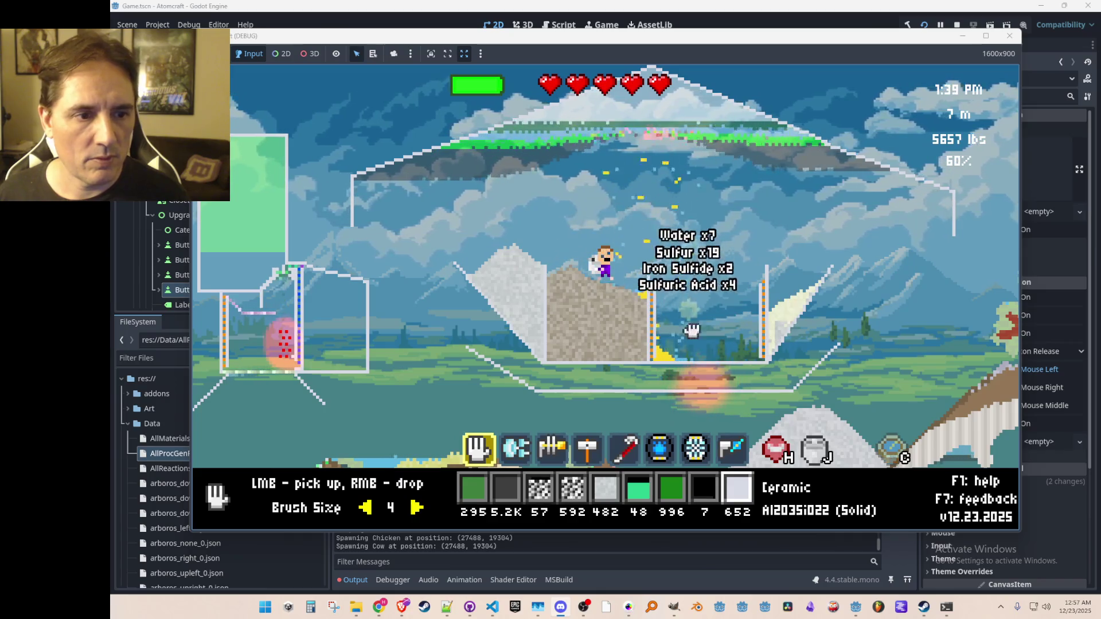
mouse_move(691, 247)
left_mouse_down()
mouse_move(716, 192)
mouse_move(764, 238)
mouse_move(740, 261)
left_mouse_up()
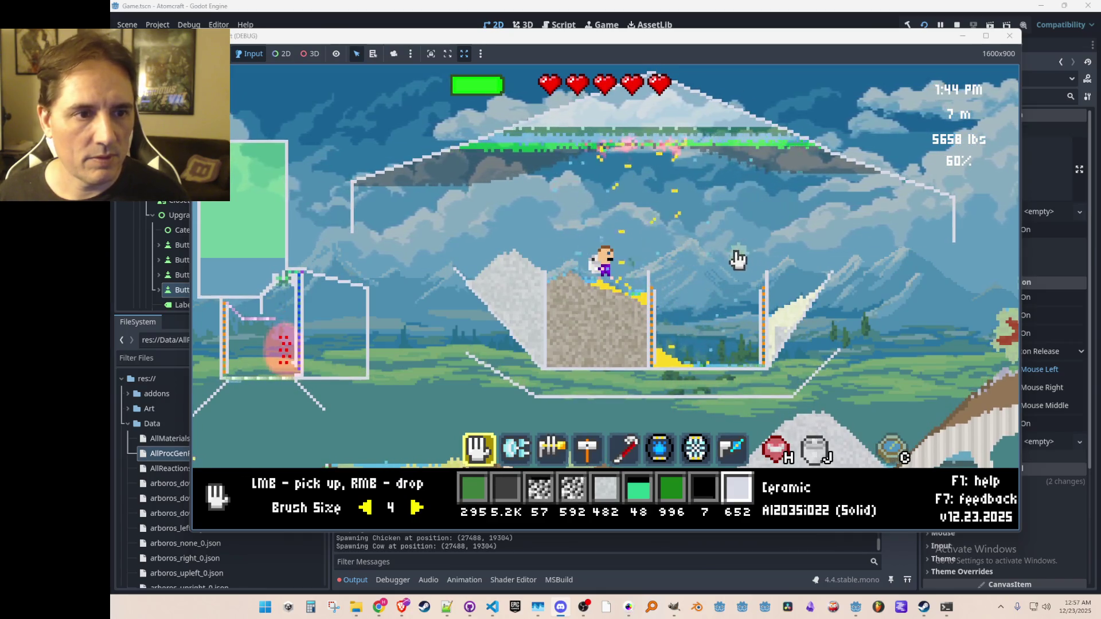
scroll(722, 221, "up", 7)
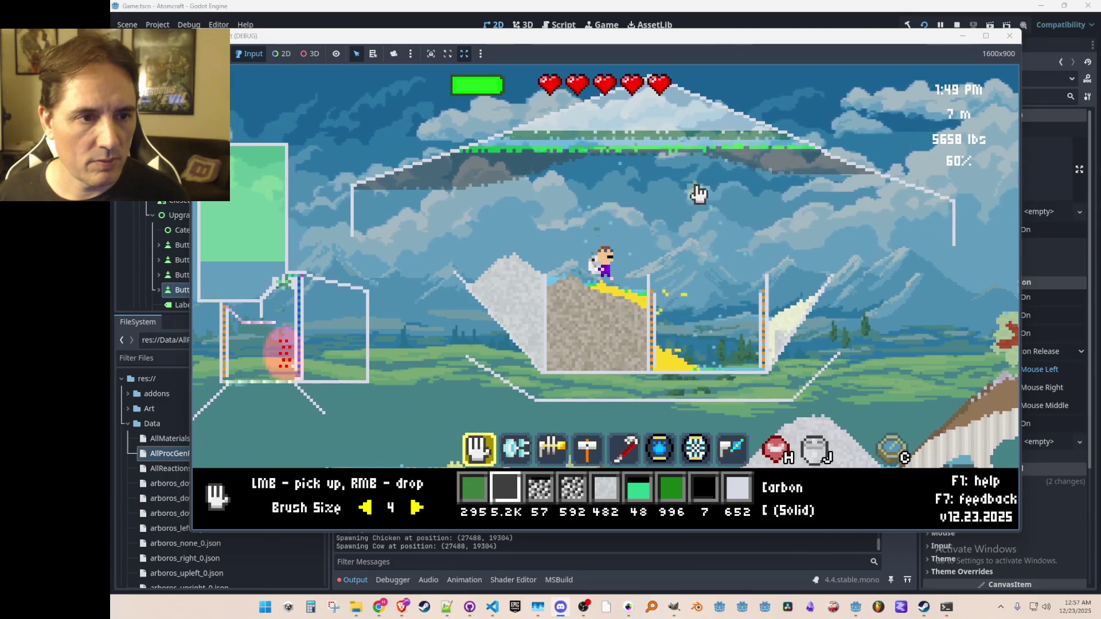
key("a")
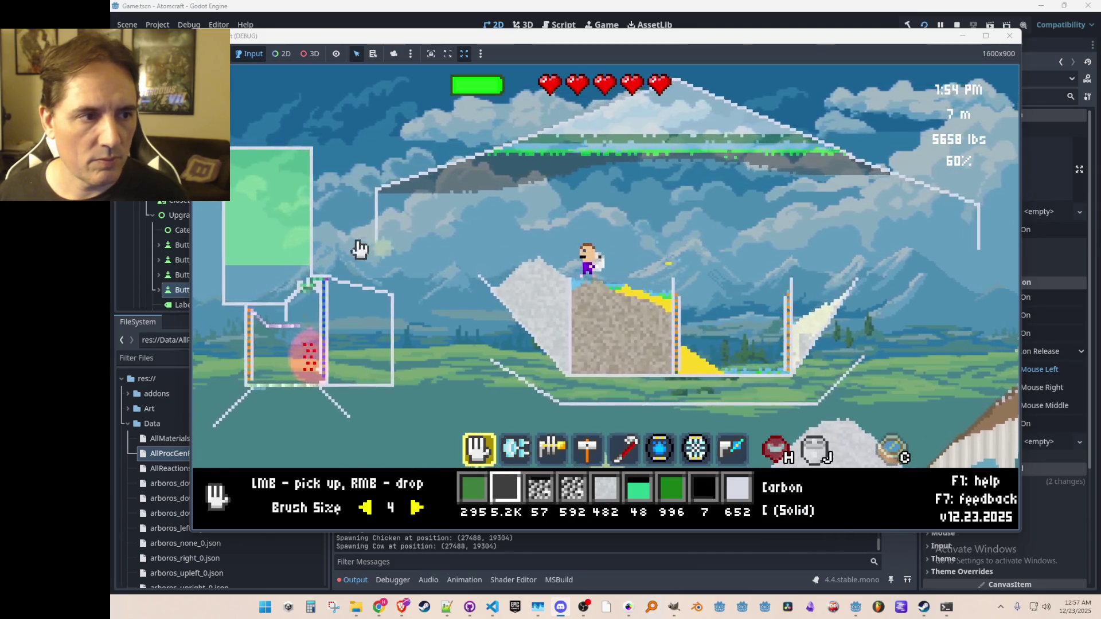
scroll(302, 232, "down", 6)
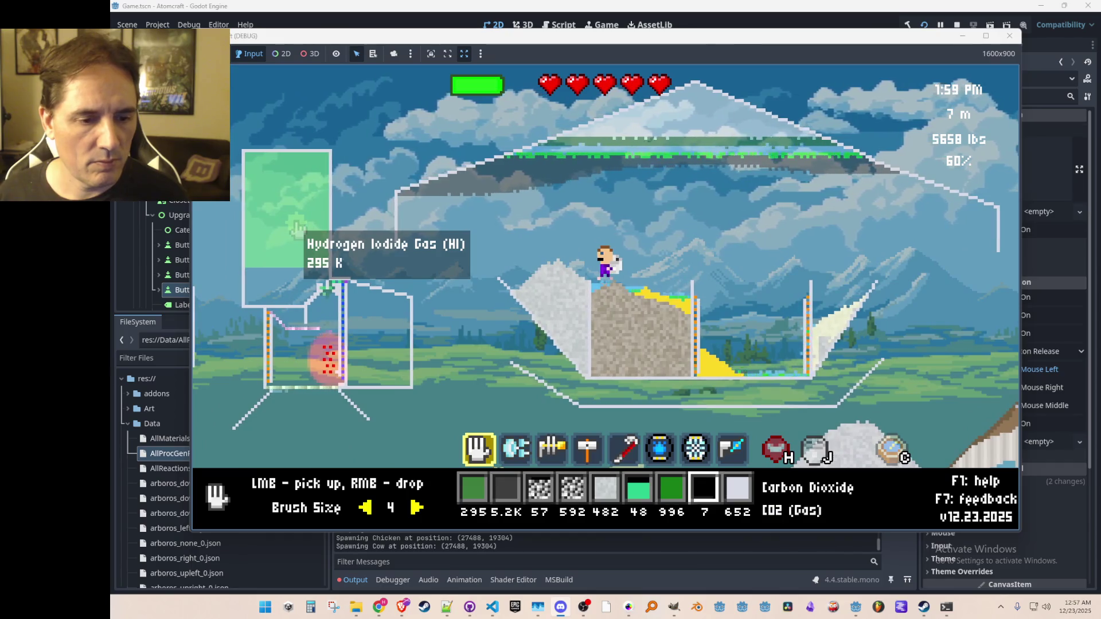
right_click(623, 237)
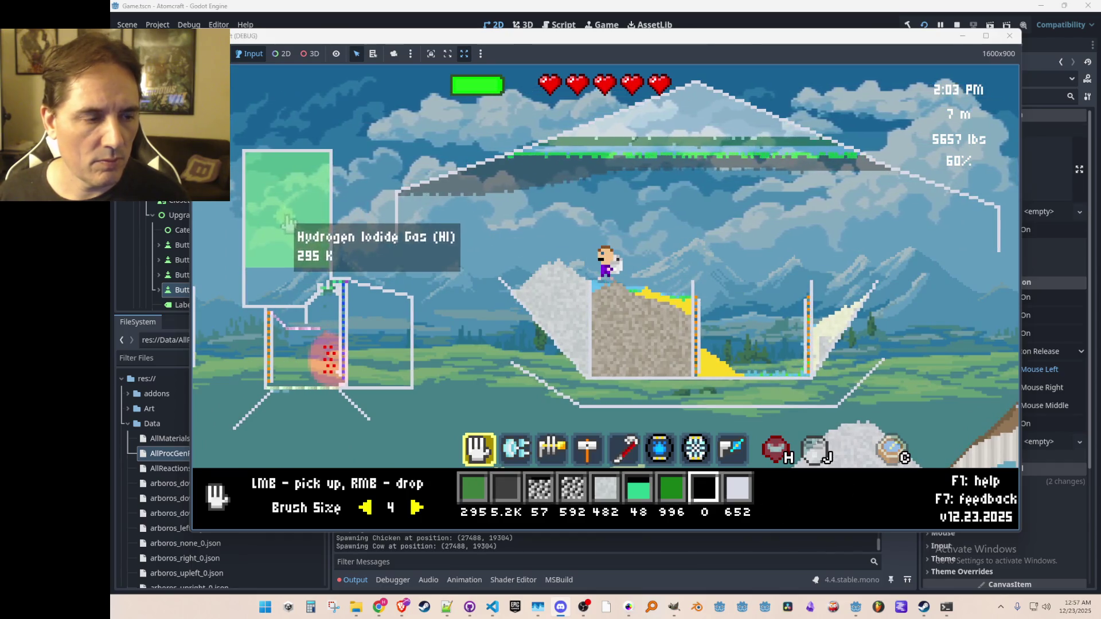
- Collect the remaining yellow sulfur from the pile and stop the game with F8
left_click(711, 370)
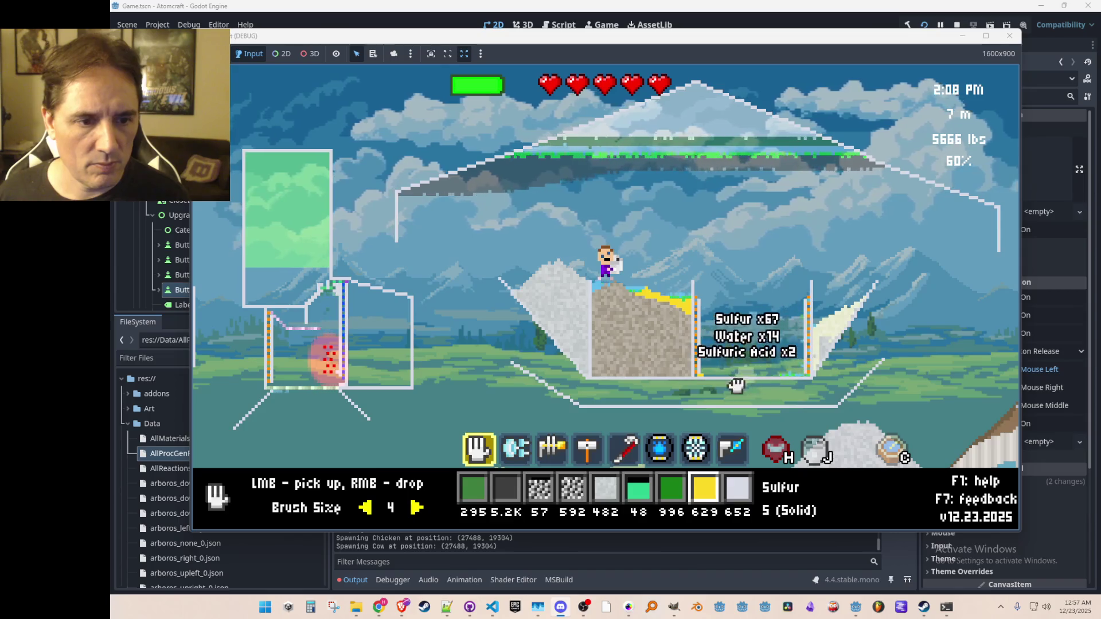
mouse_move(707, 388)
left_mouse_down()
mouse_move(696, 320)
mouse_move(609, 287)
mouse_move(717, 284)
mouse_move(799, 436)
mouse_move(728, 364)
mouse_move(709, 312)
mouse_move(718, 352)
mouse_move(714, 310)
mouse_move(798, 330)
mouse_move(794, 352)
mouse_move(734, 371)
mouse_move(792, 290)
mouse_move(732, 363)
mouse_move(733, 339)
mouse_move(627, 287)
mouse_move(728, 344)
mouse_move(720, 339)
left_mouse_up()
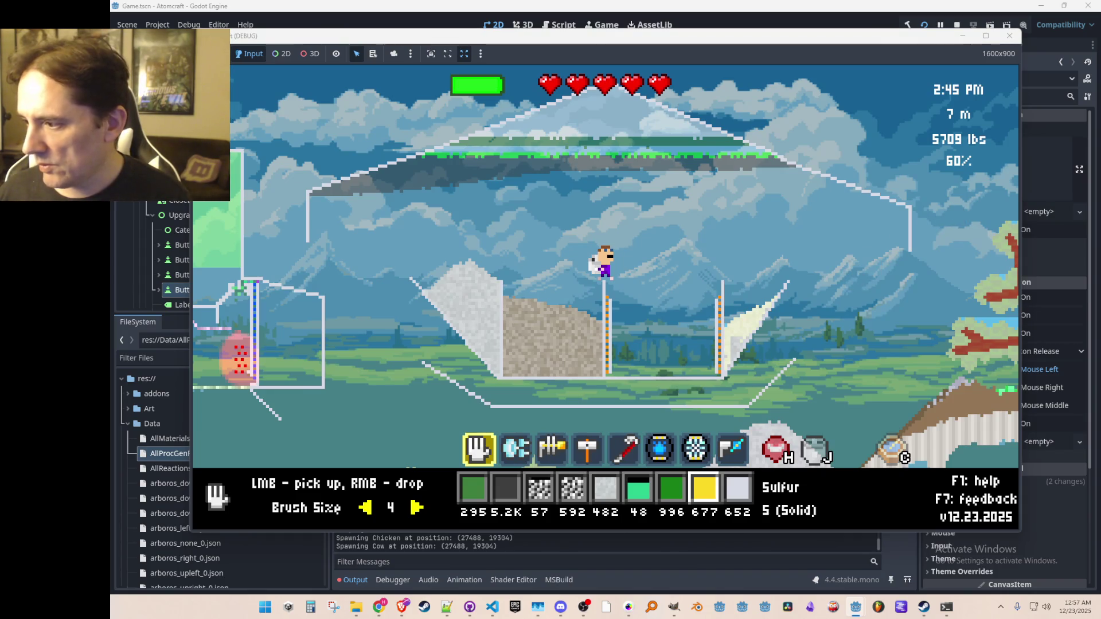
key("F8")
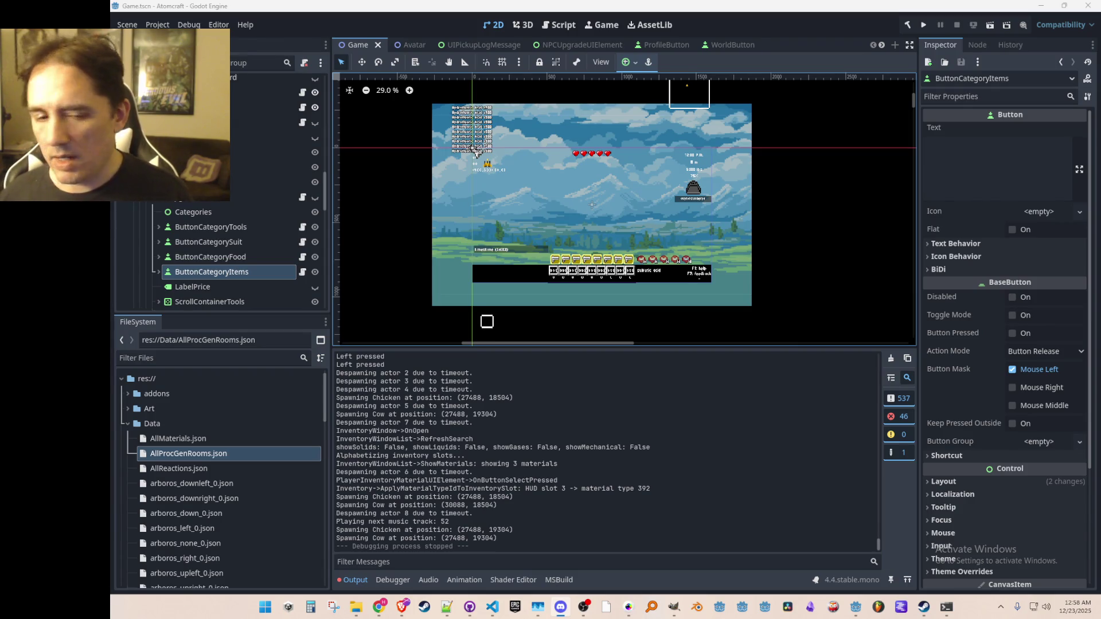
scroll(704, 194, "down", 1)
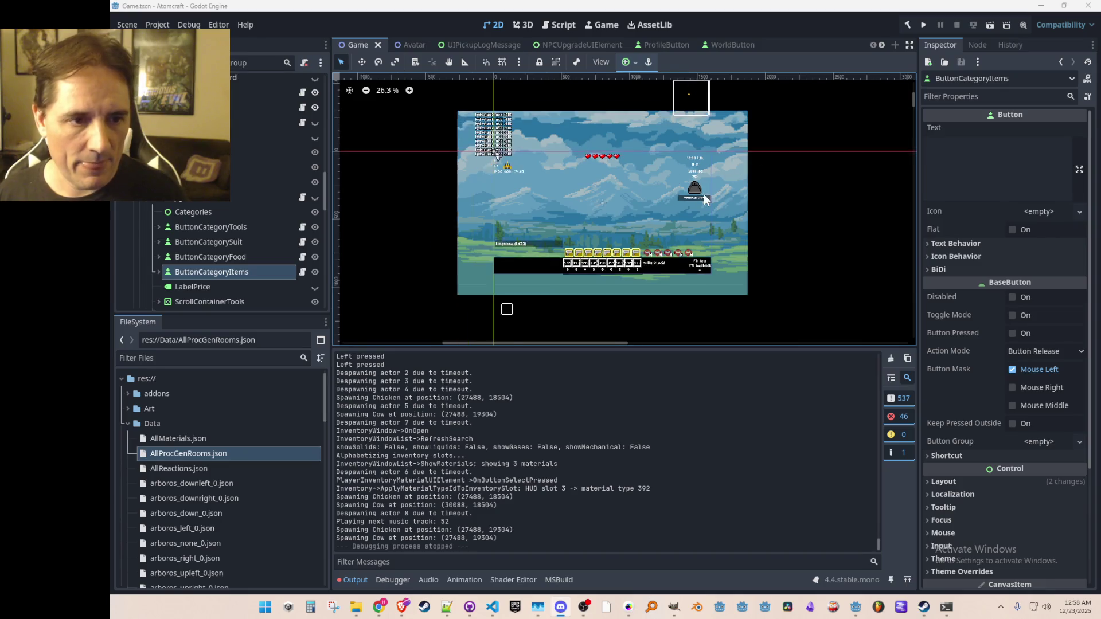
scroll(703, 194, "down", 1)
scroll(696, 215, "down", 2)
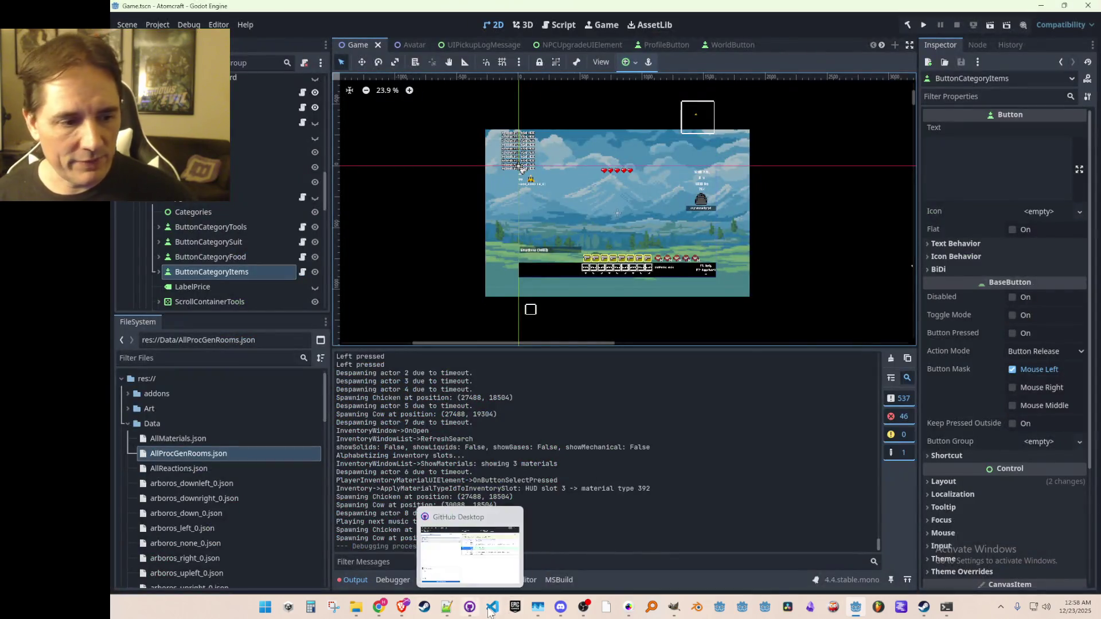
left_click(492, 608)
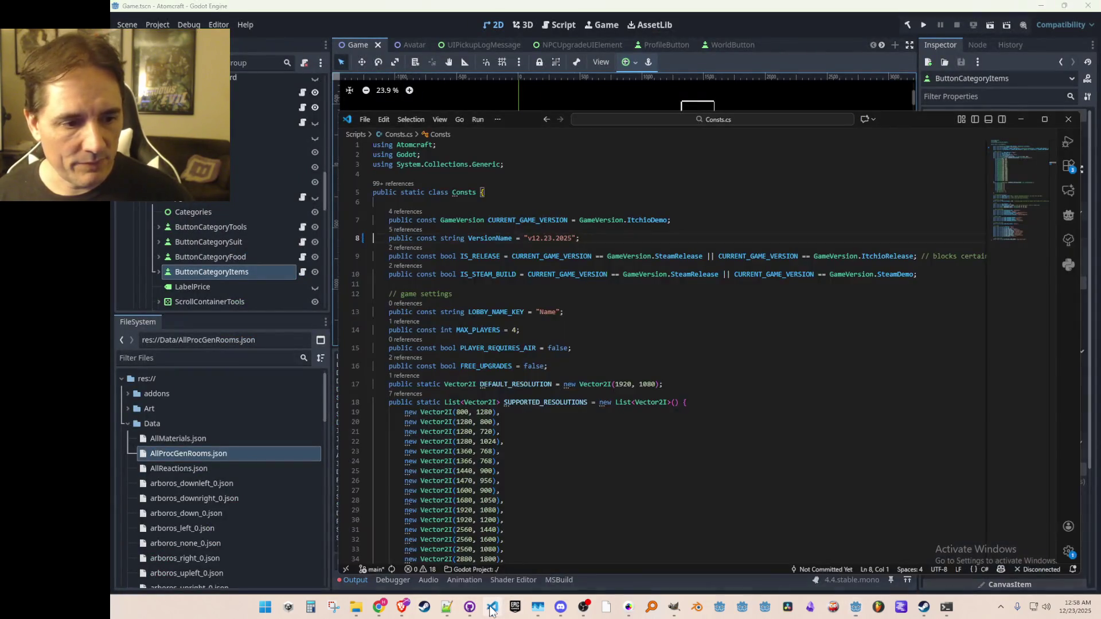
left_click(491, 609)
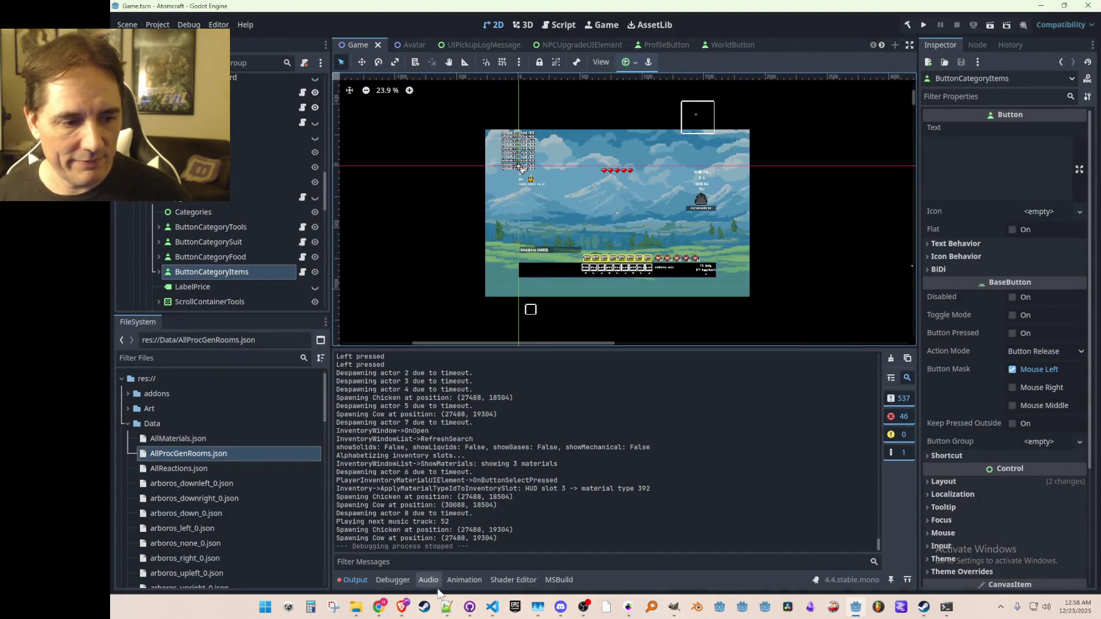
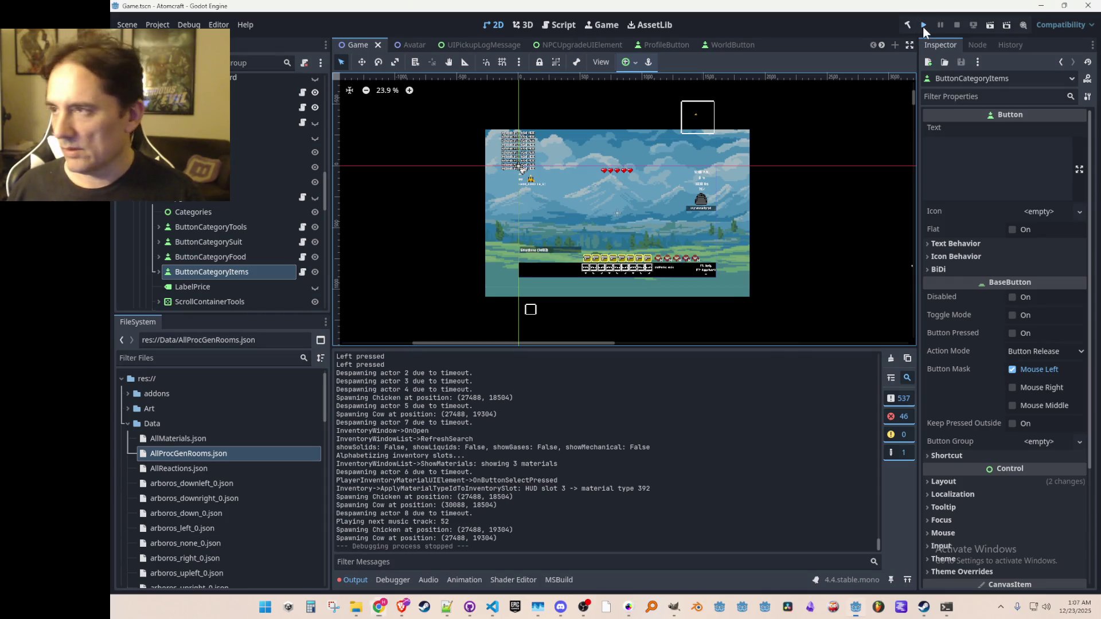
- Save the scene, run the game, and load the world with the first saved profile
left_click(924, 25)
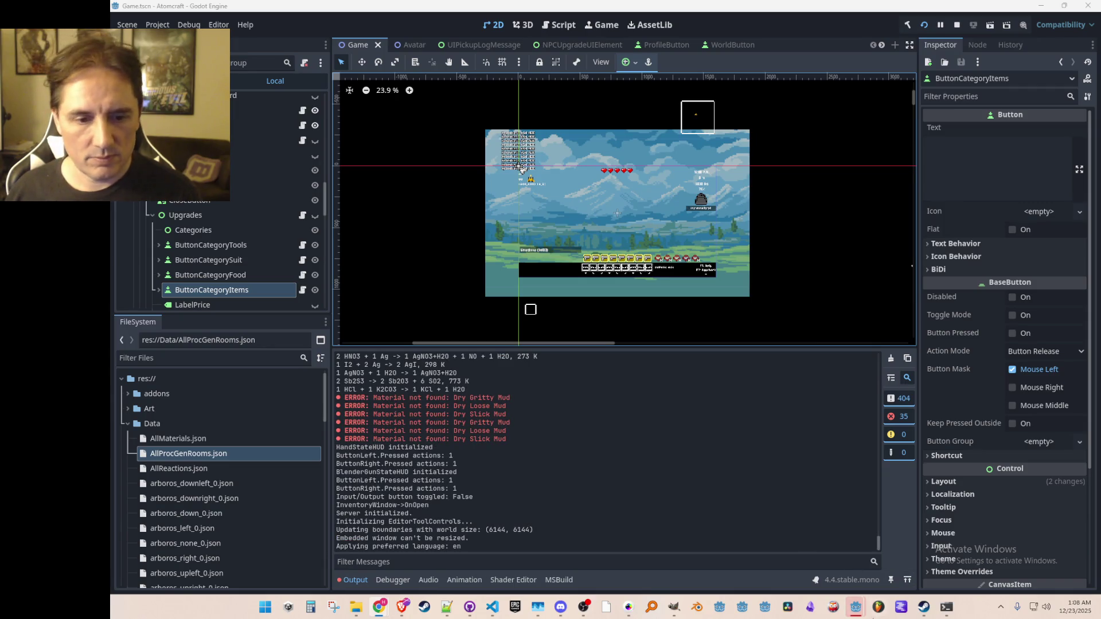
left_click(853, 615)
left_click(606, 310)
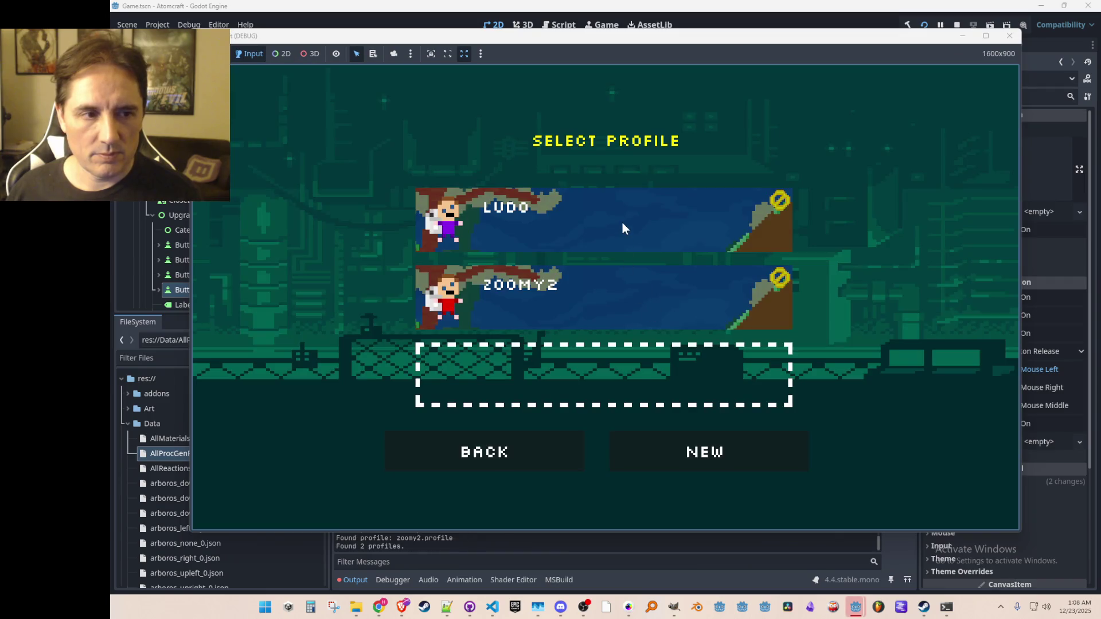
left_click(623, 222)
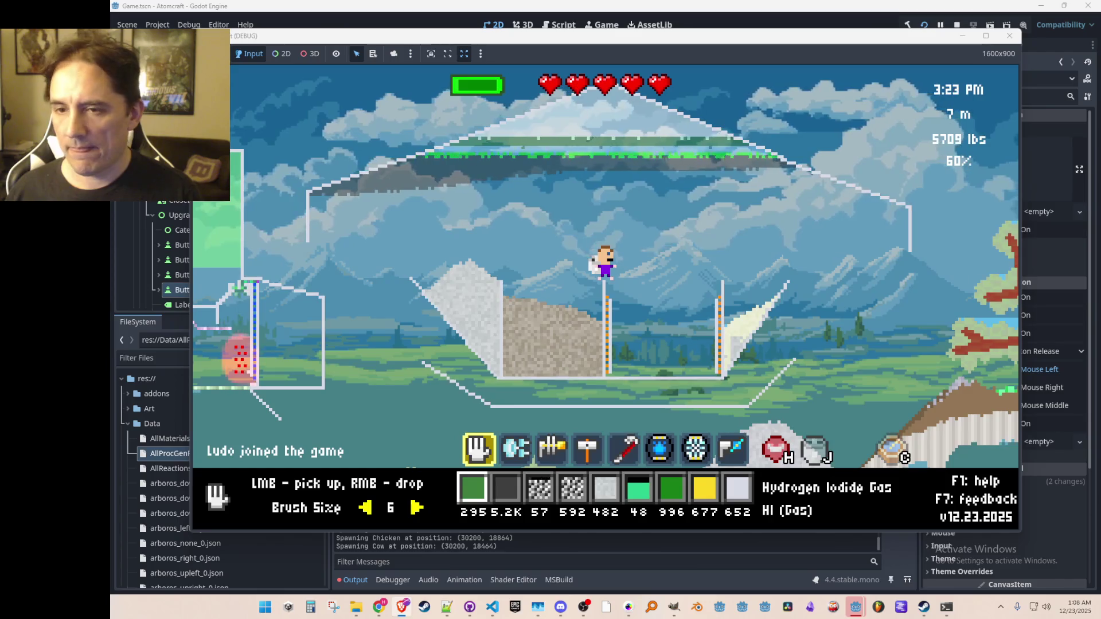
- Give the player Potassium Iodide with the console command 'give Potassium Iodide'
key("grave")
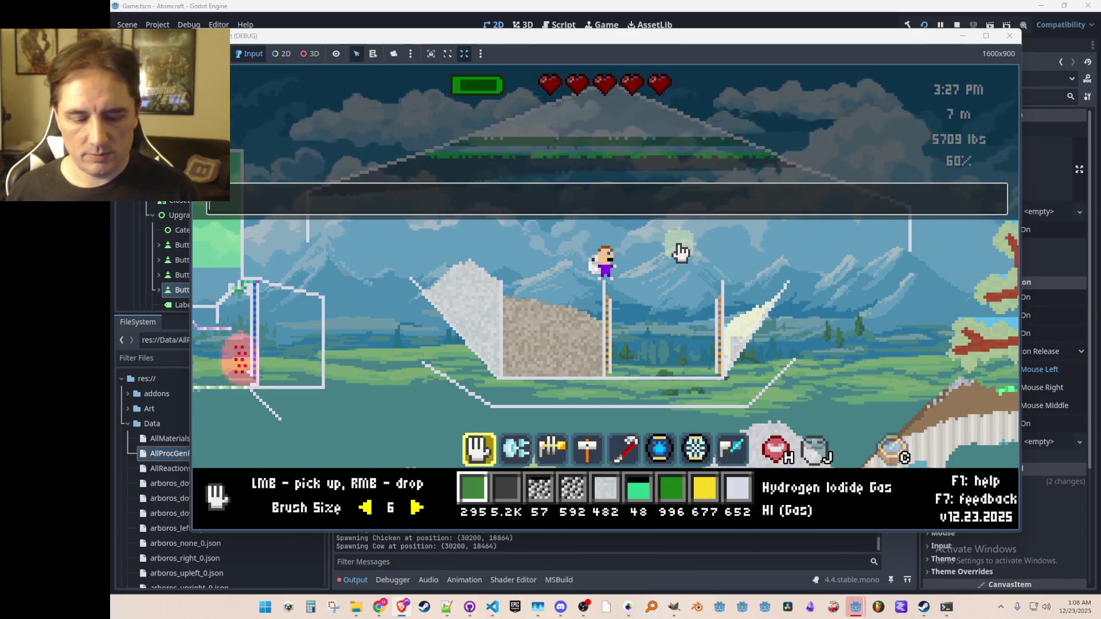
key("grave")
type("i")
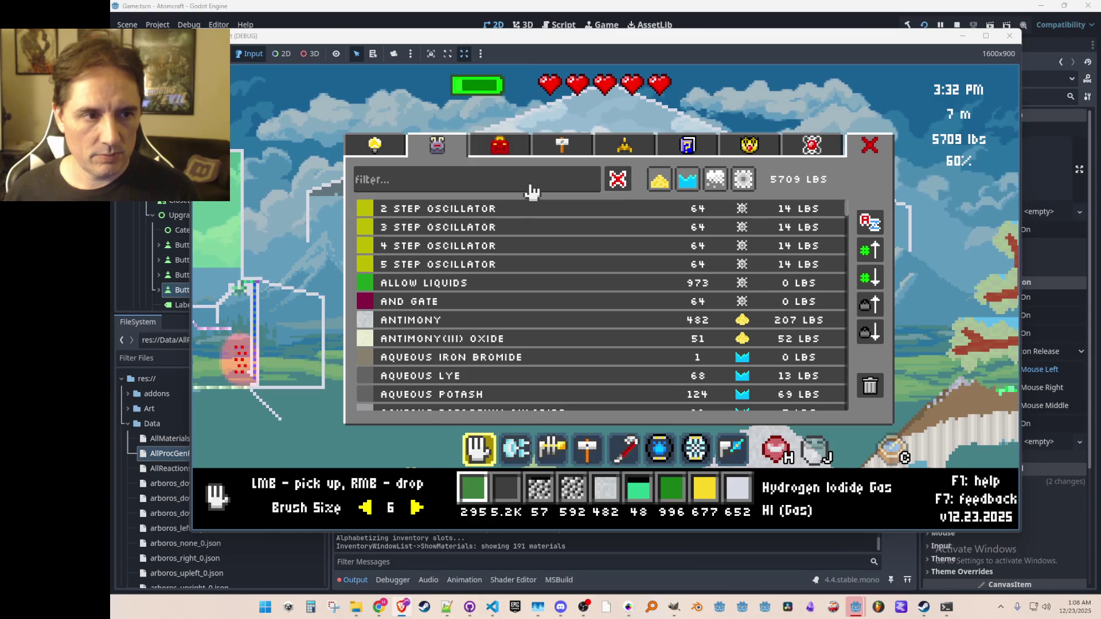
type("pot")
key("Escape")
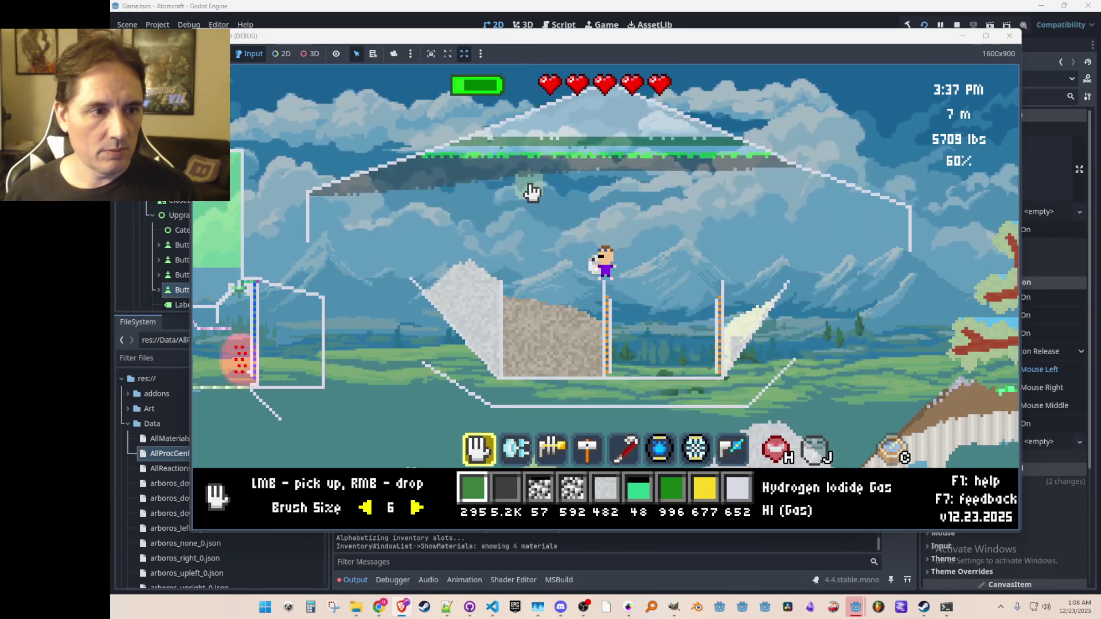
key("grave")
type("give Potassium Iodide")
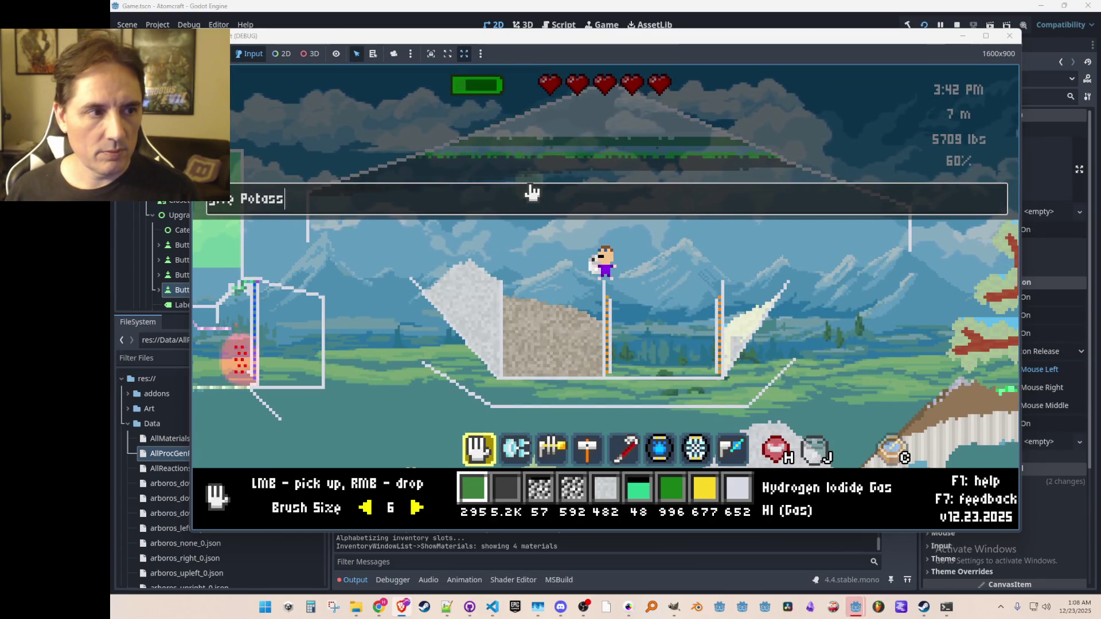
key("Return")
key("grave")
- Put Potassium Iodide in the first hotbar slot and drop some powder into the world
key("i")
left_click(505, 267)
key("i")
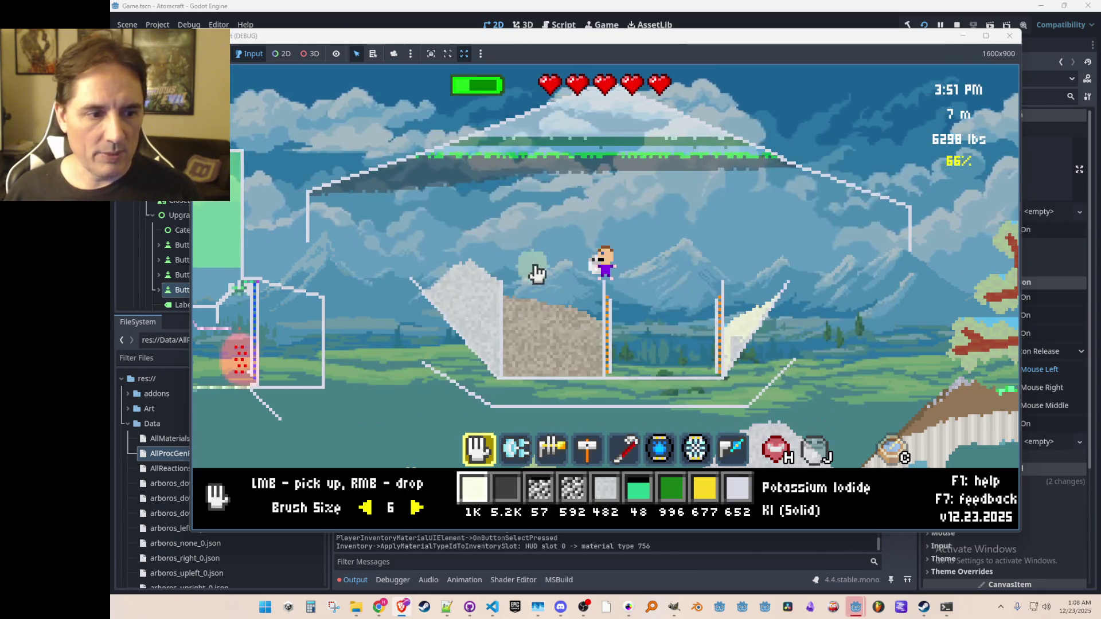
right_click(665, 307)
key("i")
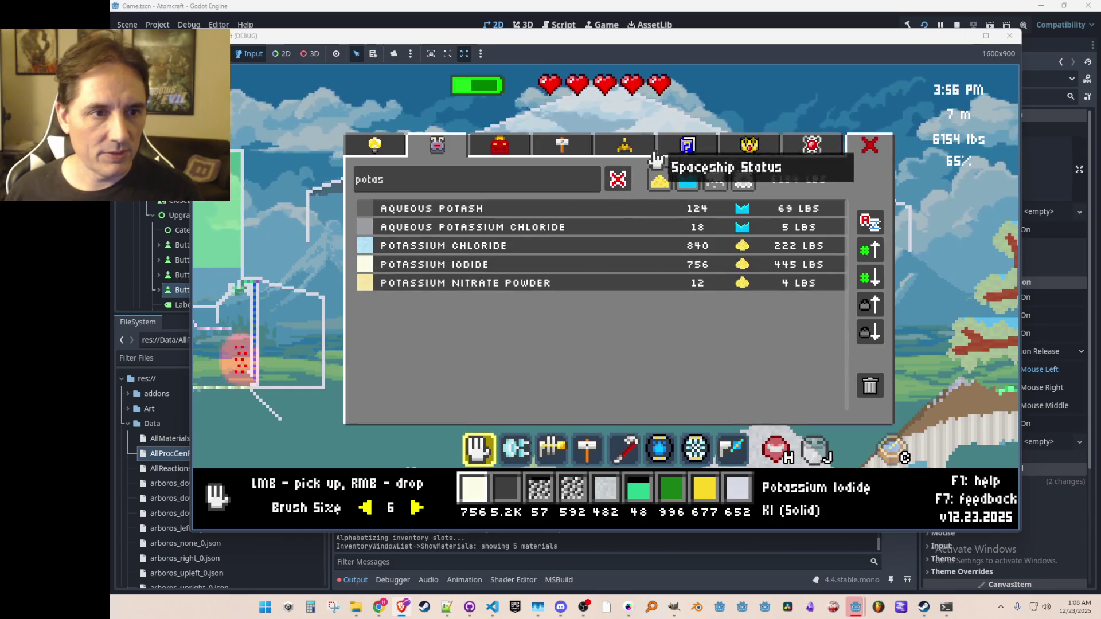
left_click(687, 146)
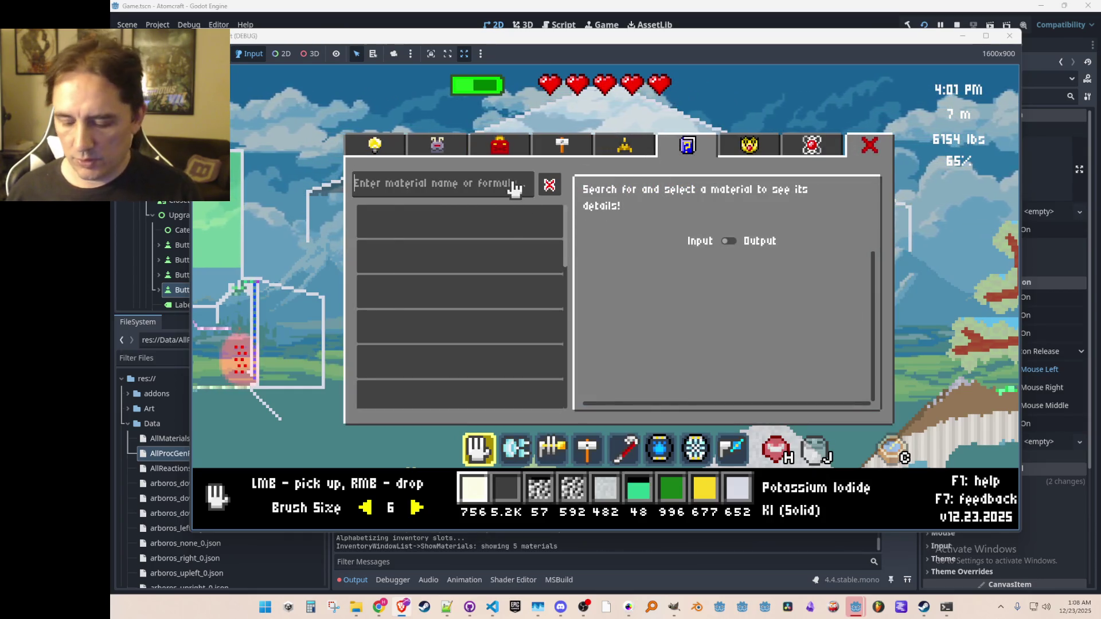
- Search the materials guide for 'potassium iodide' and show its reaction details
type("iodide")
key("Home")
type("potassium")
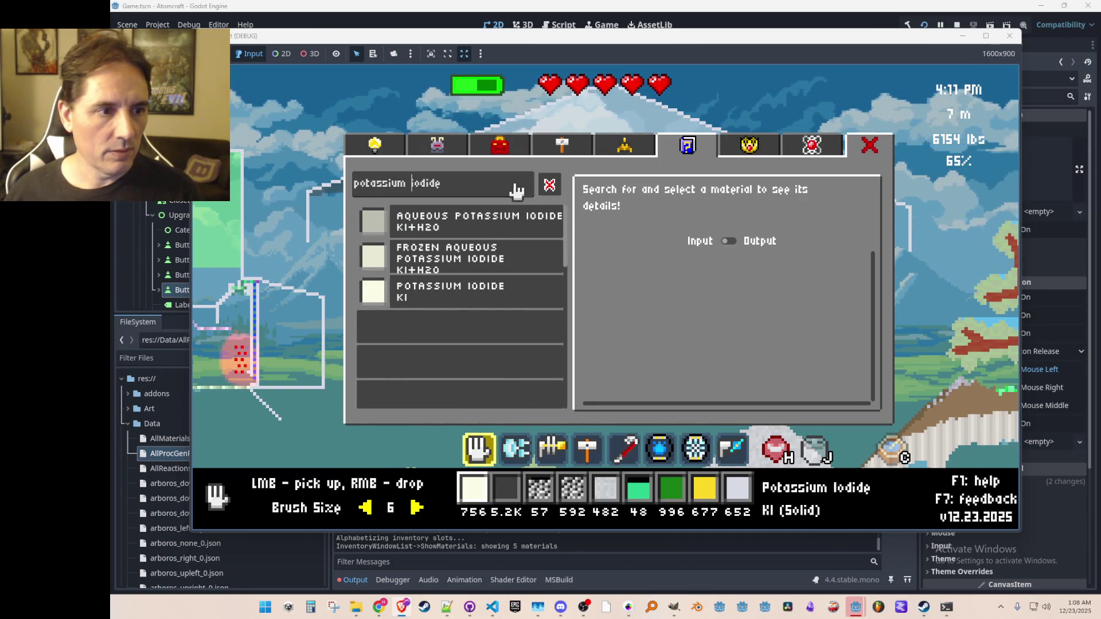
left_click(499, 295)
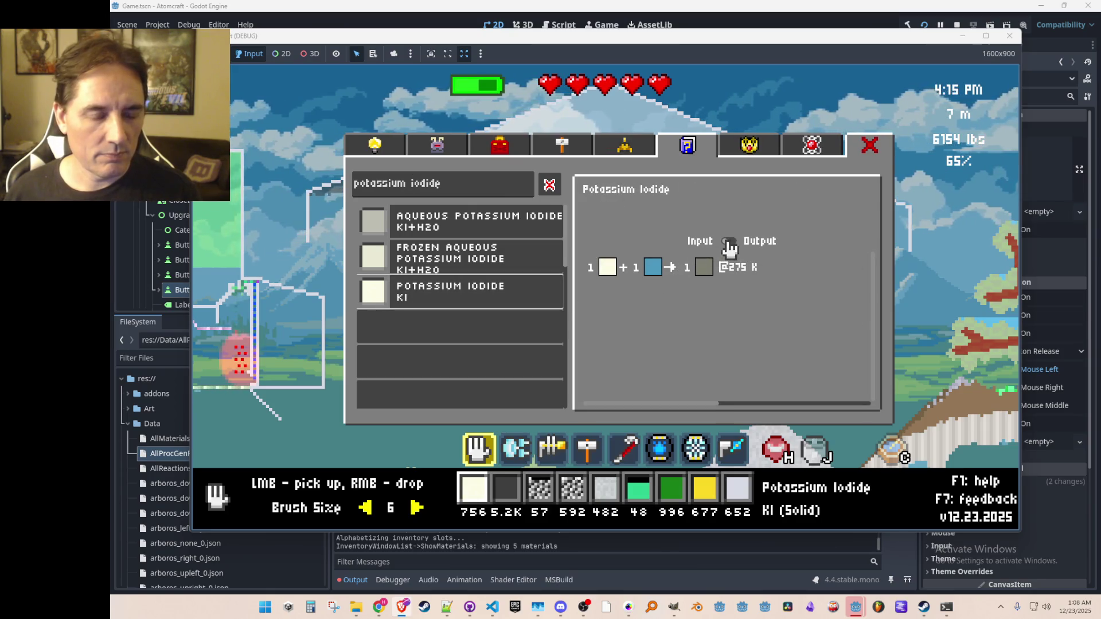
- Compare Potassium Iodide's producing and consuming reactions, then list reactions using Aqueous Potassium Iodide
mouse_move(663, 273)
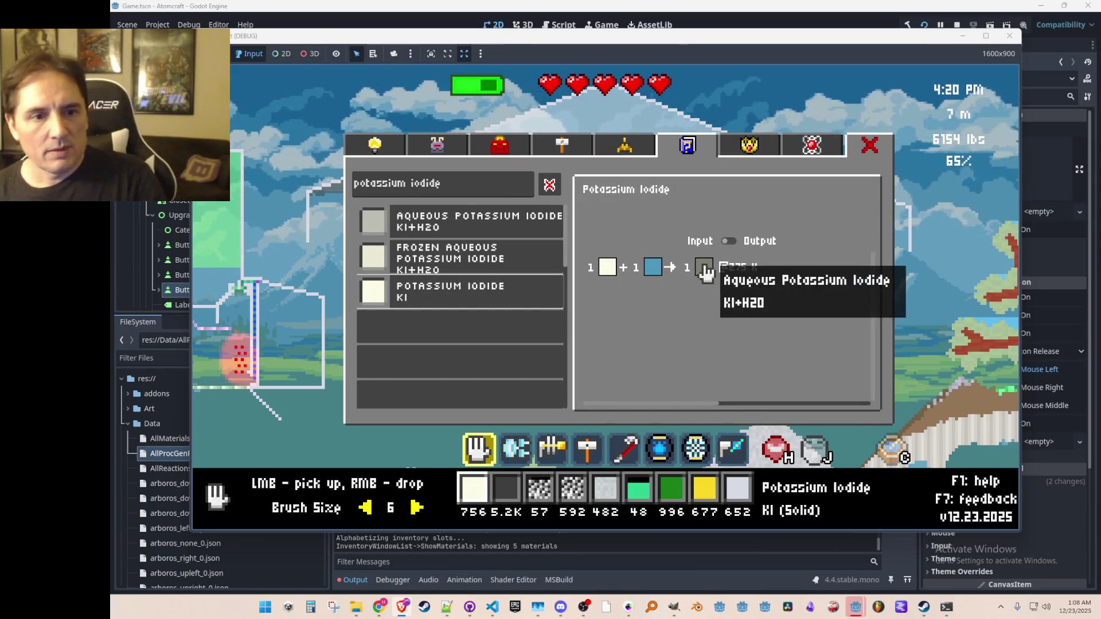
left_click(729, 241)
mouse_move(706, 274)
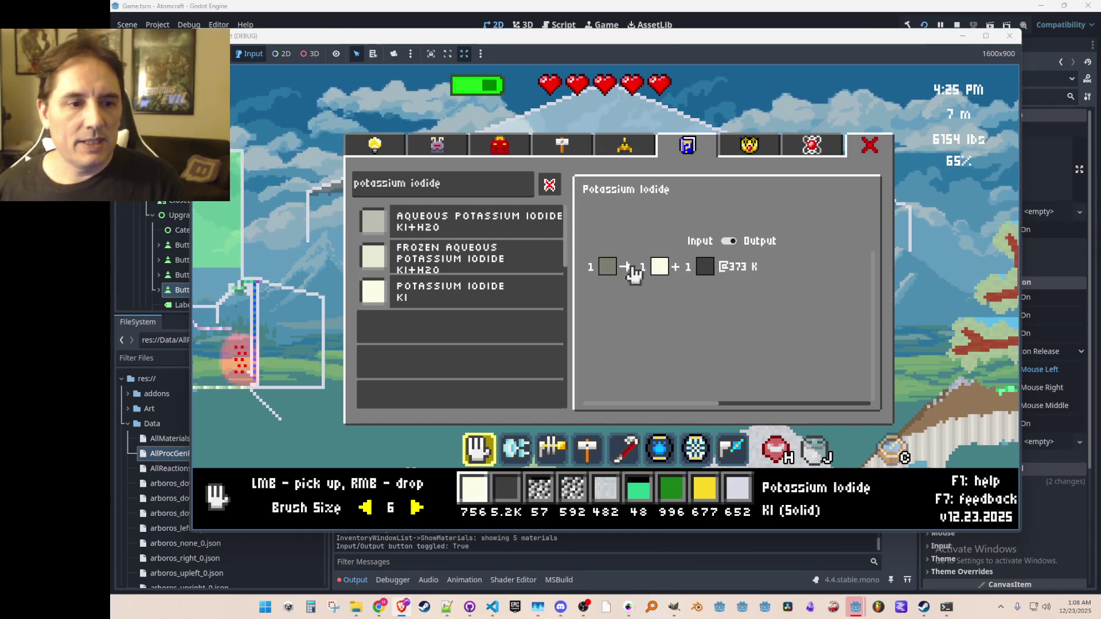
left_click(730, 240)
left_click(728, 241)
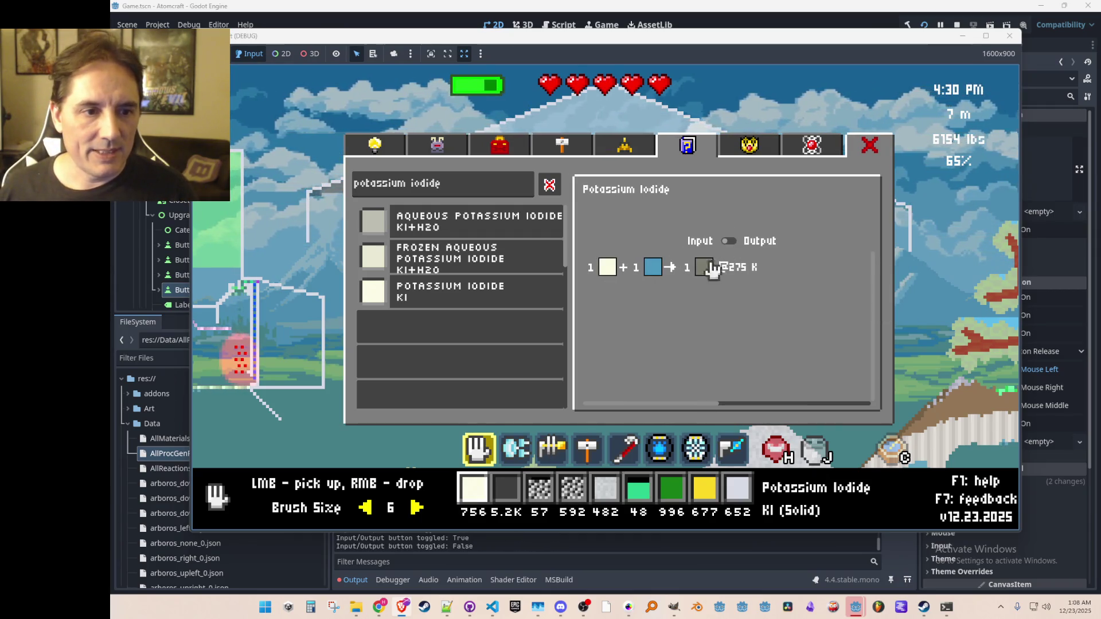
left_click(705, 267)
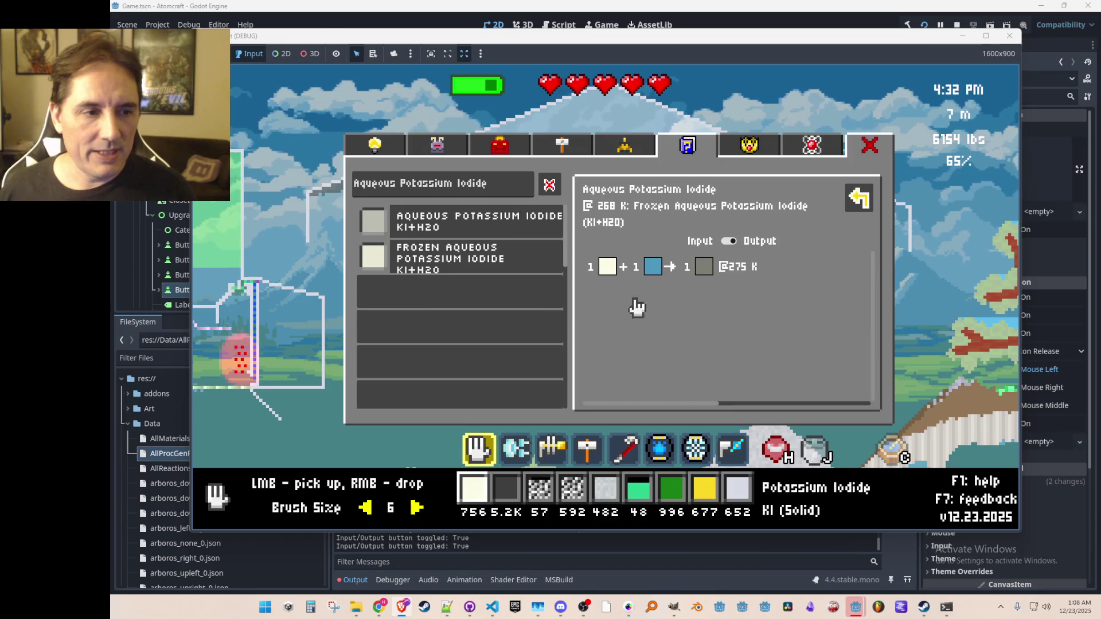
left_click(729, 241)
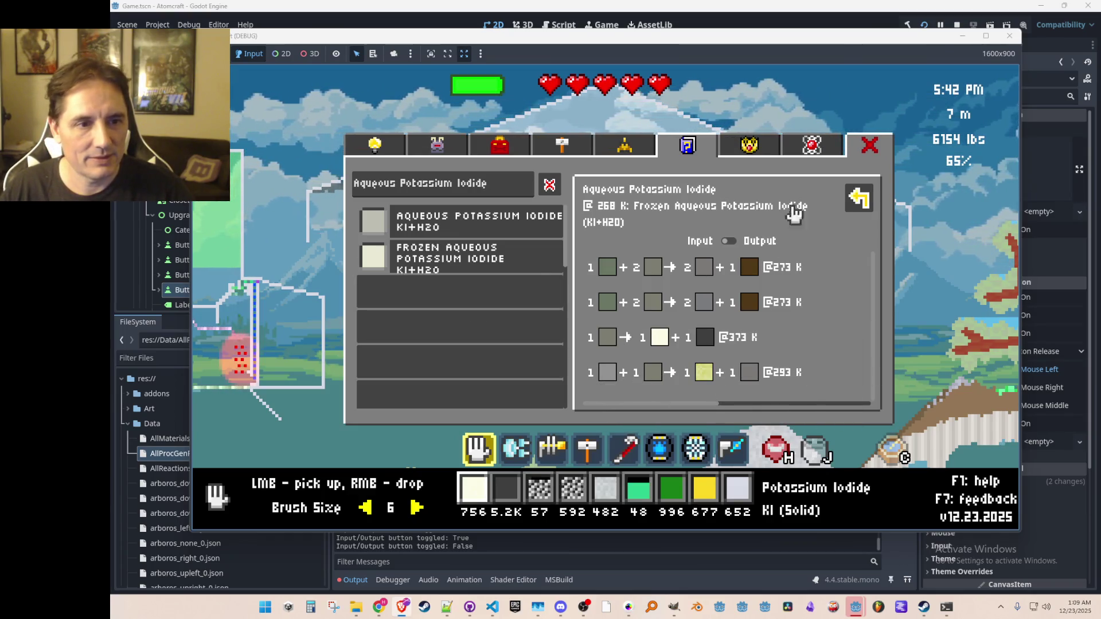
- Close the materials guide and walk the character left, then right onto the pole
left_click(870, 147)
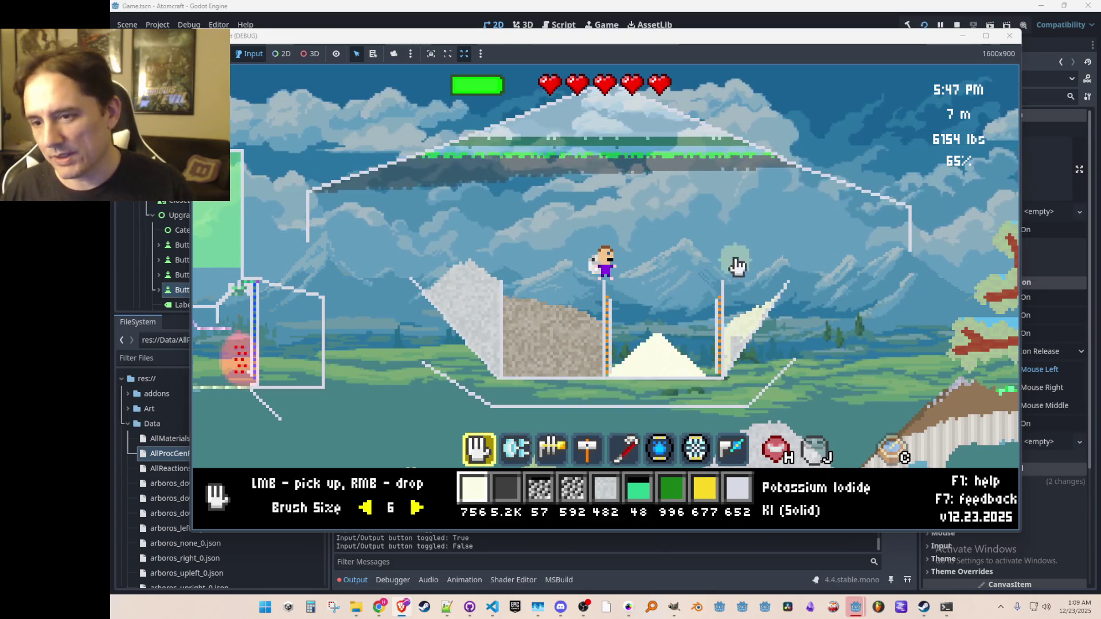
key("a")
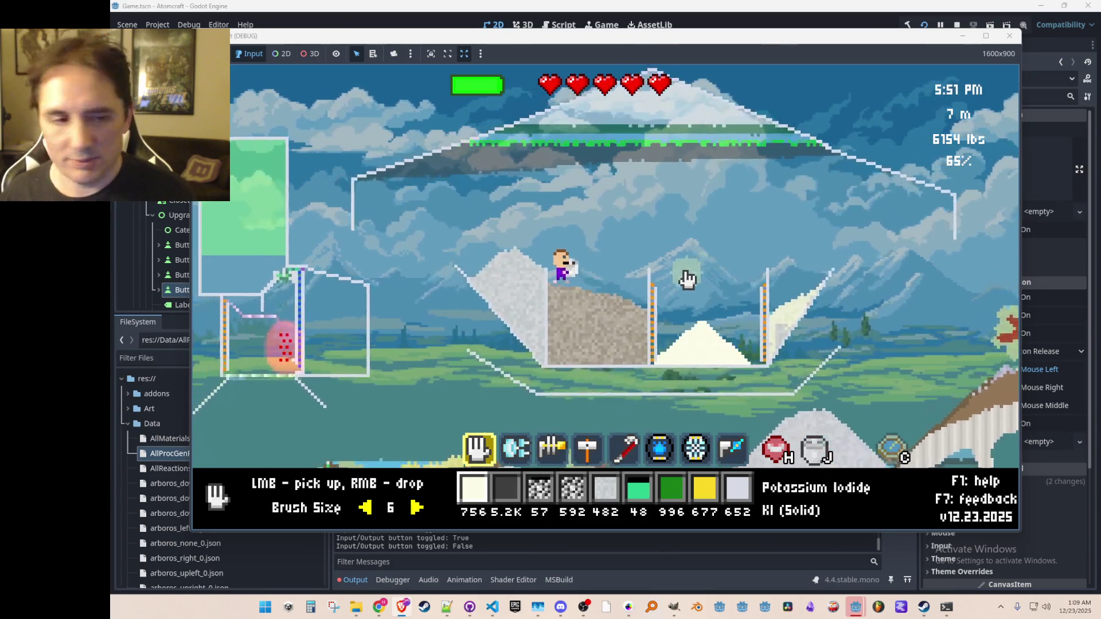
key("d")
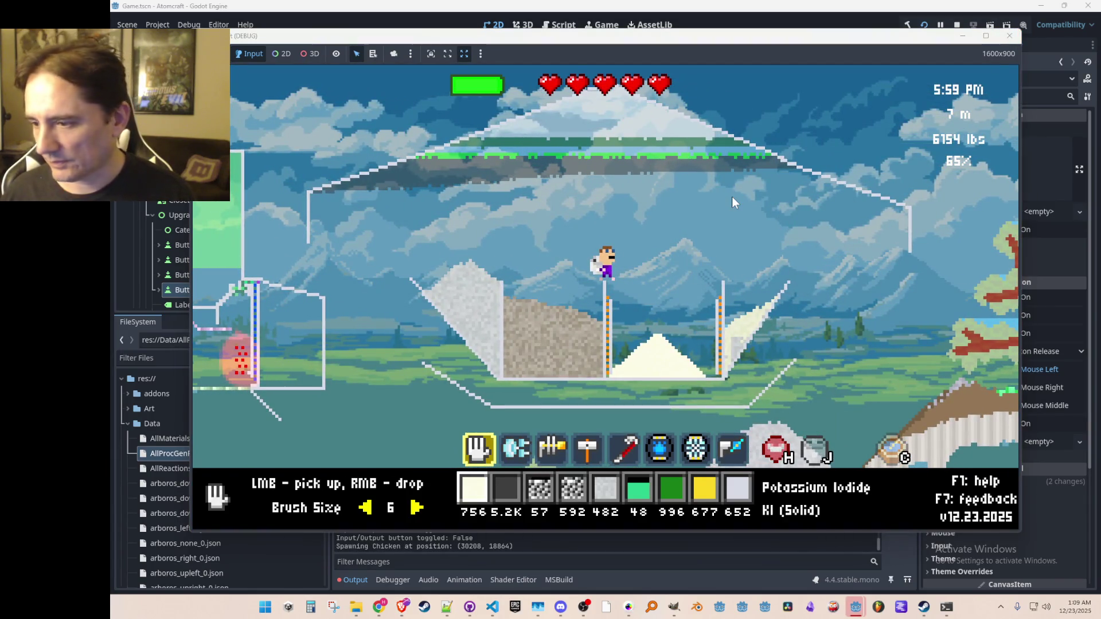
- Stop the running game with F8 and save the Game scene with Ctrl+S
key("F8")
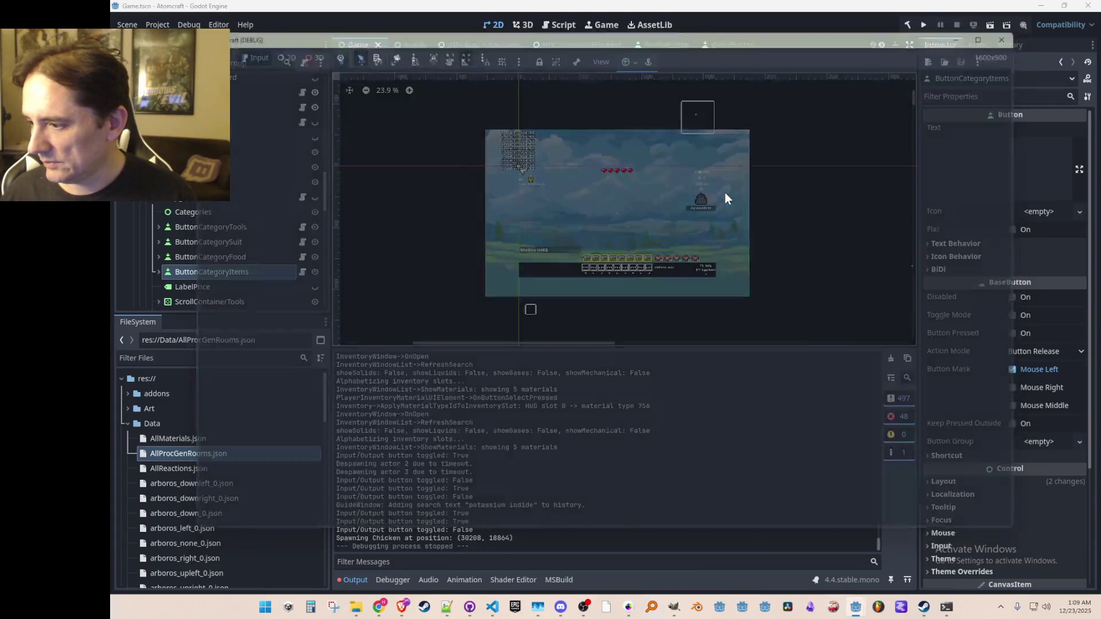
scroll(644, 212, "up", 1)
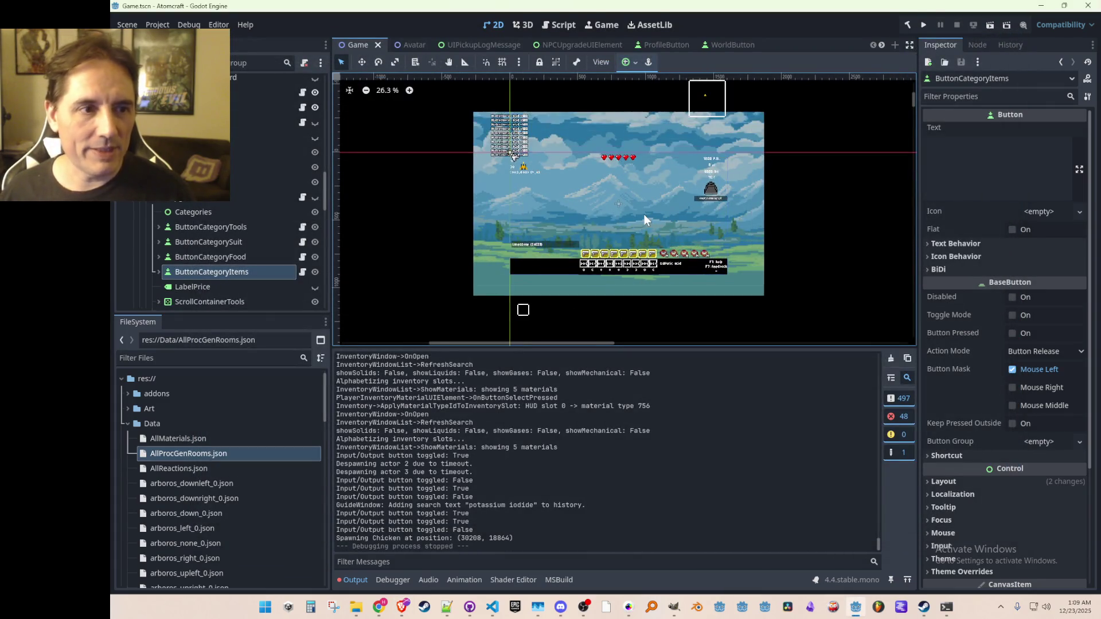
key("ctrl+s")
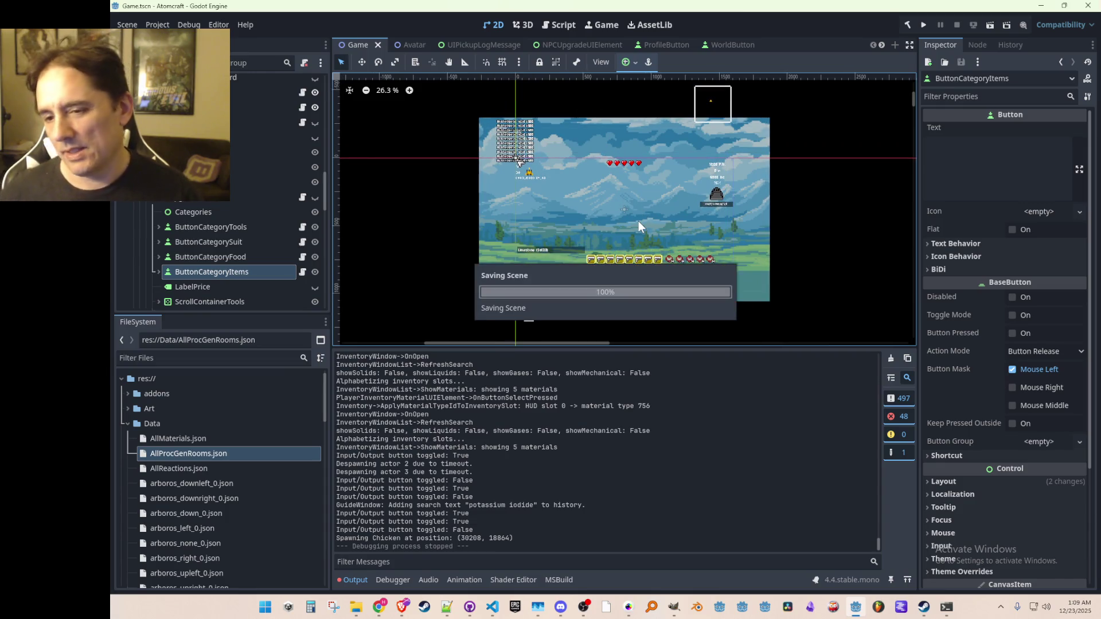